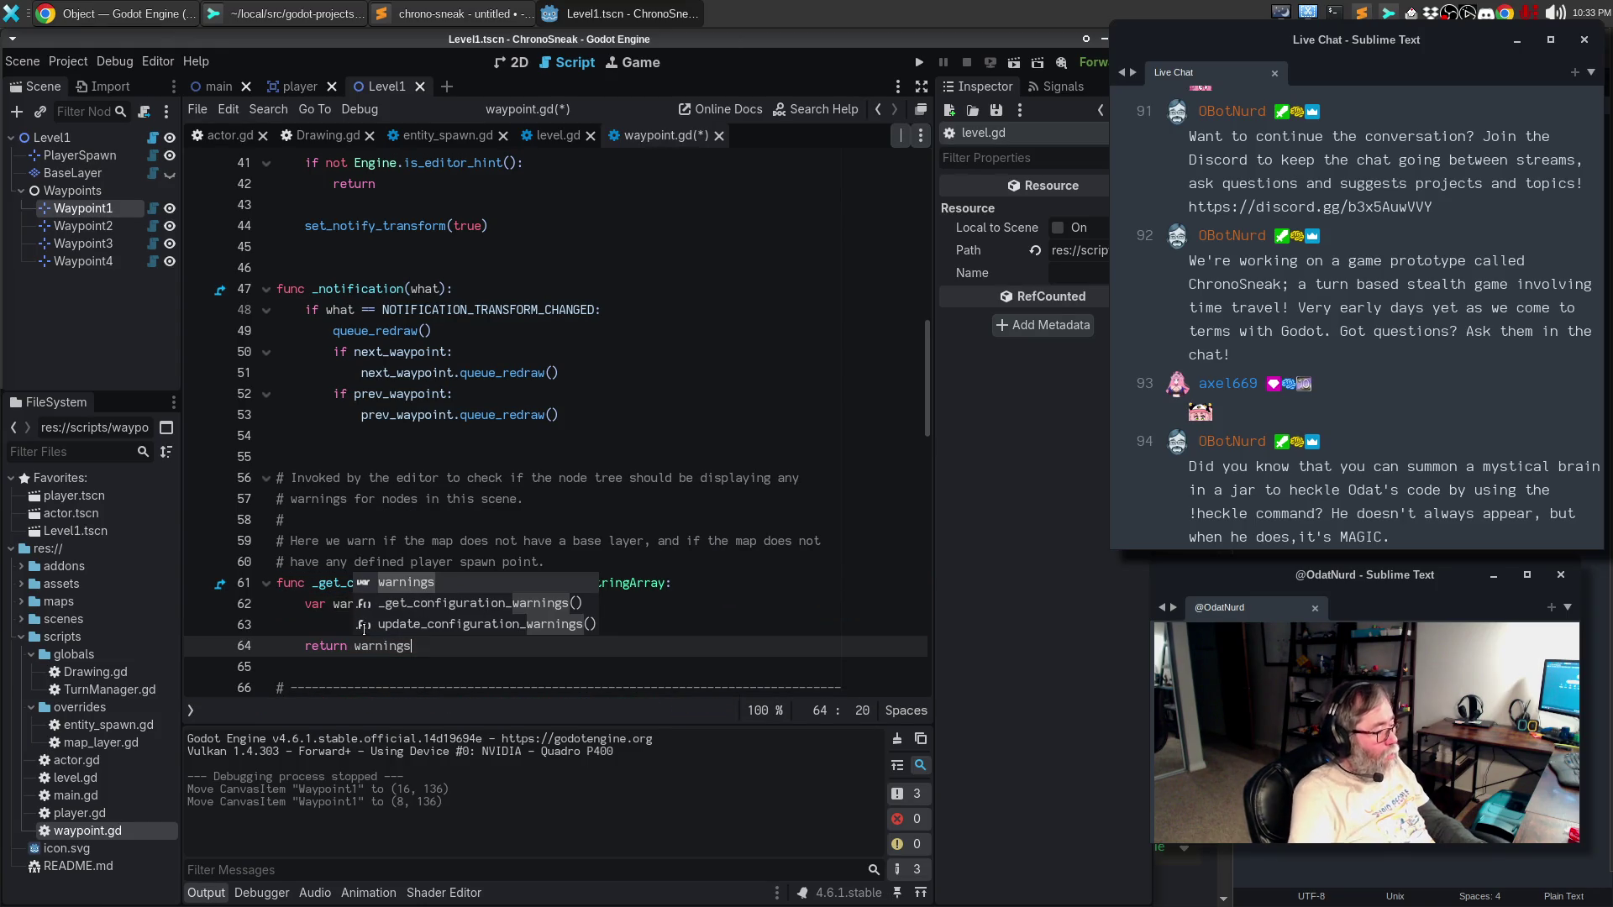
- Insert dashed separator comments before the warnings function and before _notification
key("Escape")
scroll(492, 653, "down", 3)
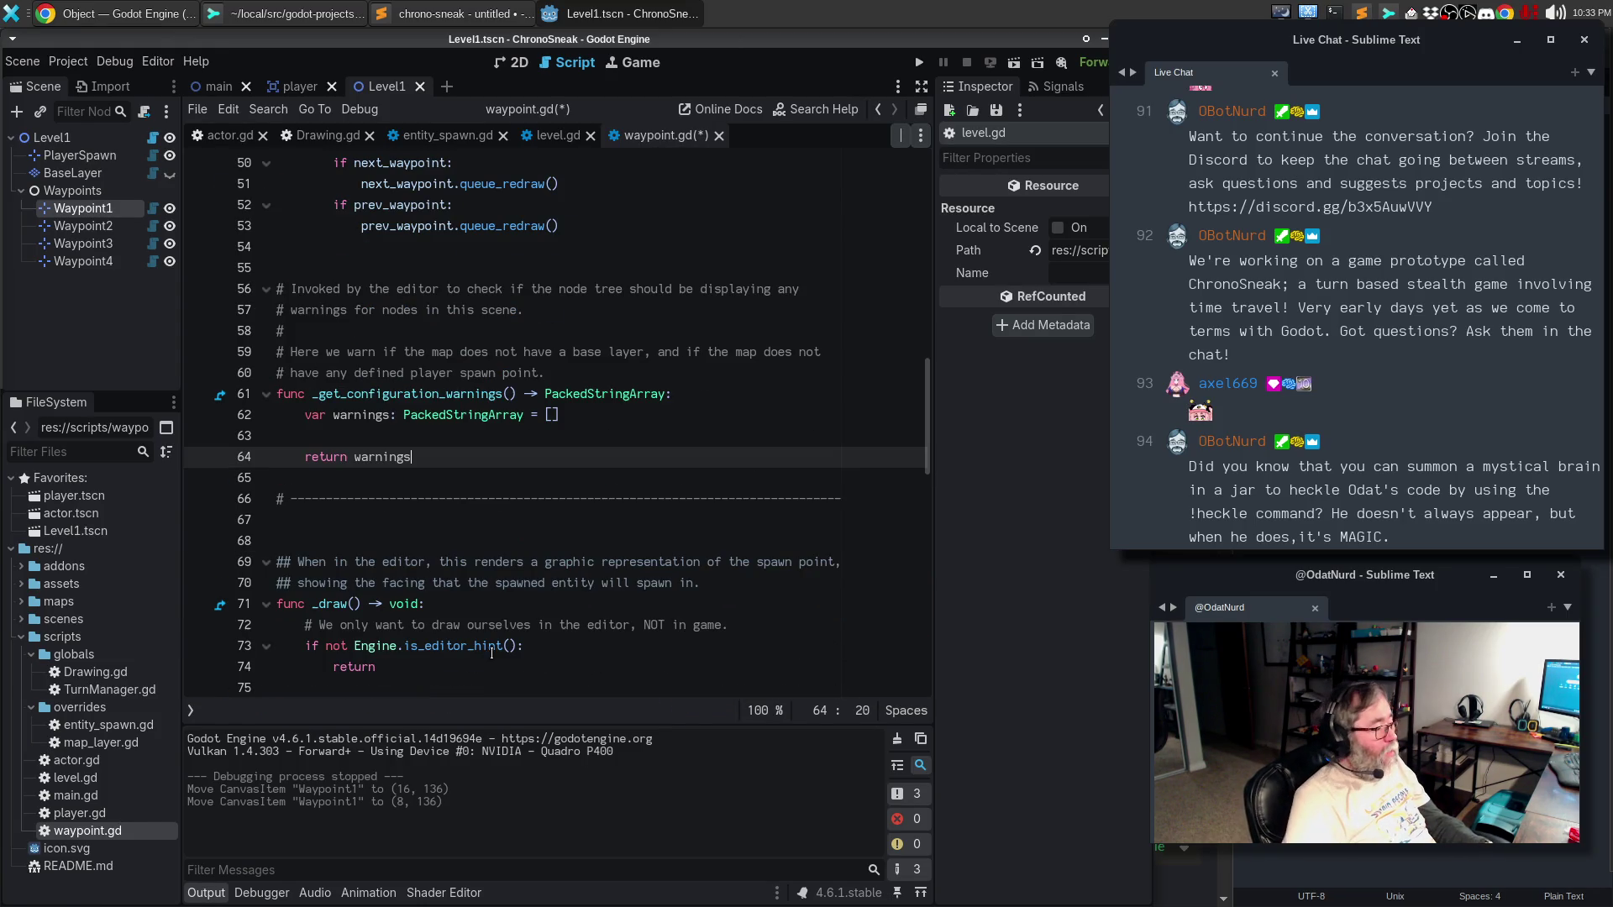
left_click(420, 498)
left_click(366, 475)
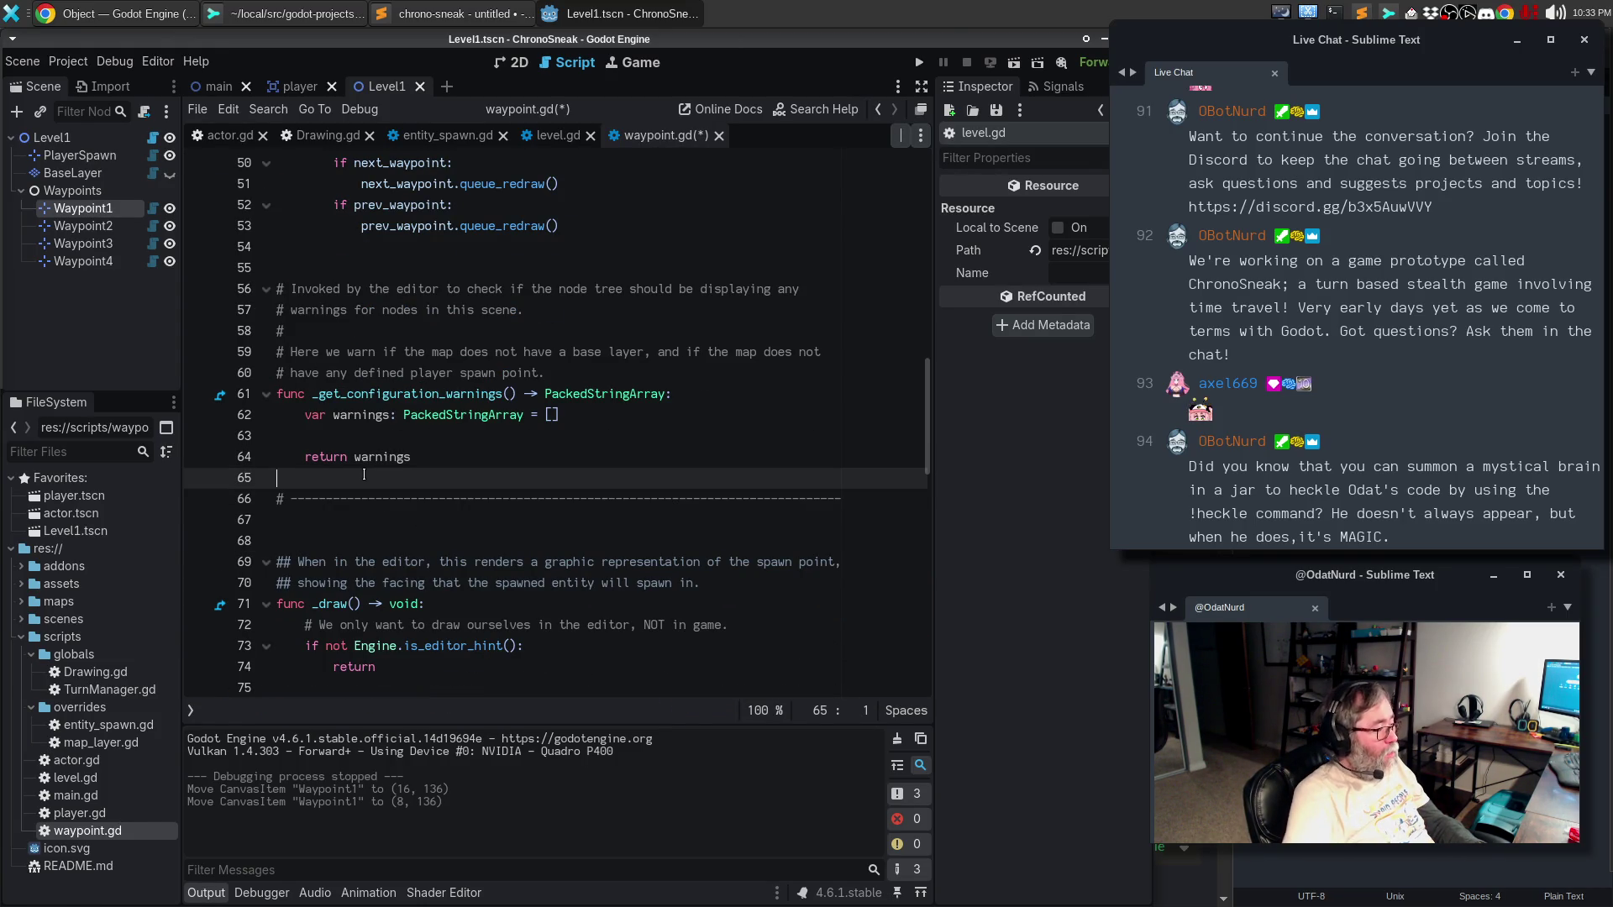
key("Return")
key("Up")
key("Up")
key("Up")
key("Up")
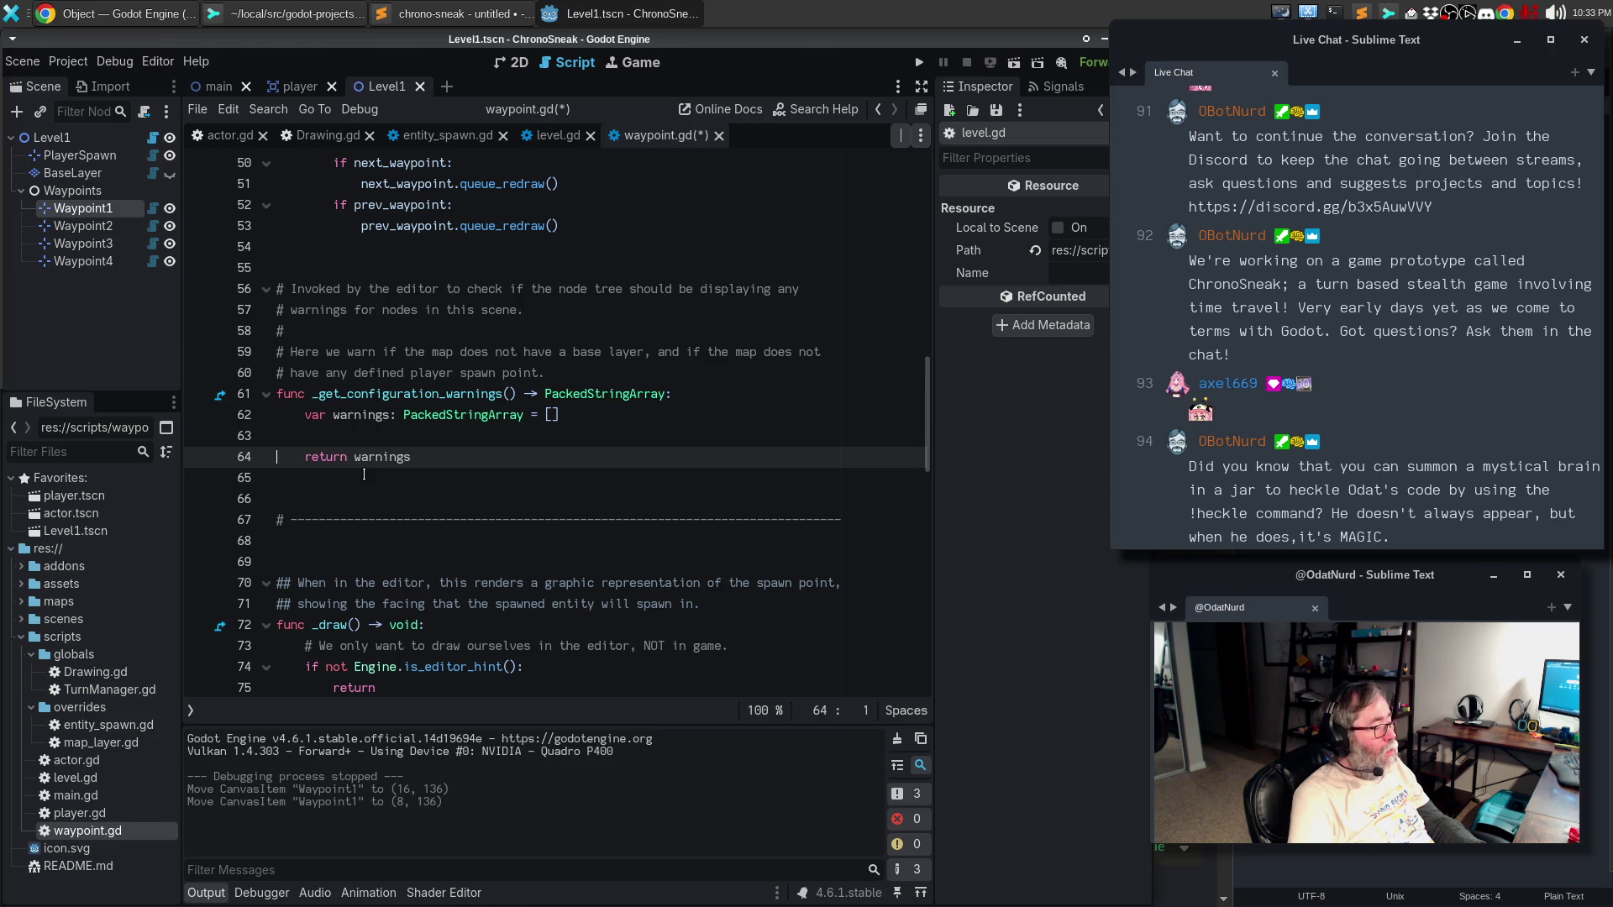
key("ctrl+v")
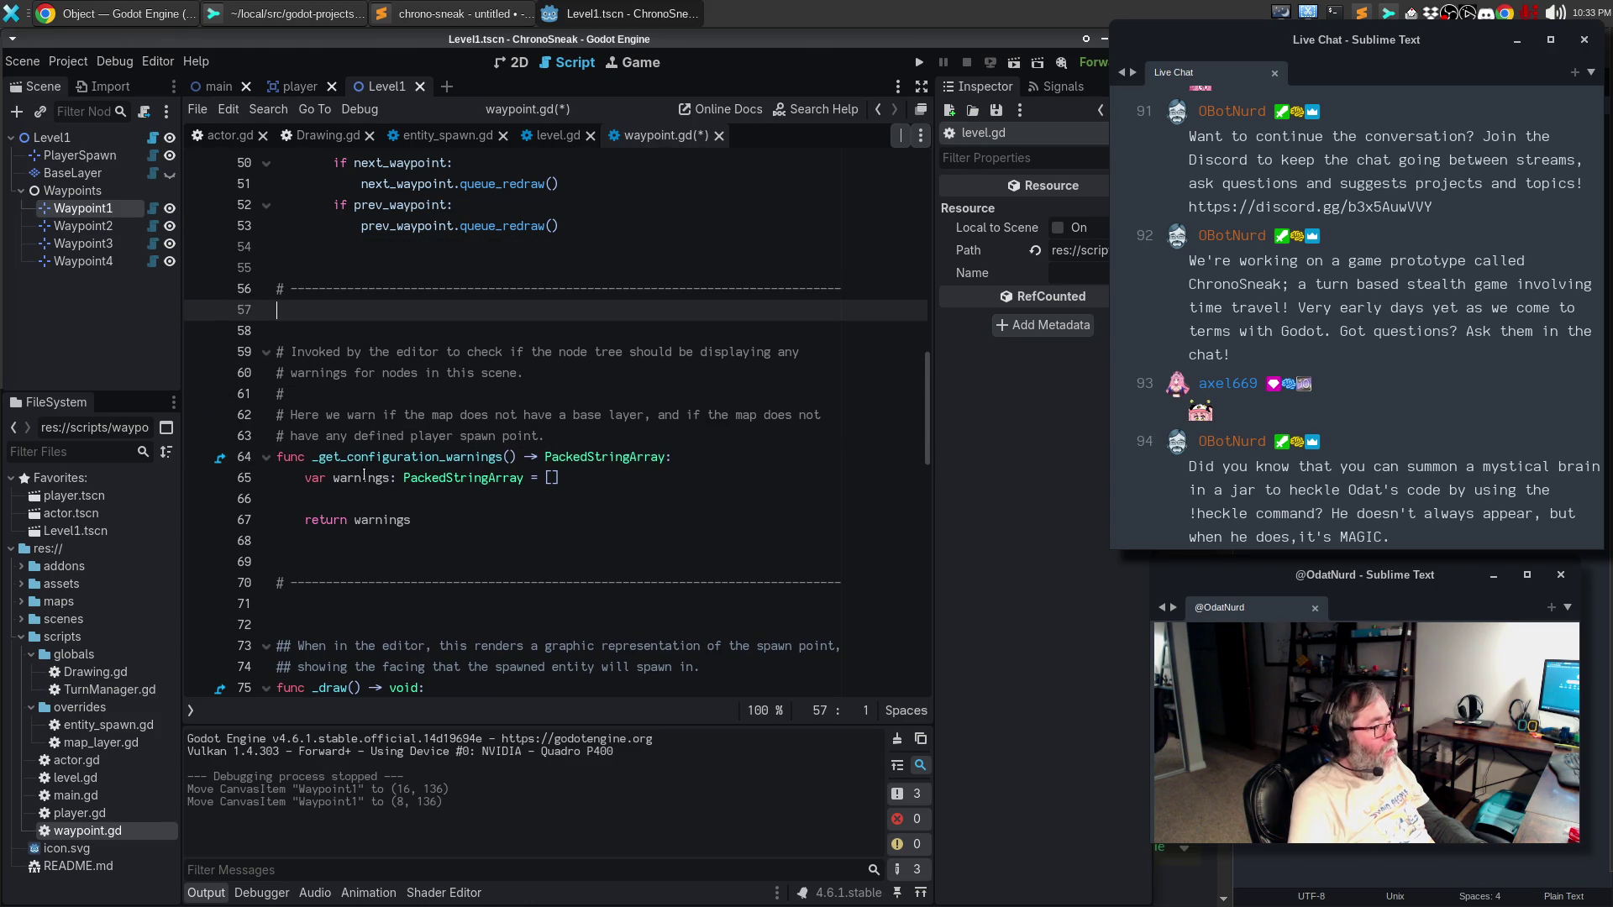
scroll(352, 454, "up", 6)
left_click(341, 430)
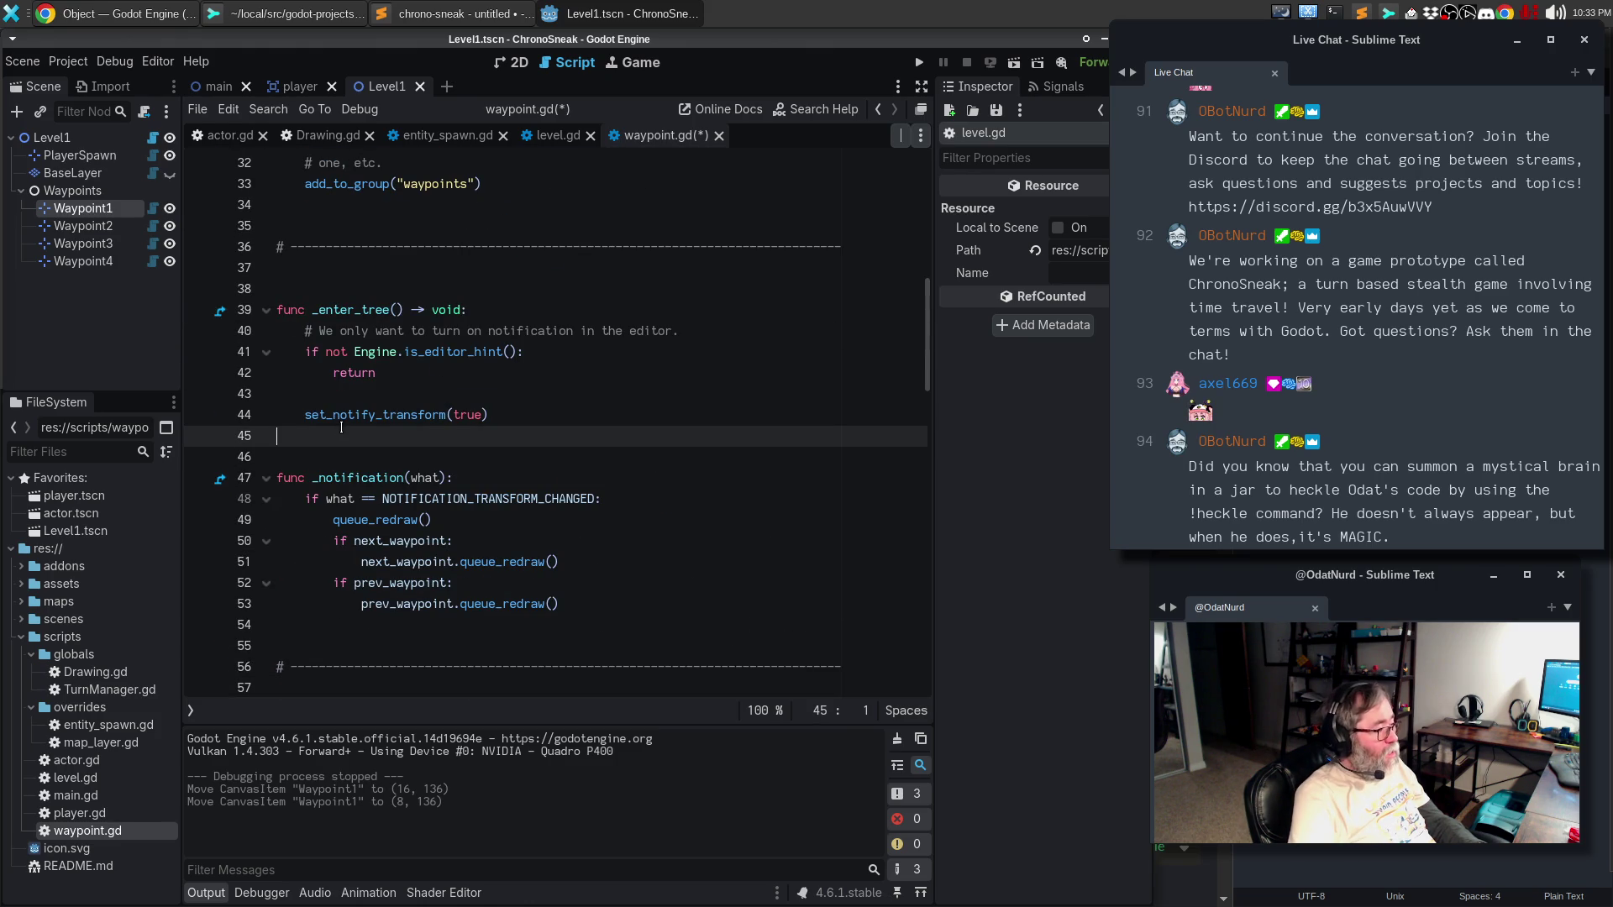
key("ctrl+v")
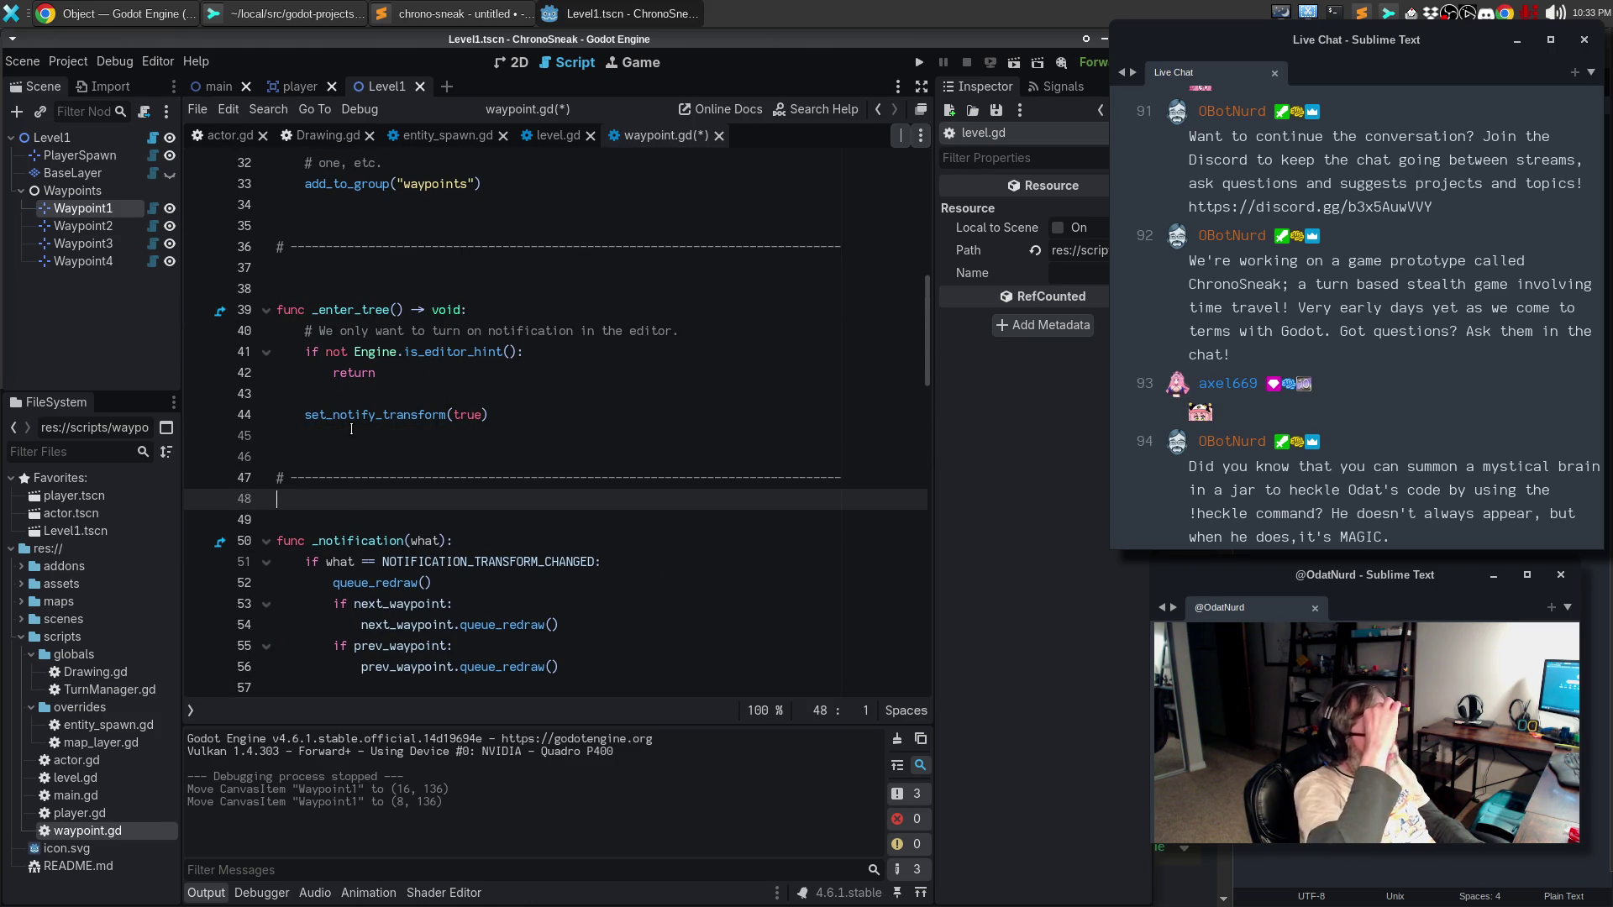
- Comment in _enter_tree that in the editor we want transform-change notifications to update things
left_click(369, 398)
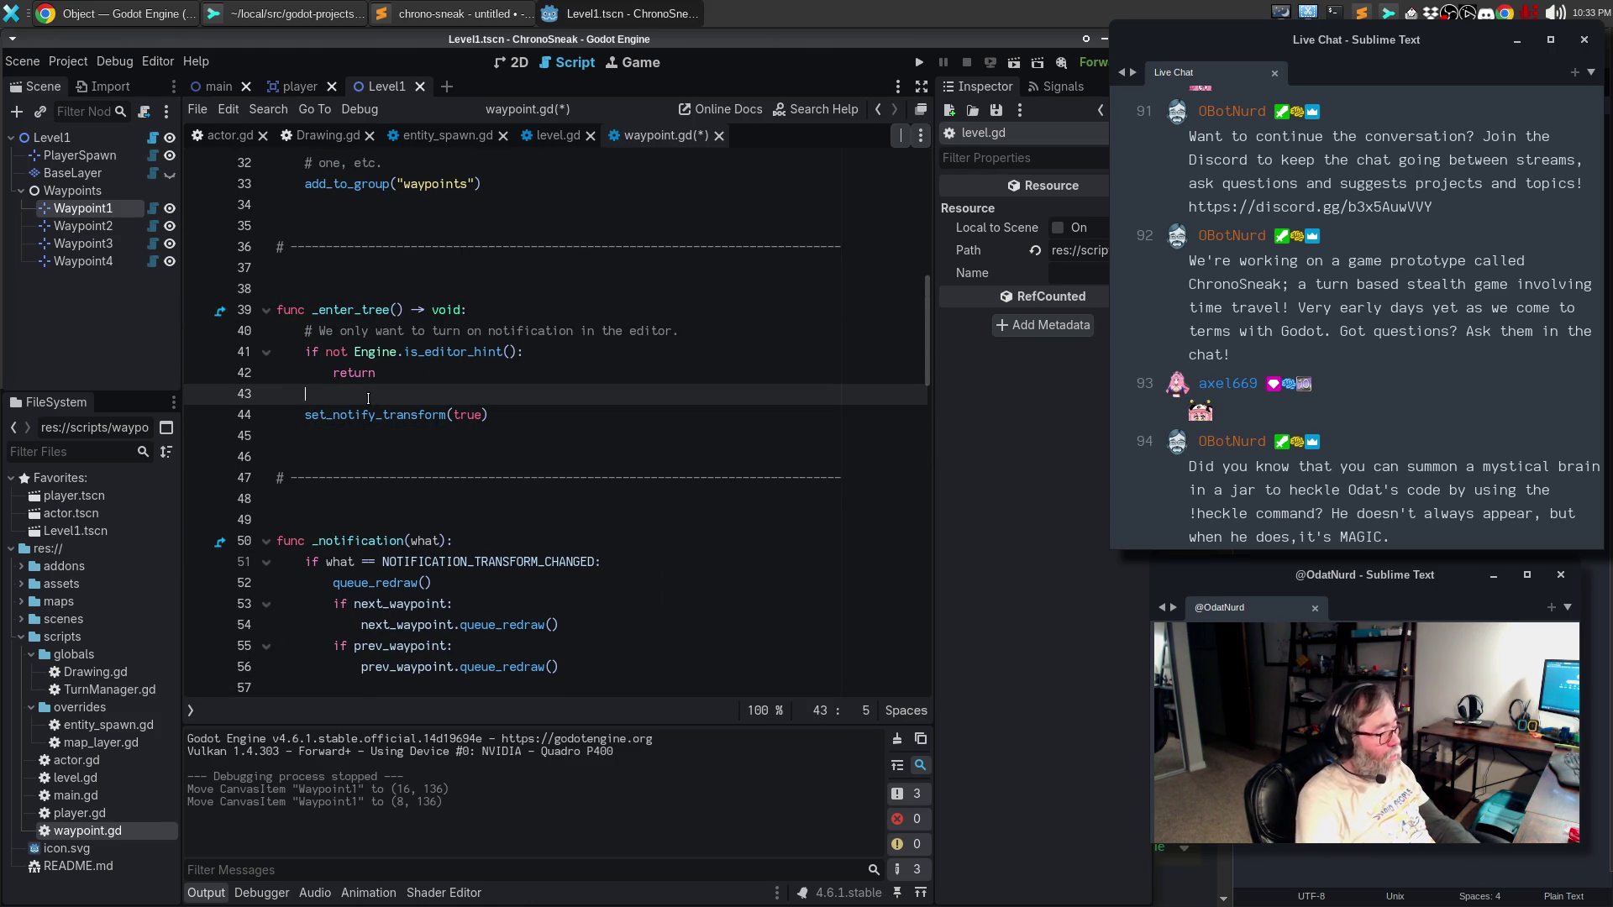
key("Return")
type("# Indicate that we want to be told")
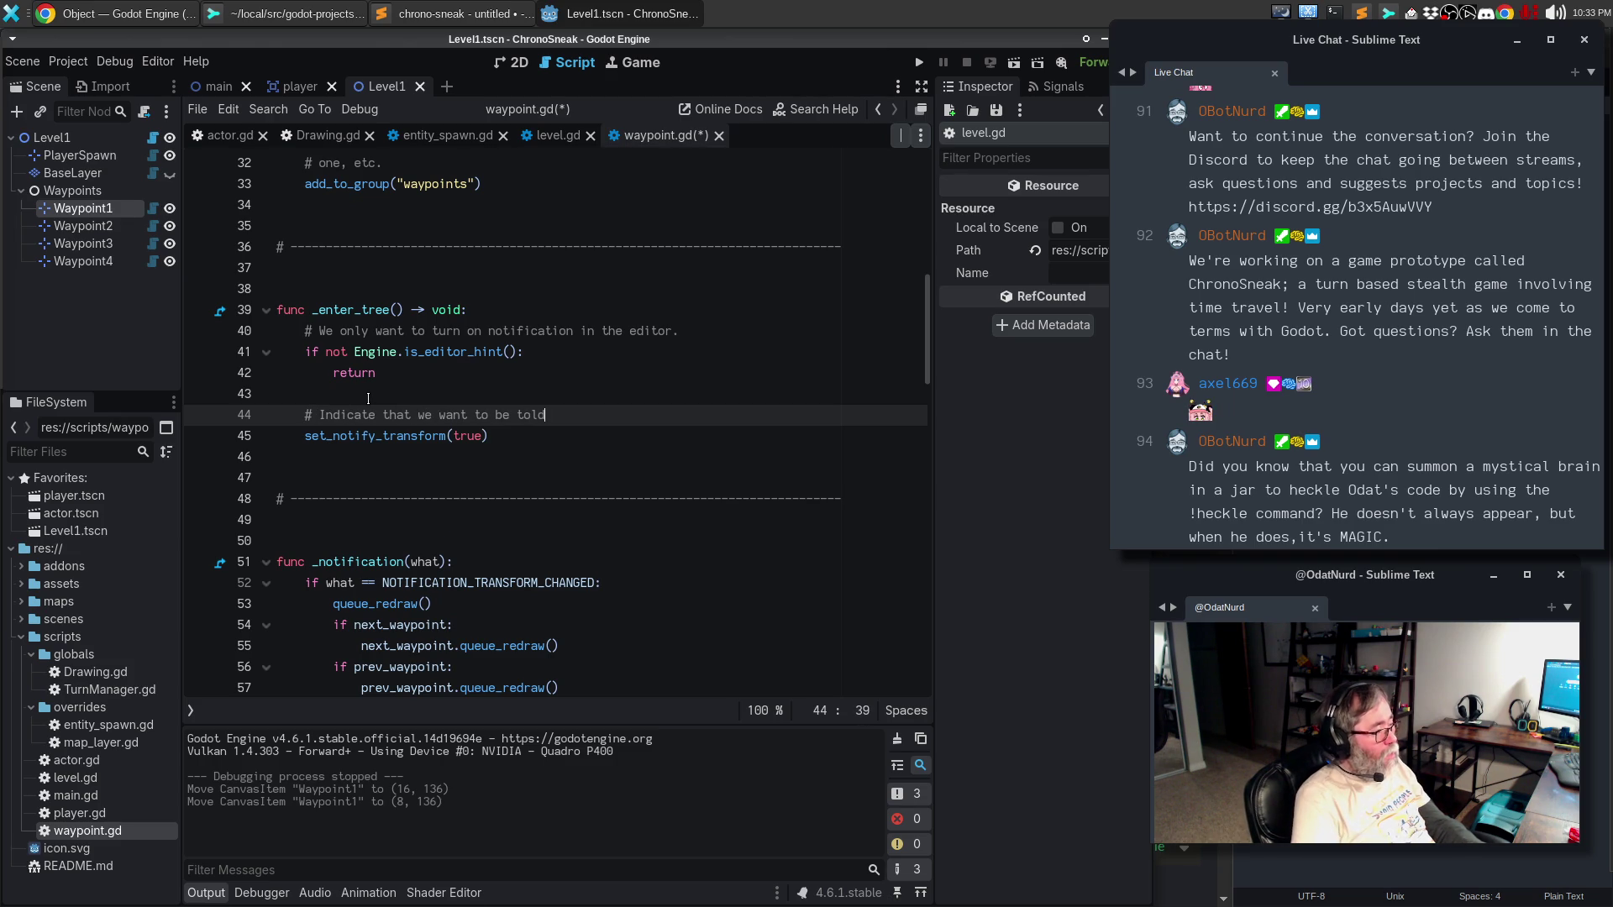
key("Up")
key("Up")
key("Up")
key("Return")
type("# If")
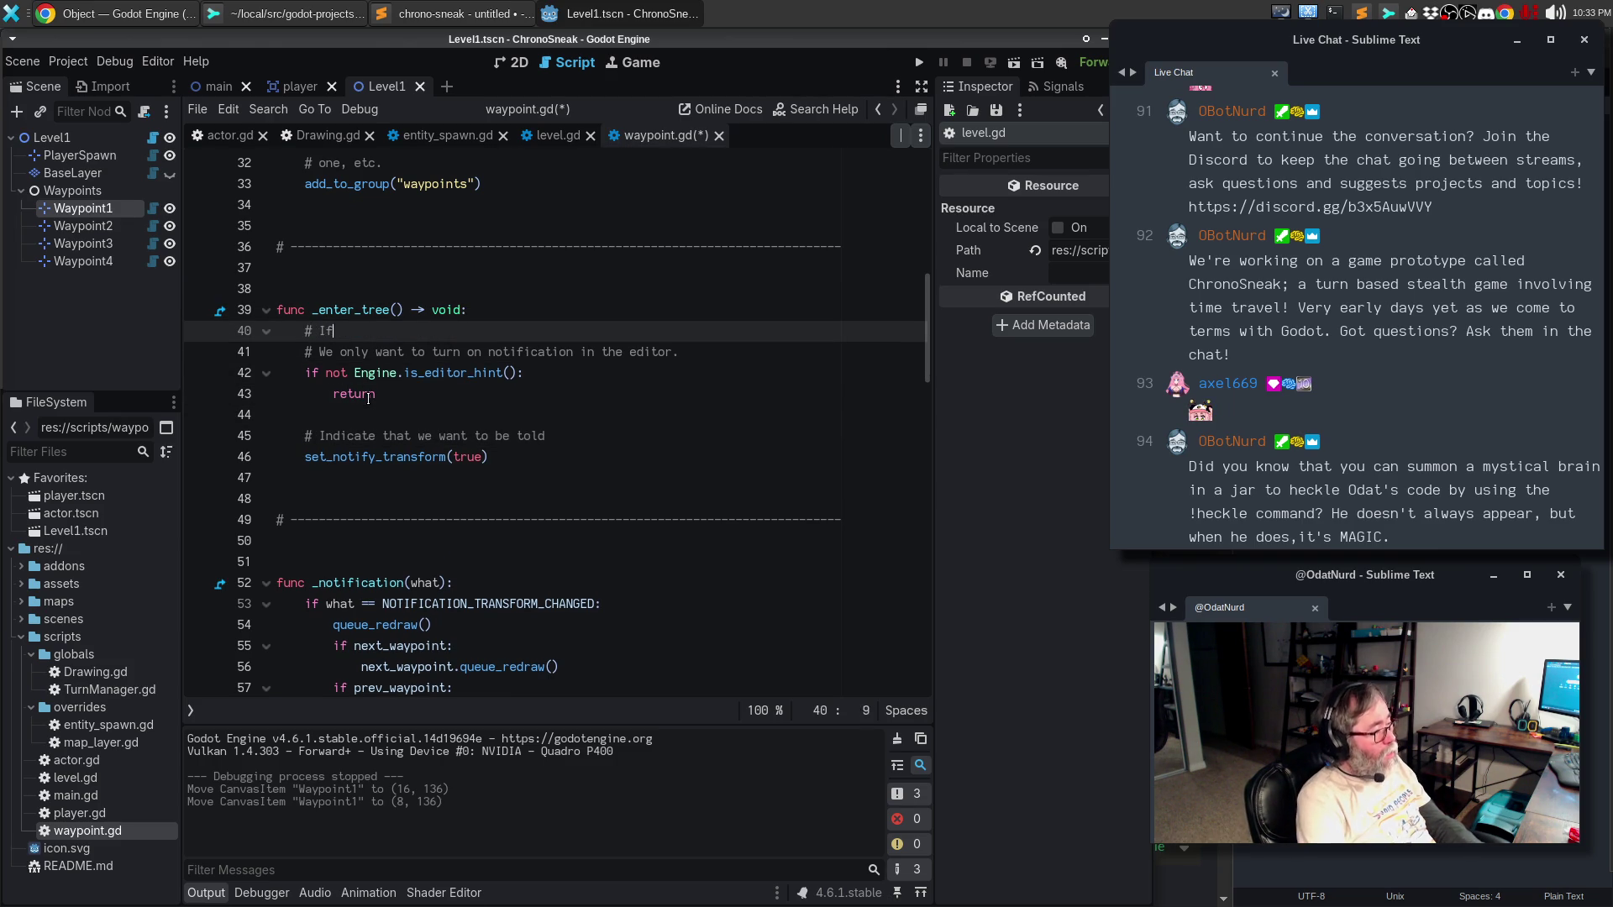
type(" we're in the editor")
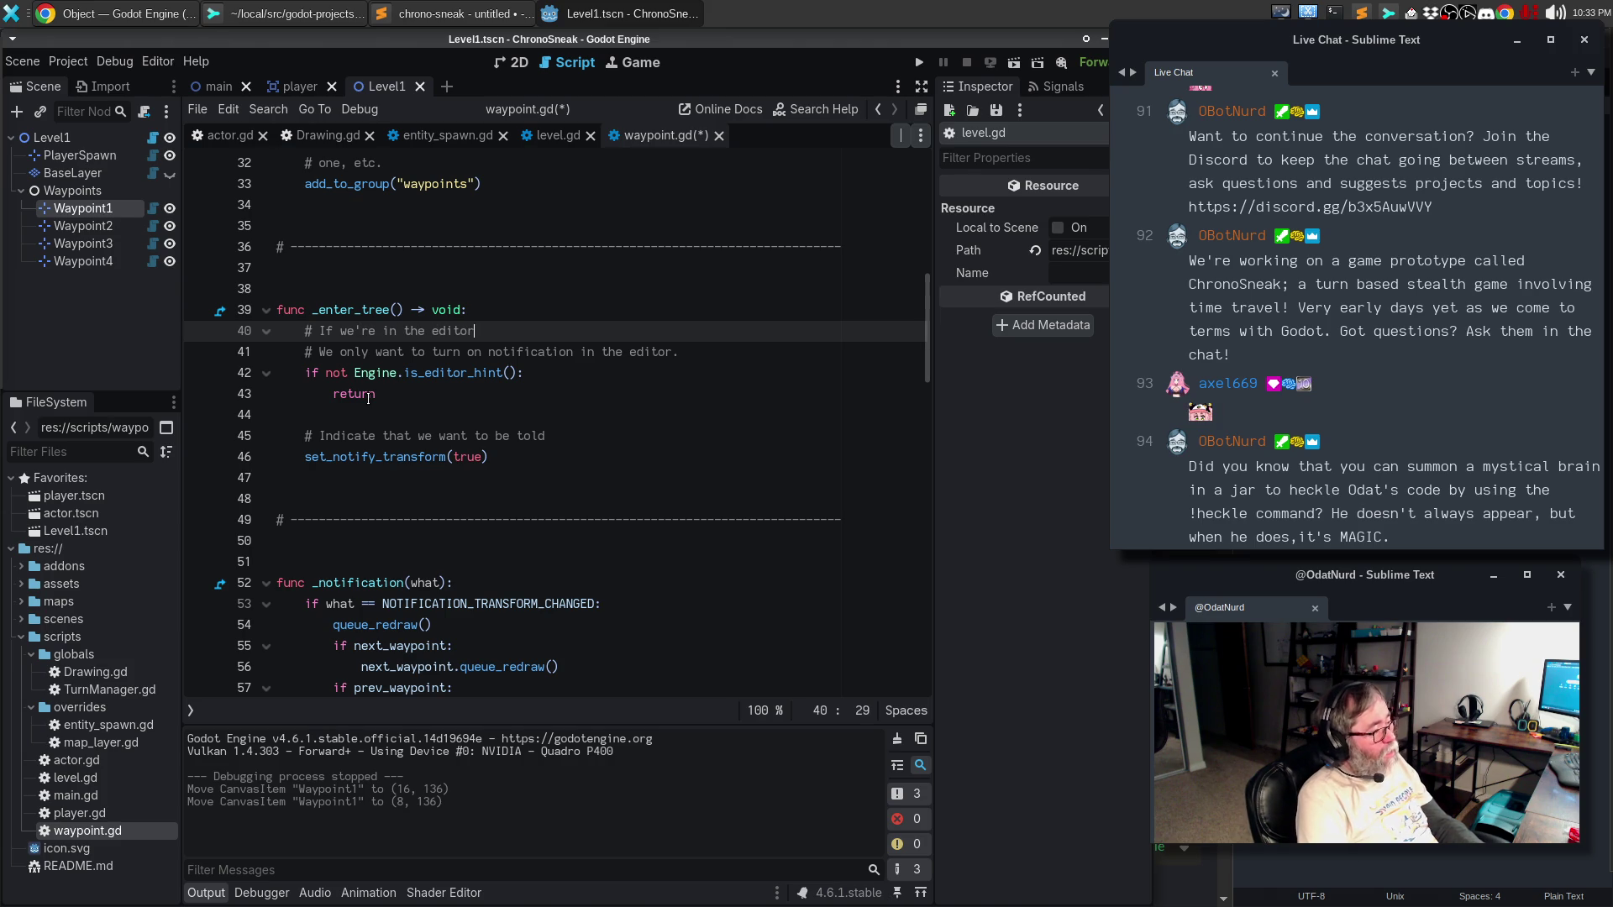
type(", then we want to")
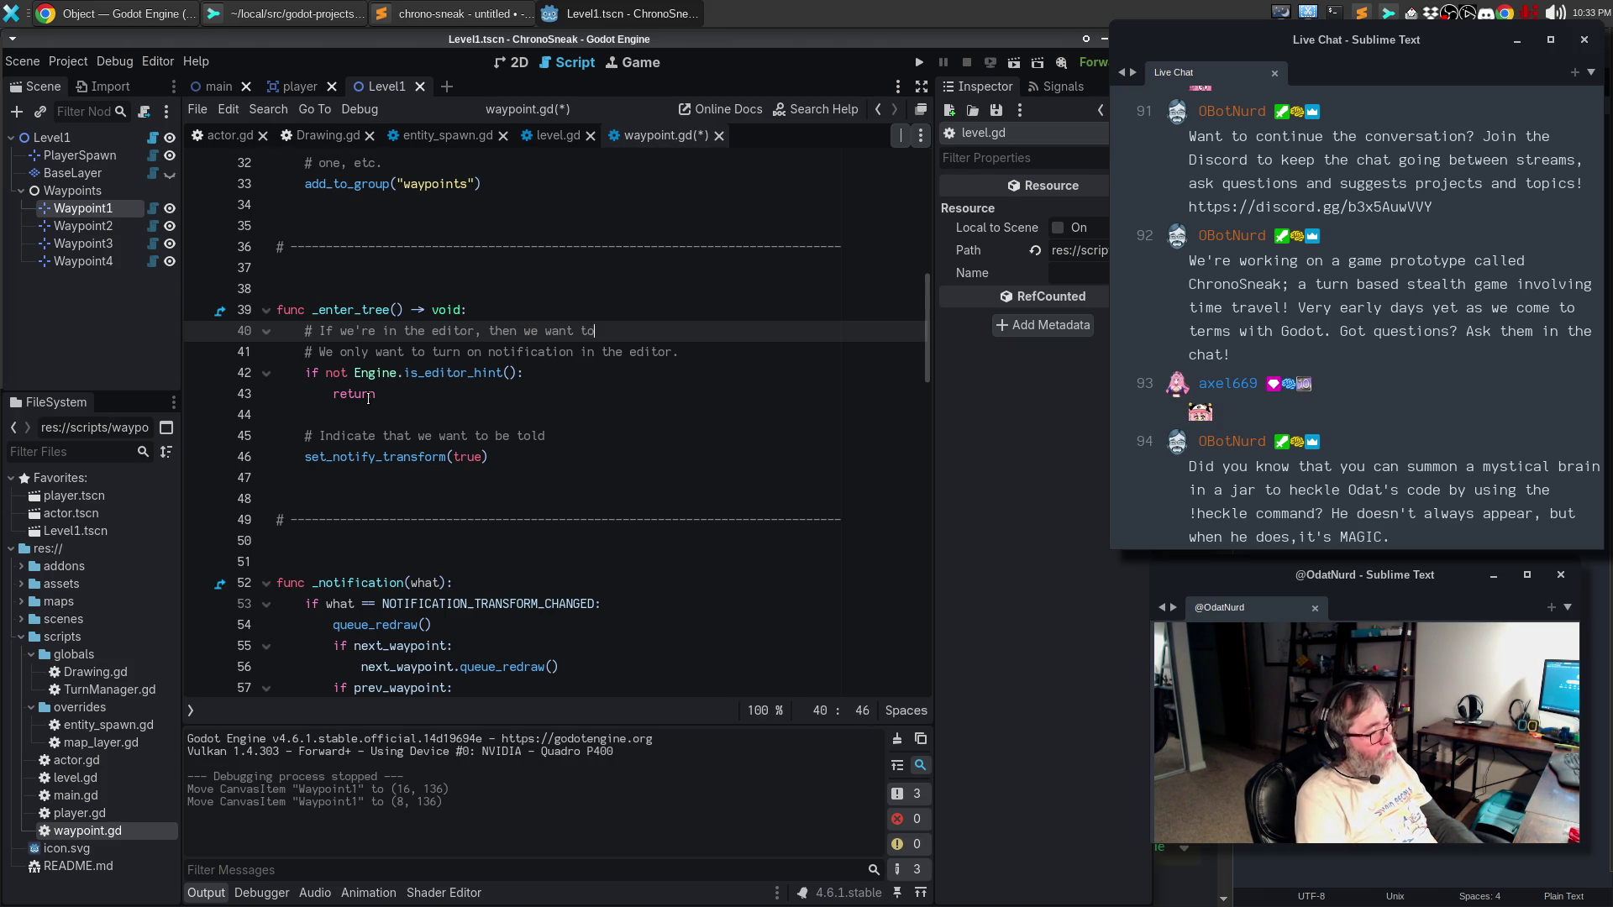
type(" know when our transfro")
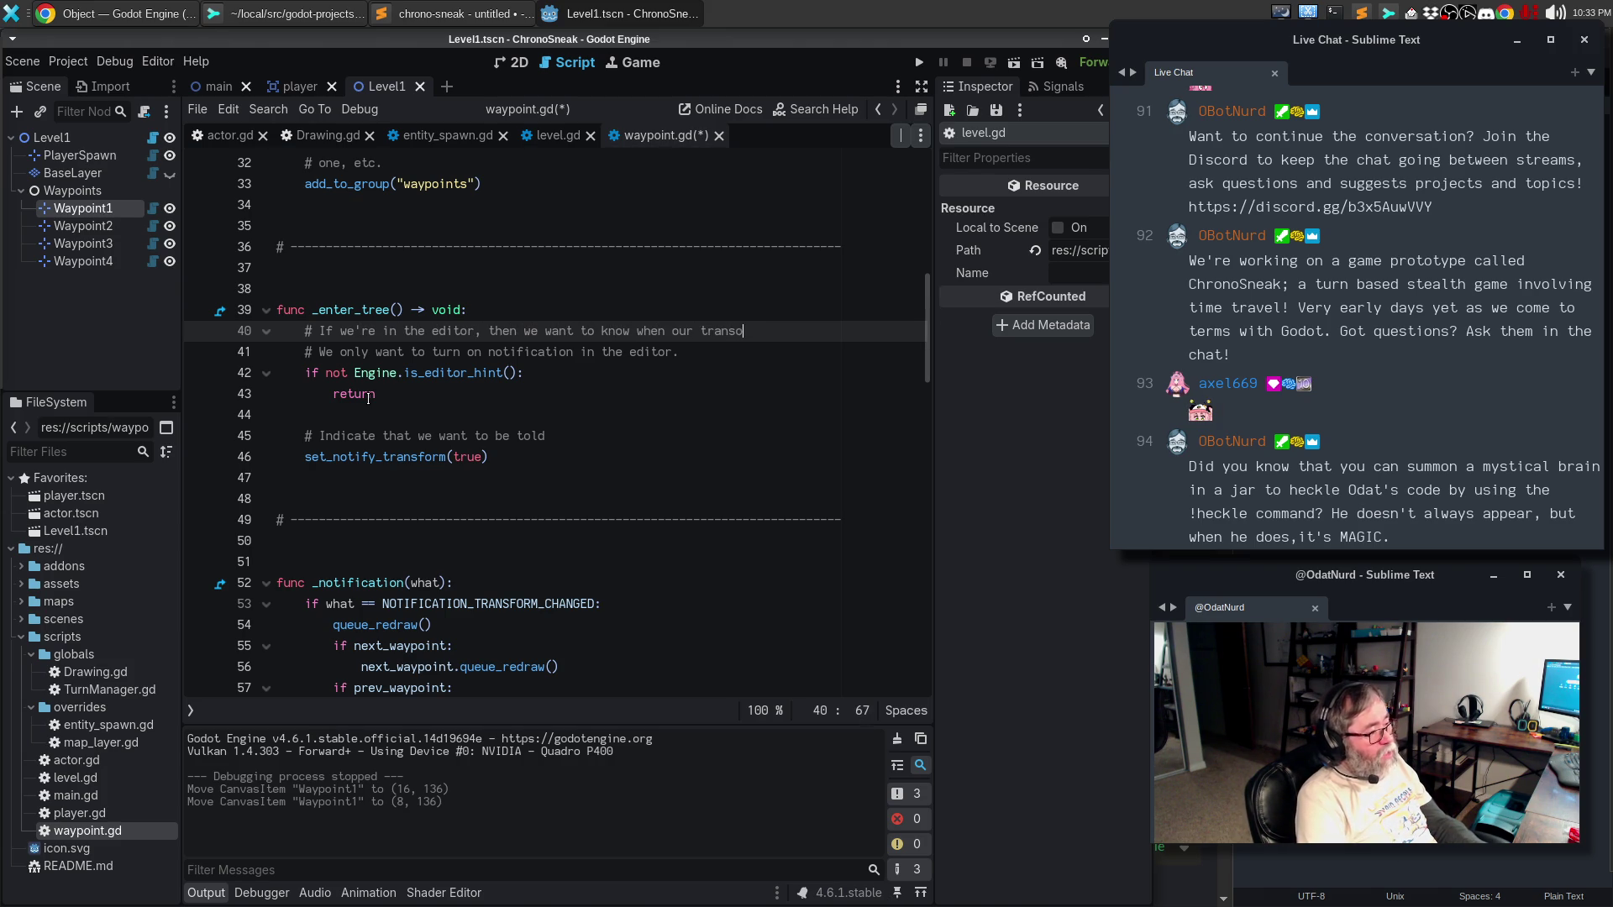
key("BackSpace")
key("BackSpace")
key("BackSpace")
type("form changes")
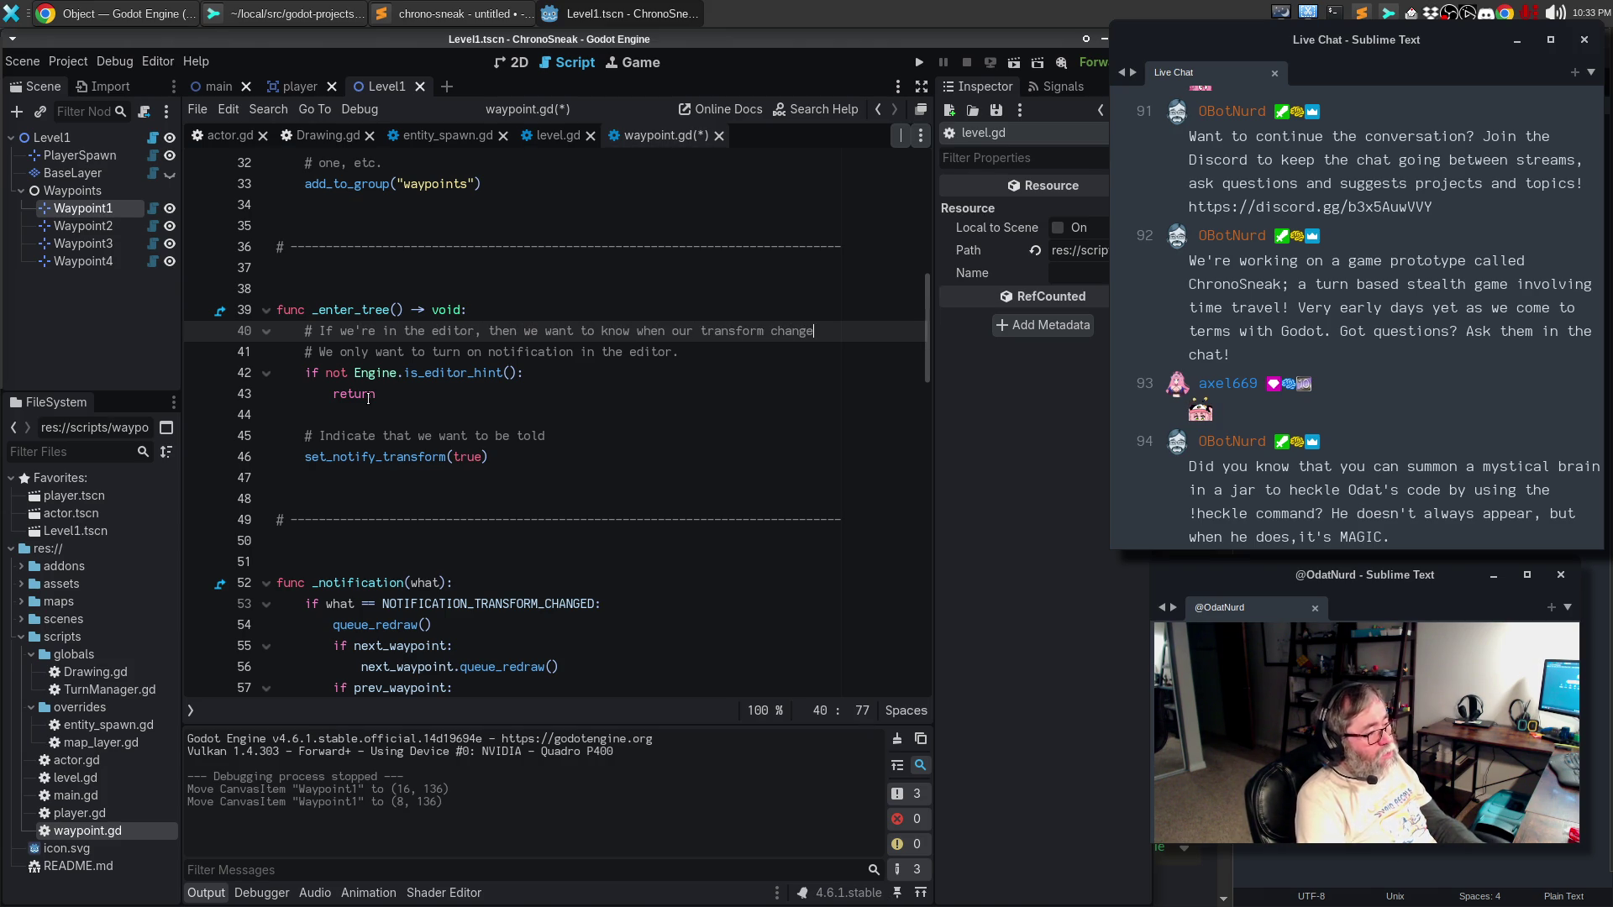
key("Return")
type("# so we can update things.")
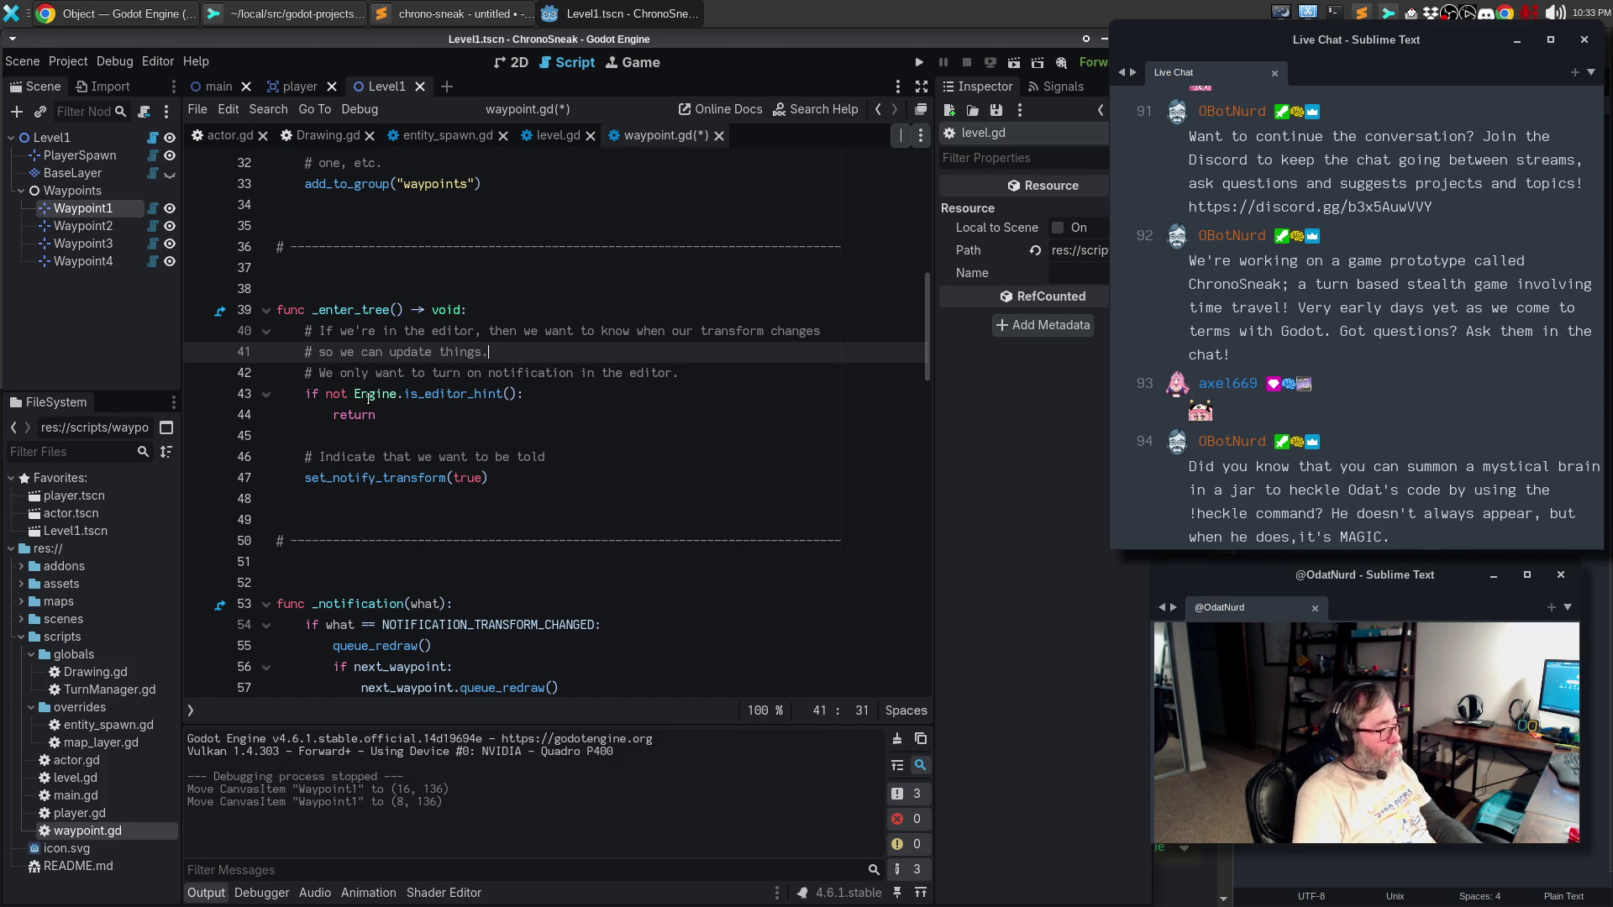
key("Down")
type("JJ")
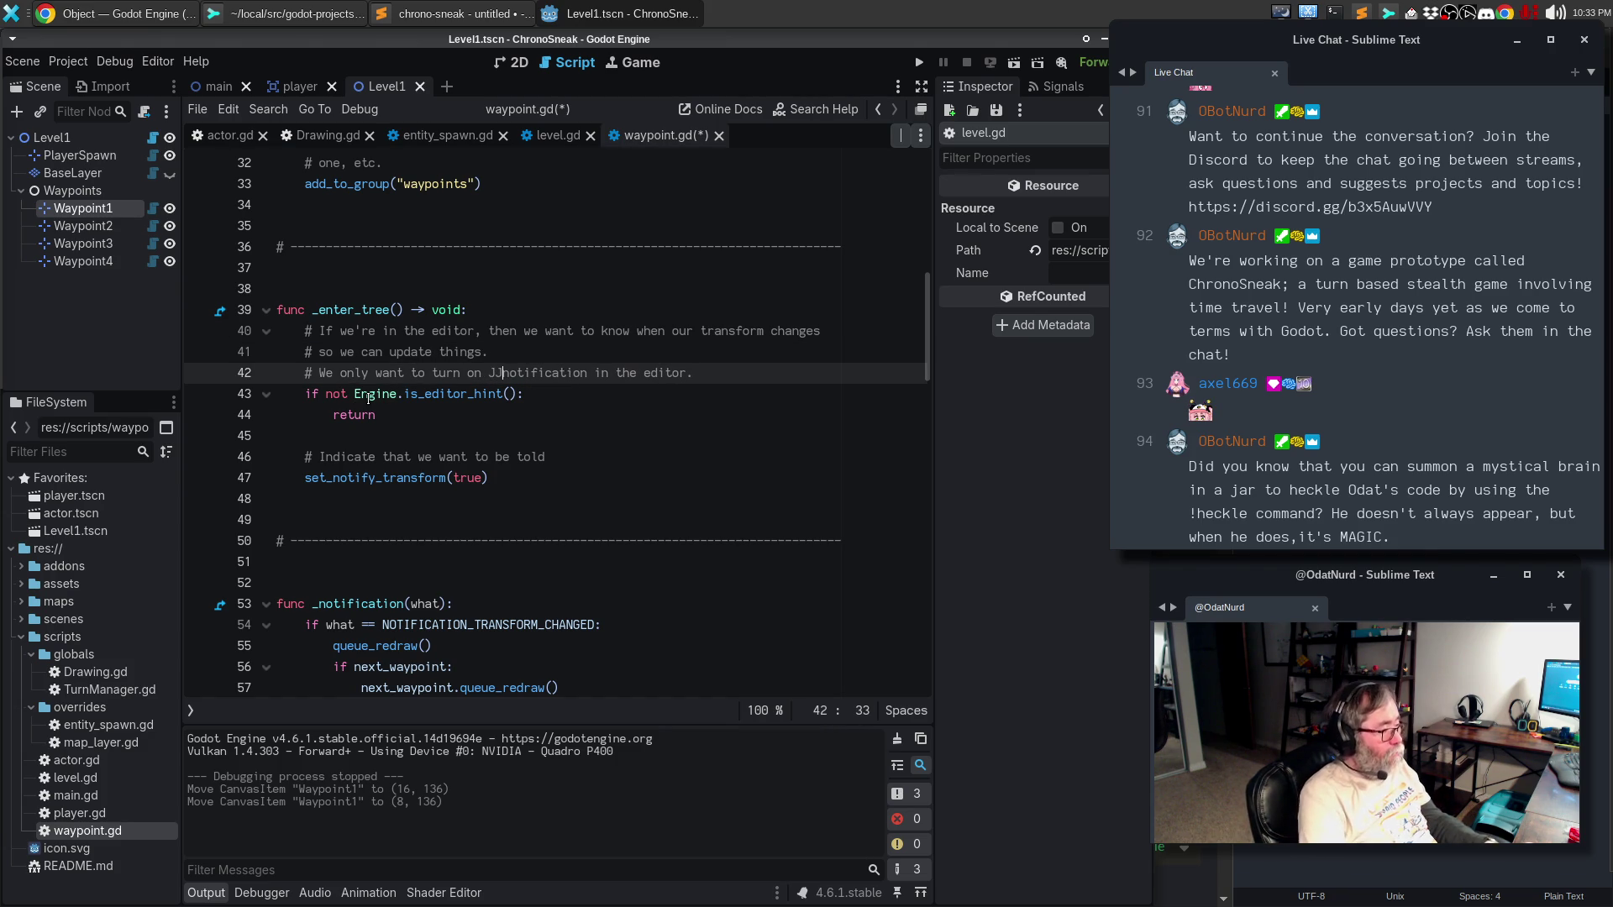
- Drop 'not' from the editor check, move set_notify_transform(true) inside it, delete the return, and save
key("ctrl+shift+k")
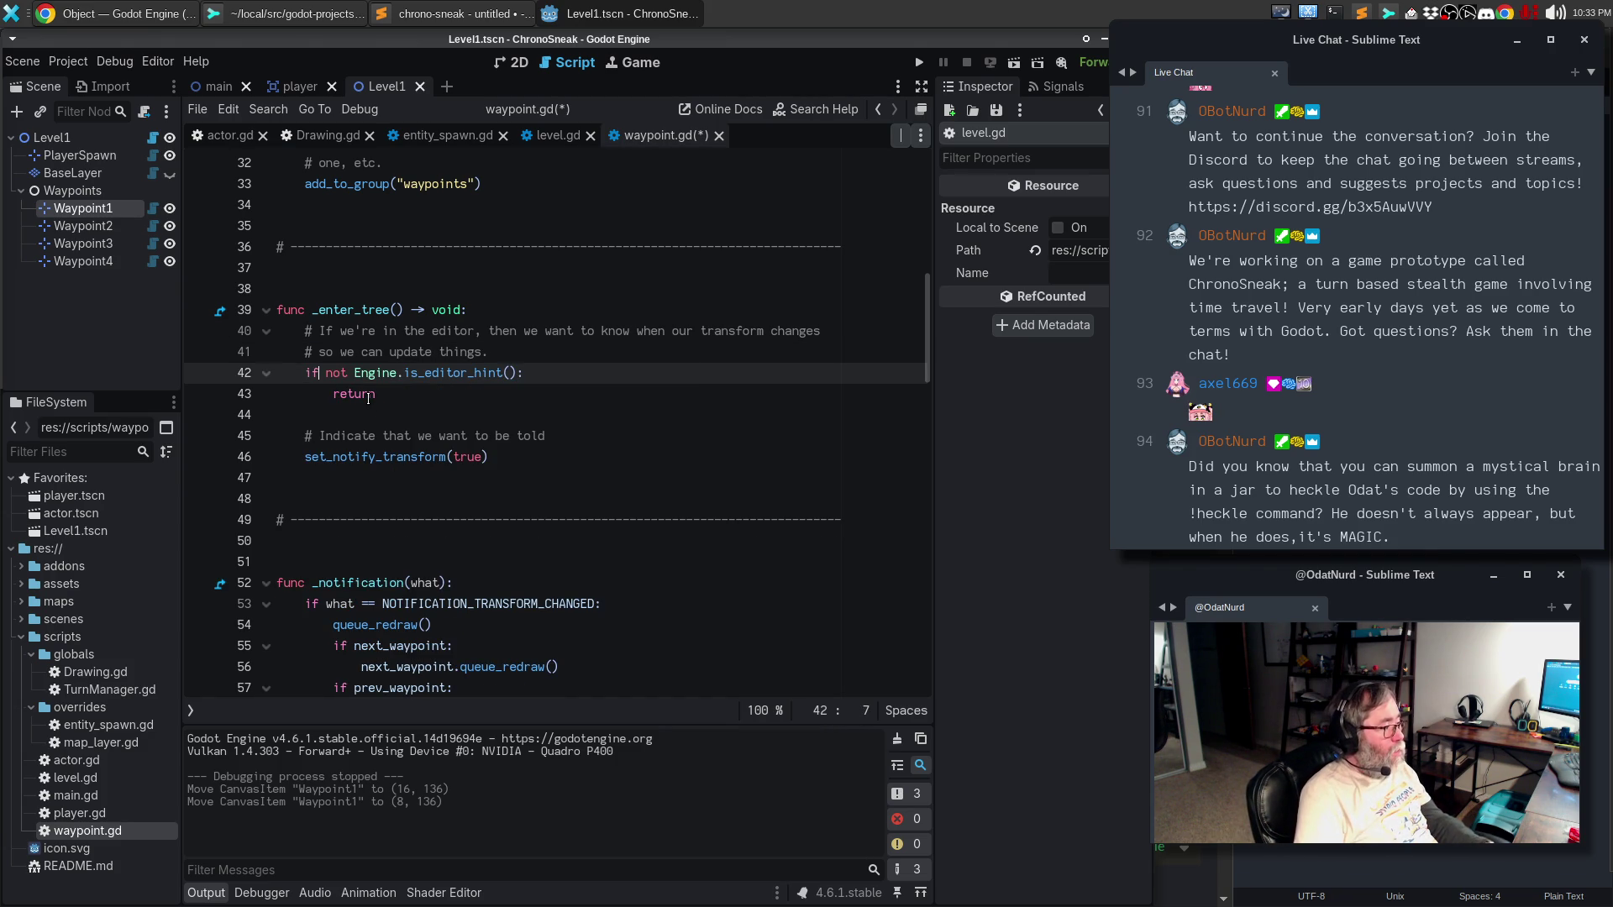
key("BackSpace")
key("BackSpace")
key("BackSpace")
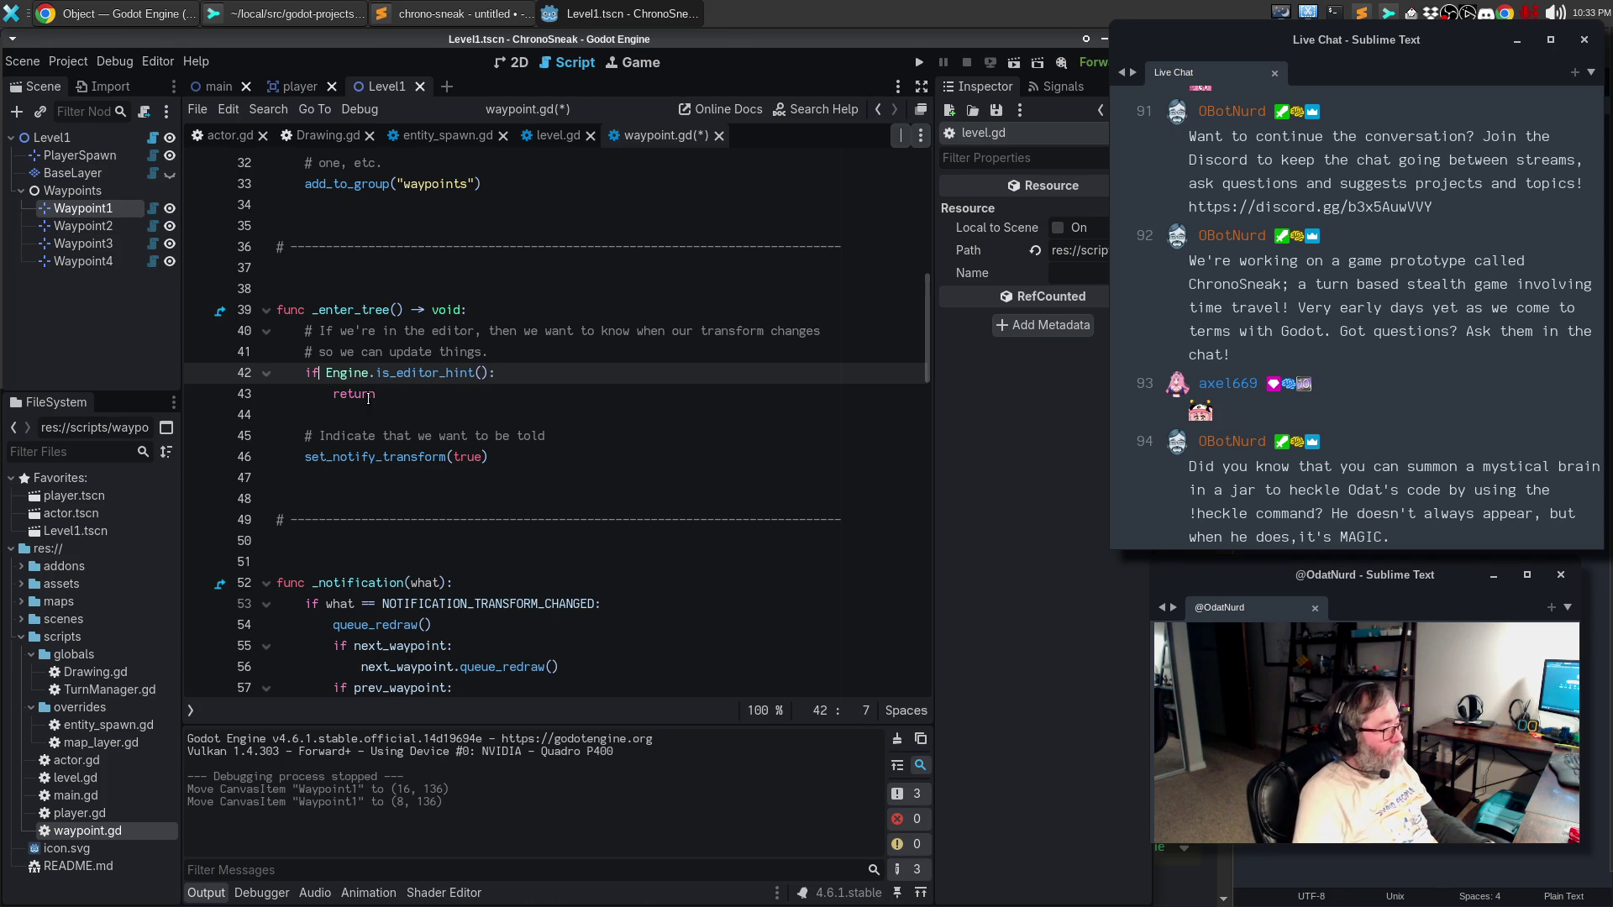
key("Down")
key("Down")
key("Down")
key("Down")
key("alt+Up")
key("alt+Up")
key("alt+Up")
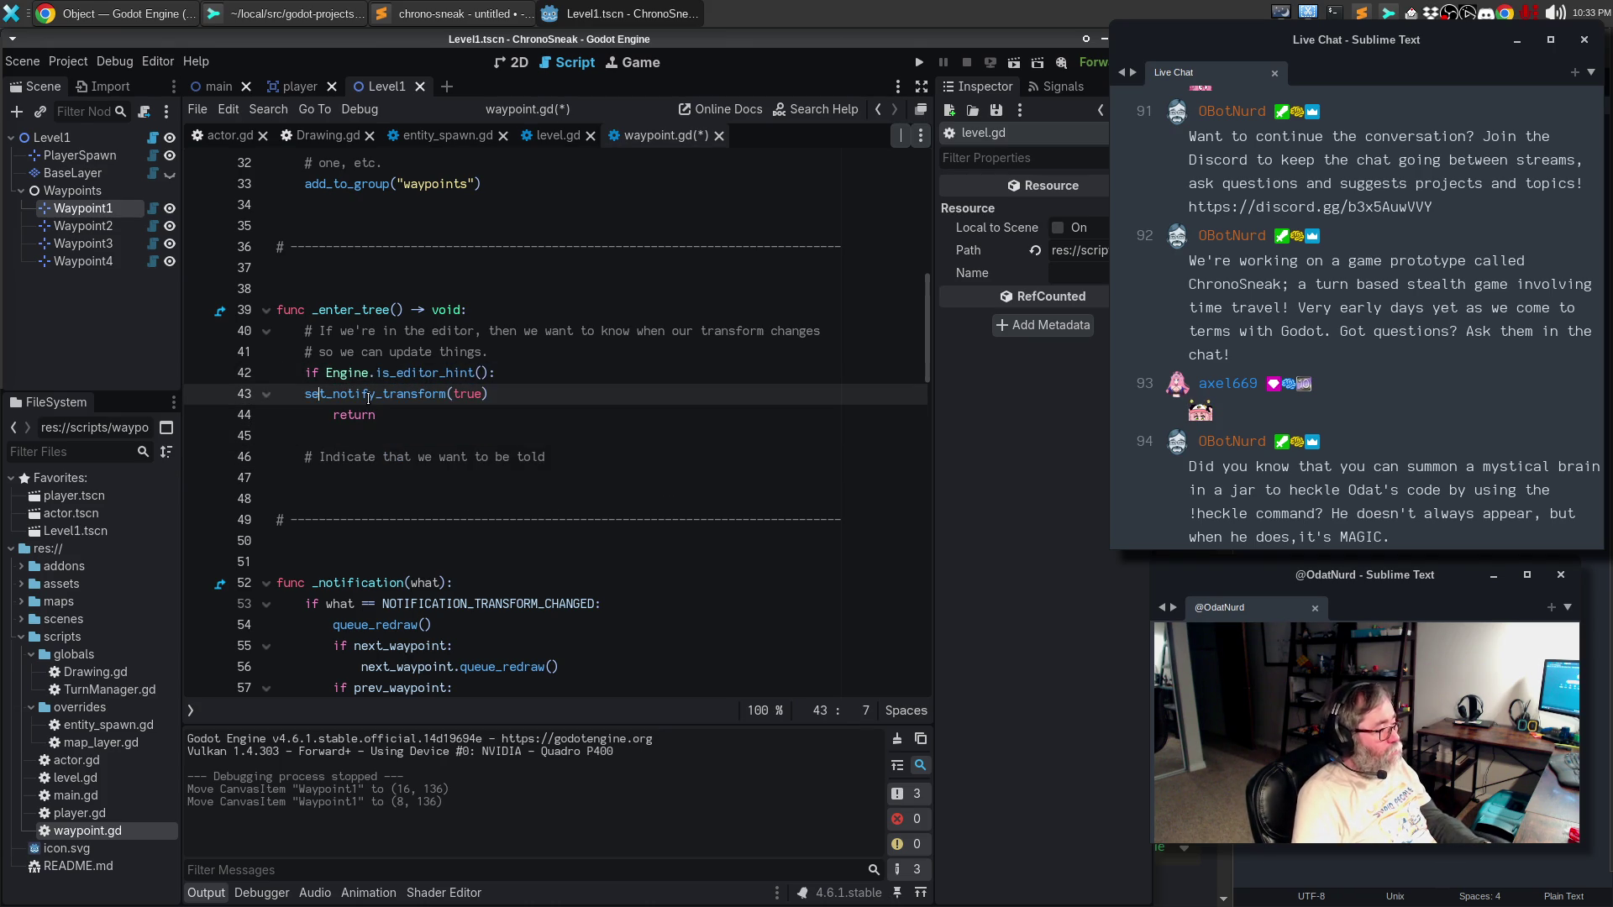
key("Home")
key("Tab")
key("Down")
key("Home")
key("shift+Down")
key("shift+Down")
key("shift+Down")
key("Delete")
key("ctrl+s")
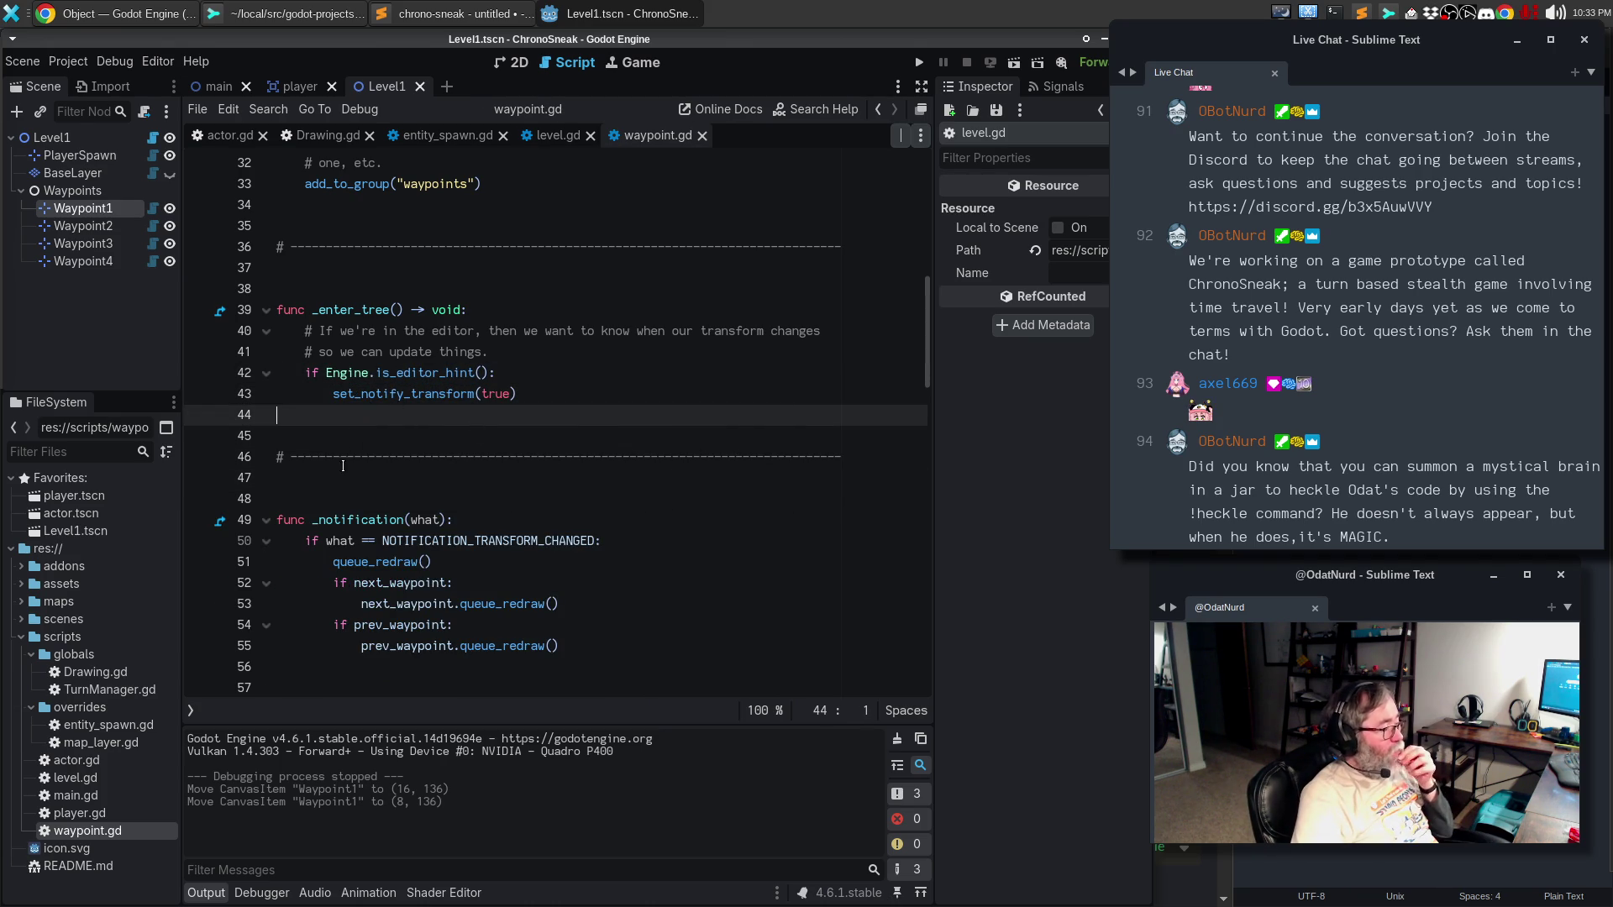
- Start a doc comment above _enter_tree: 'Triggers when we enter the scene tree. If we're in the editor, then this will'
left_click(324, 495)
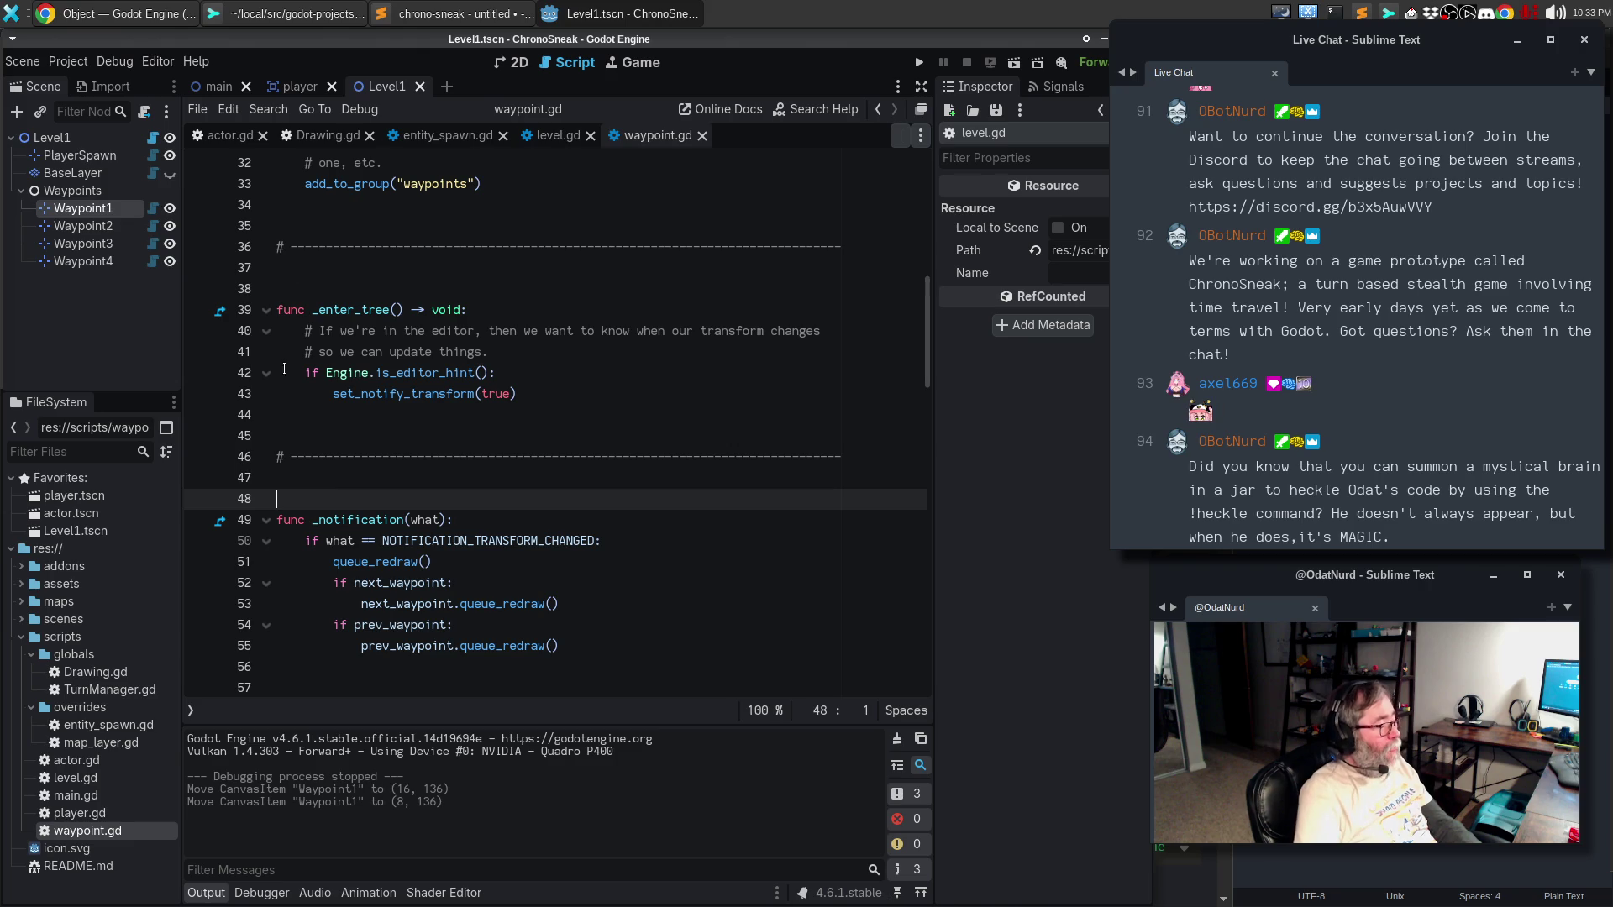
left_click(284, 309)
key("Return")
key("Up")
type("# Tr")
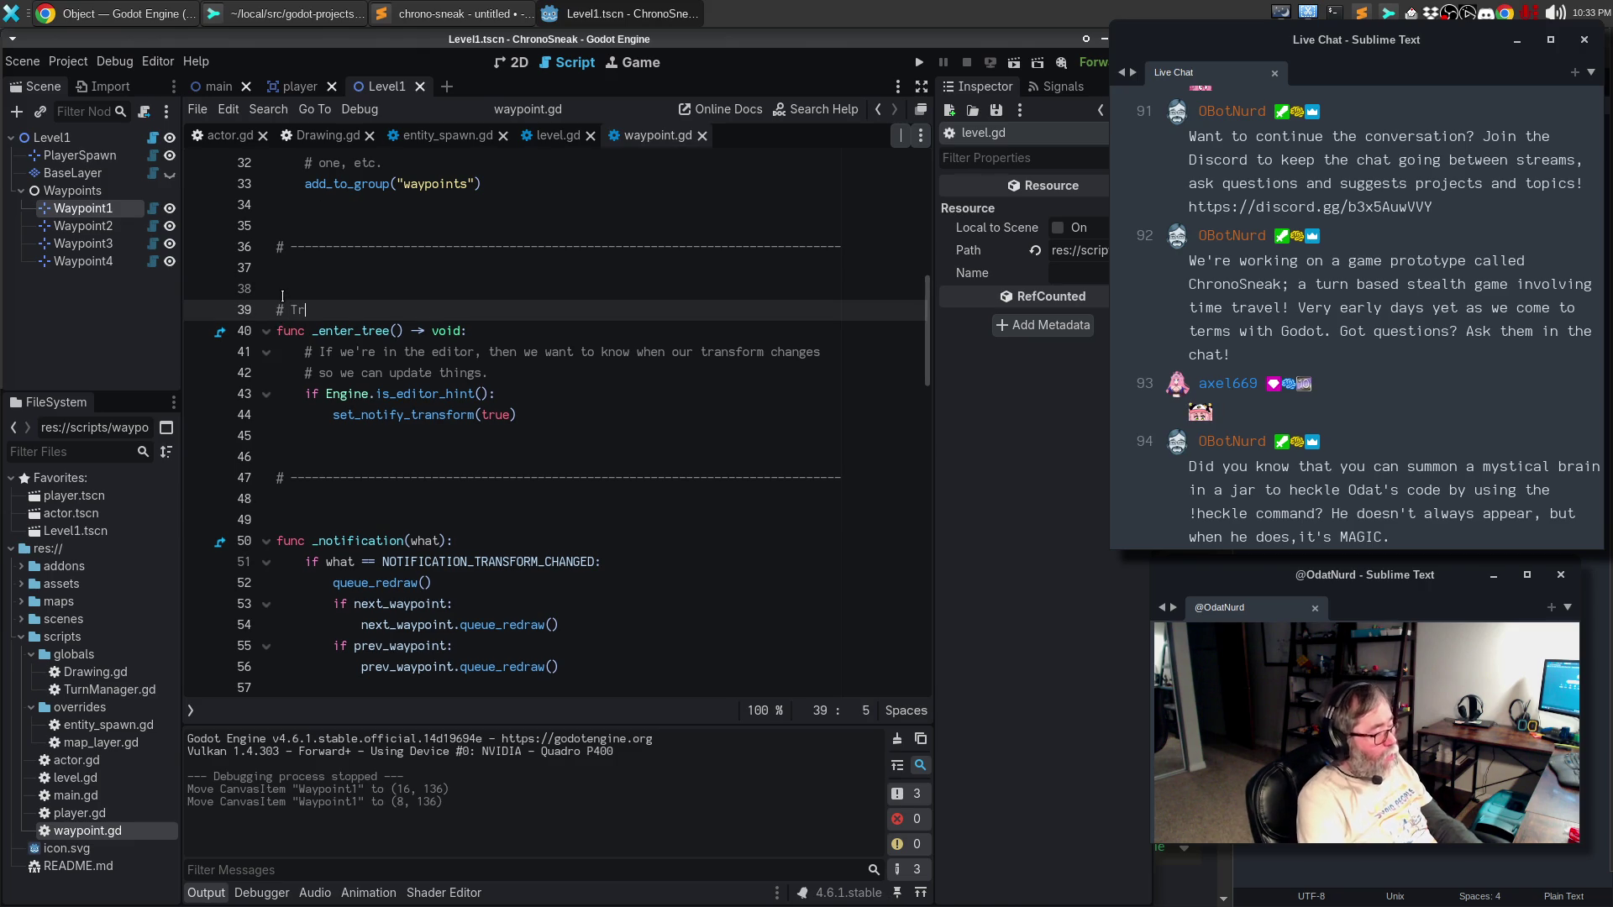
type("iggers whe")
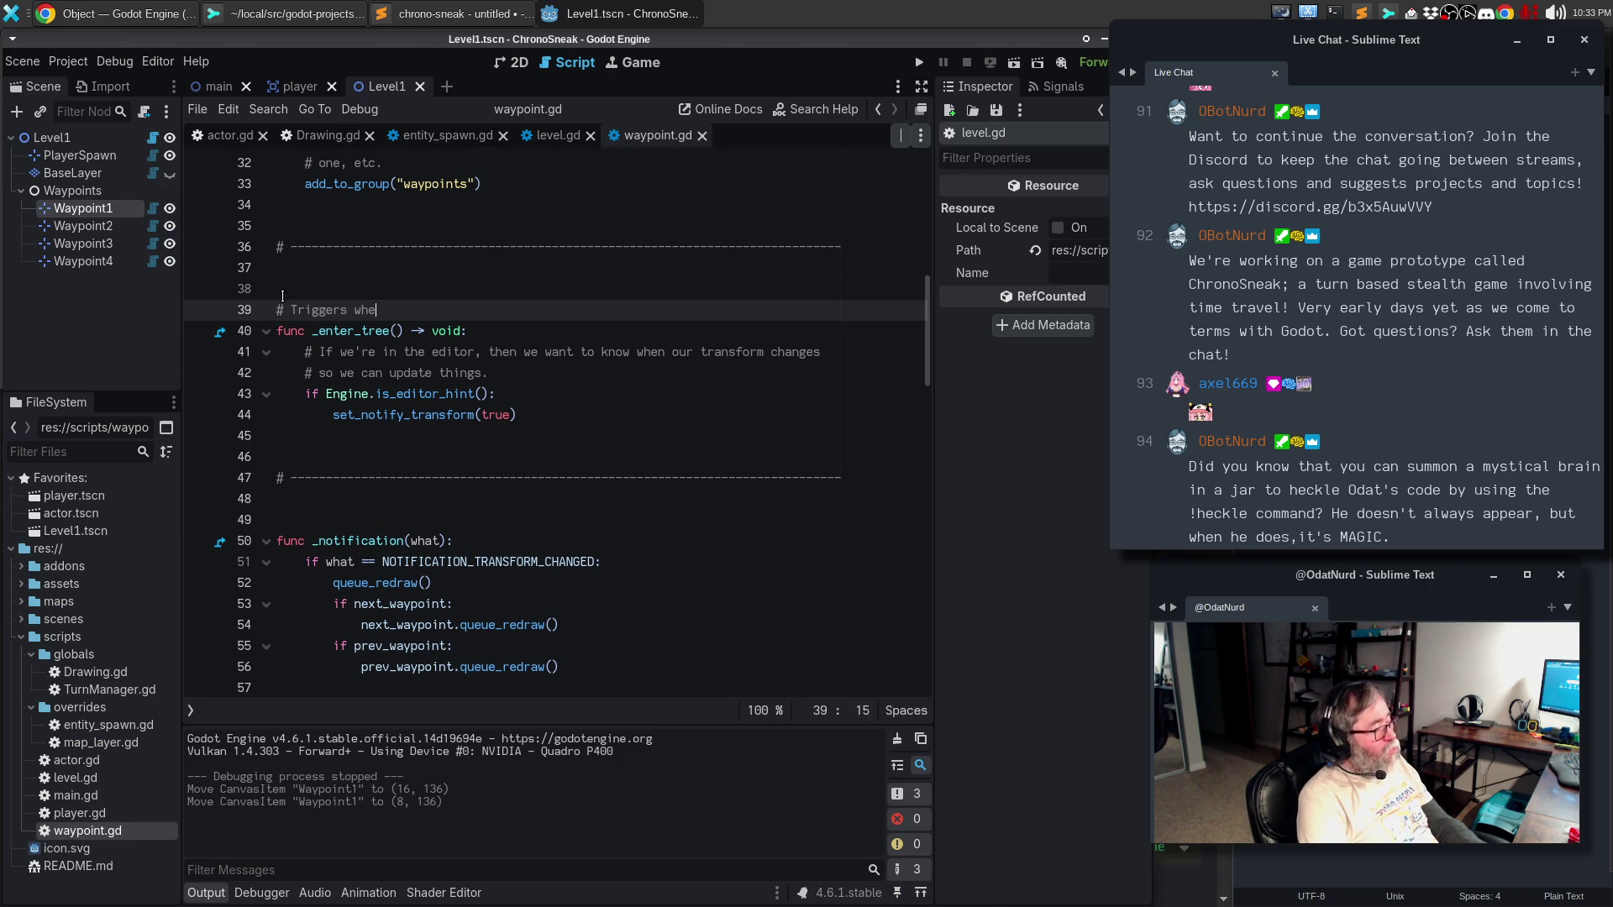
type("n we enter the sc")
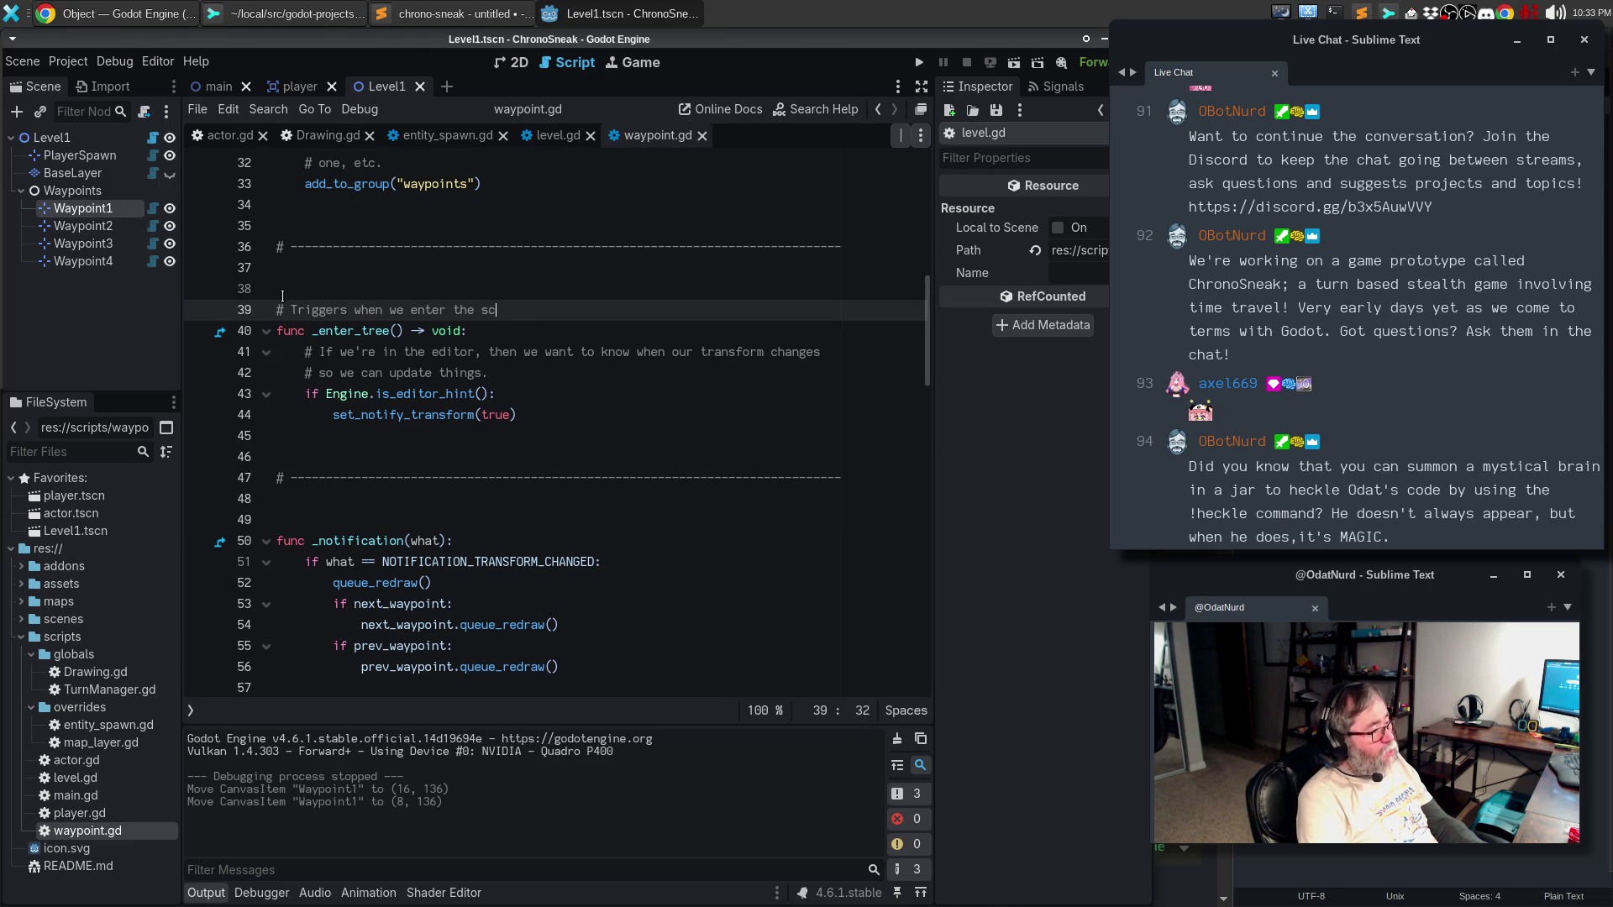
type("ene tree. ")
type("Here")
key("BackSpace")
key("BackSpace")
key("BackSpace")
type("If we;re in t")
key("BackSpace")
key("BackSpace")
key("BackSpace")
type("'re in the edito")
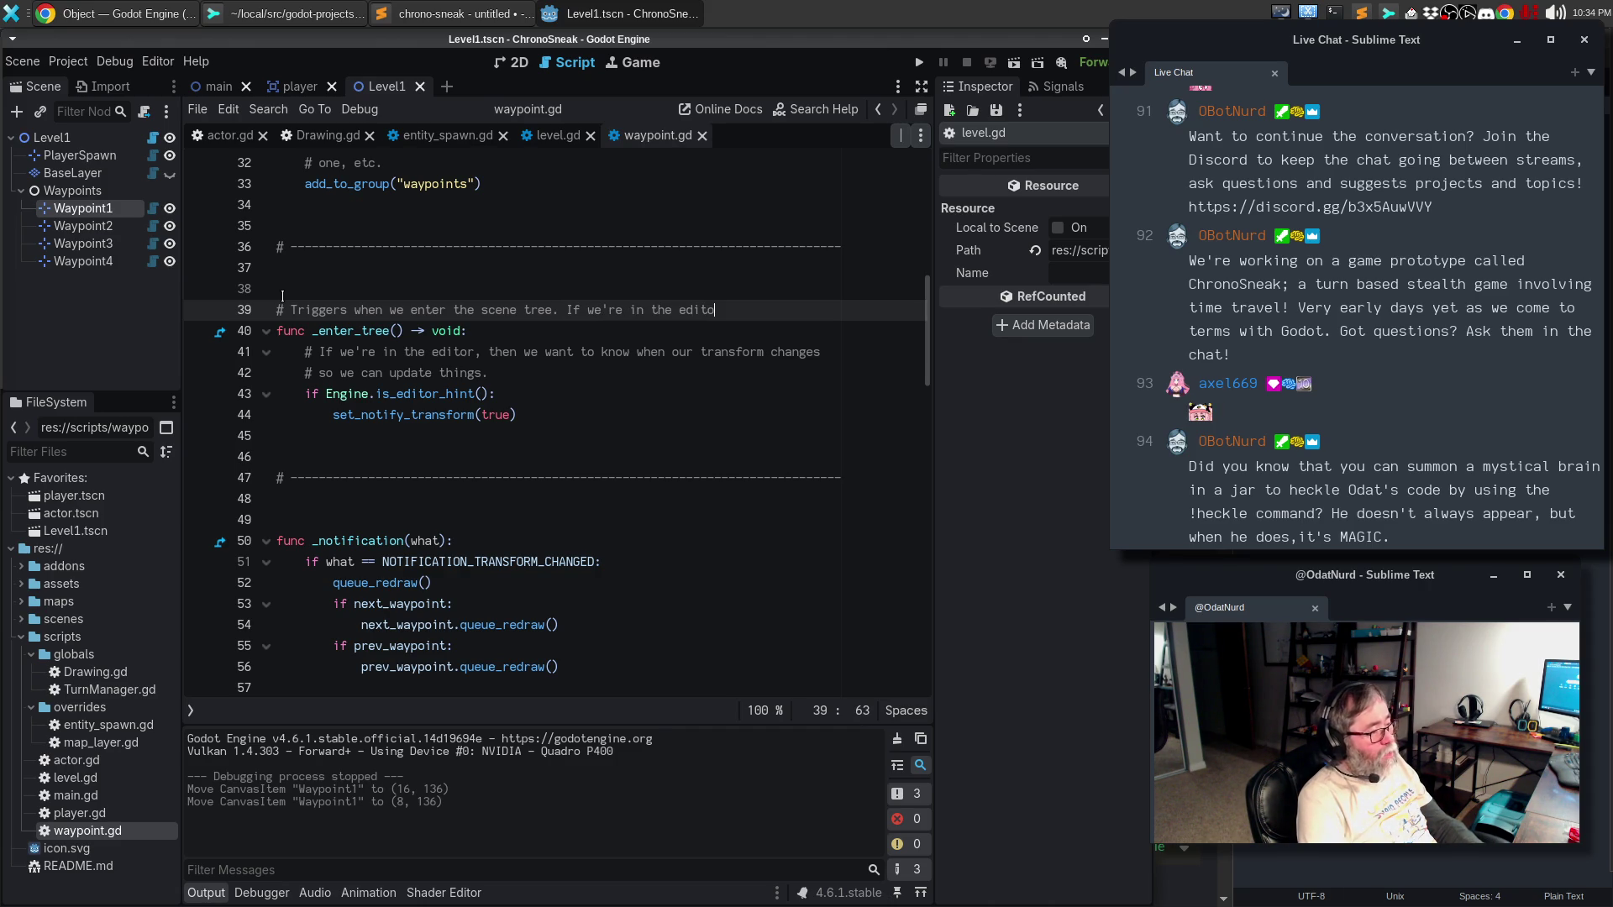
type("r, then this will")
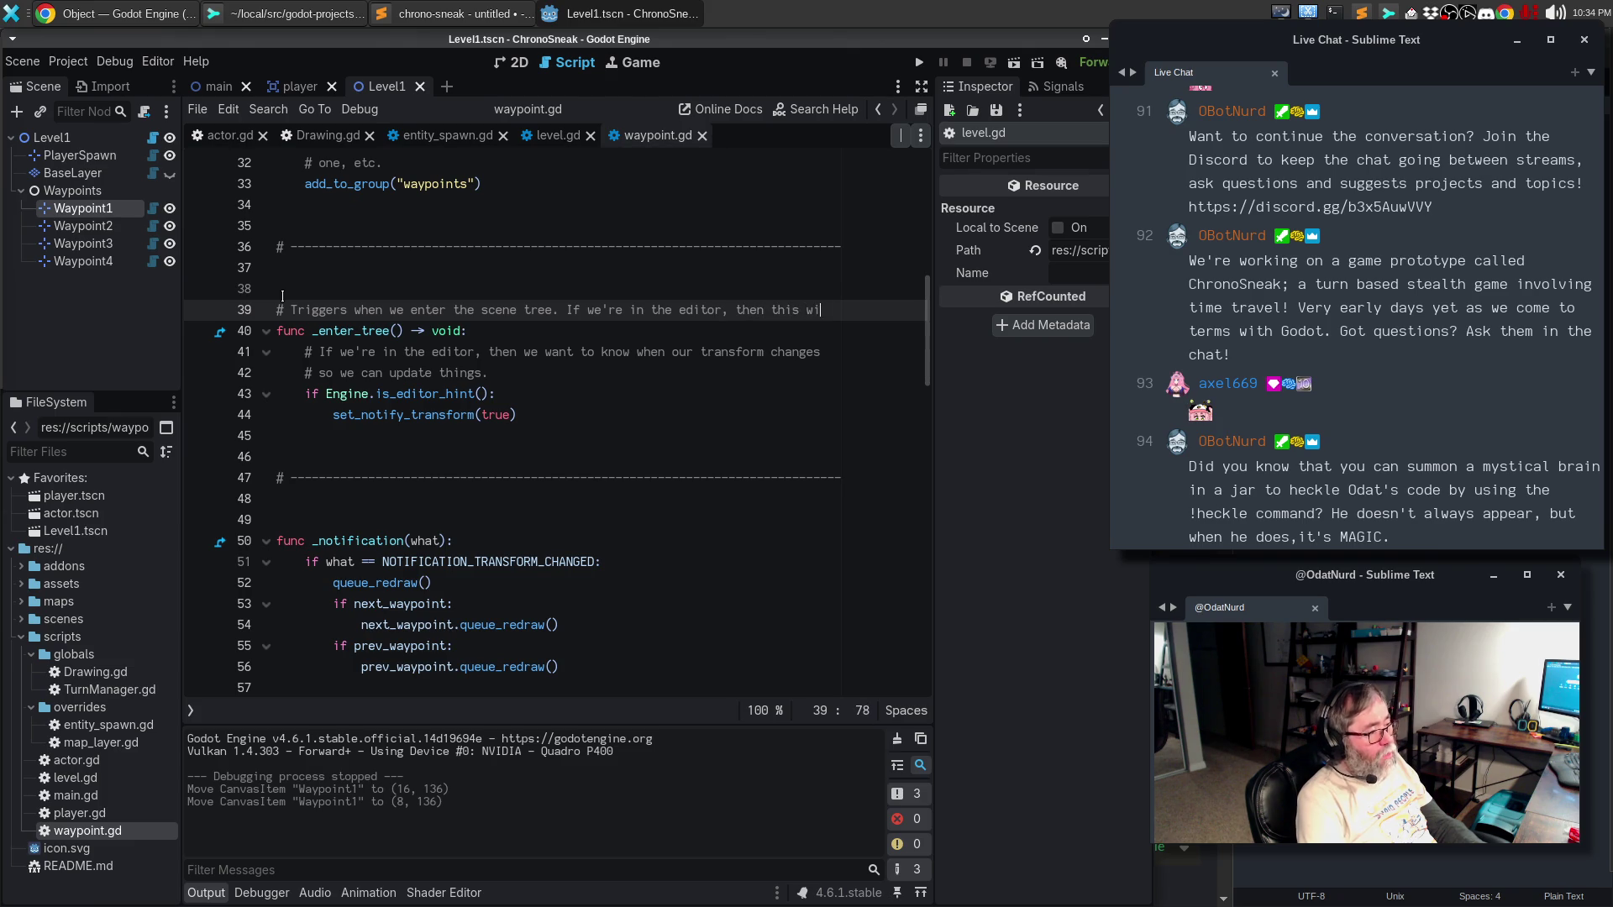
- Continue it: turns on transform notifications to redraw node pointers; in game this is not needed
key("Return")
type("# turn on transofm")
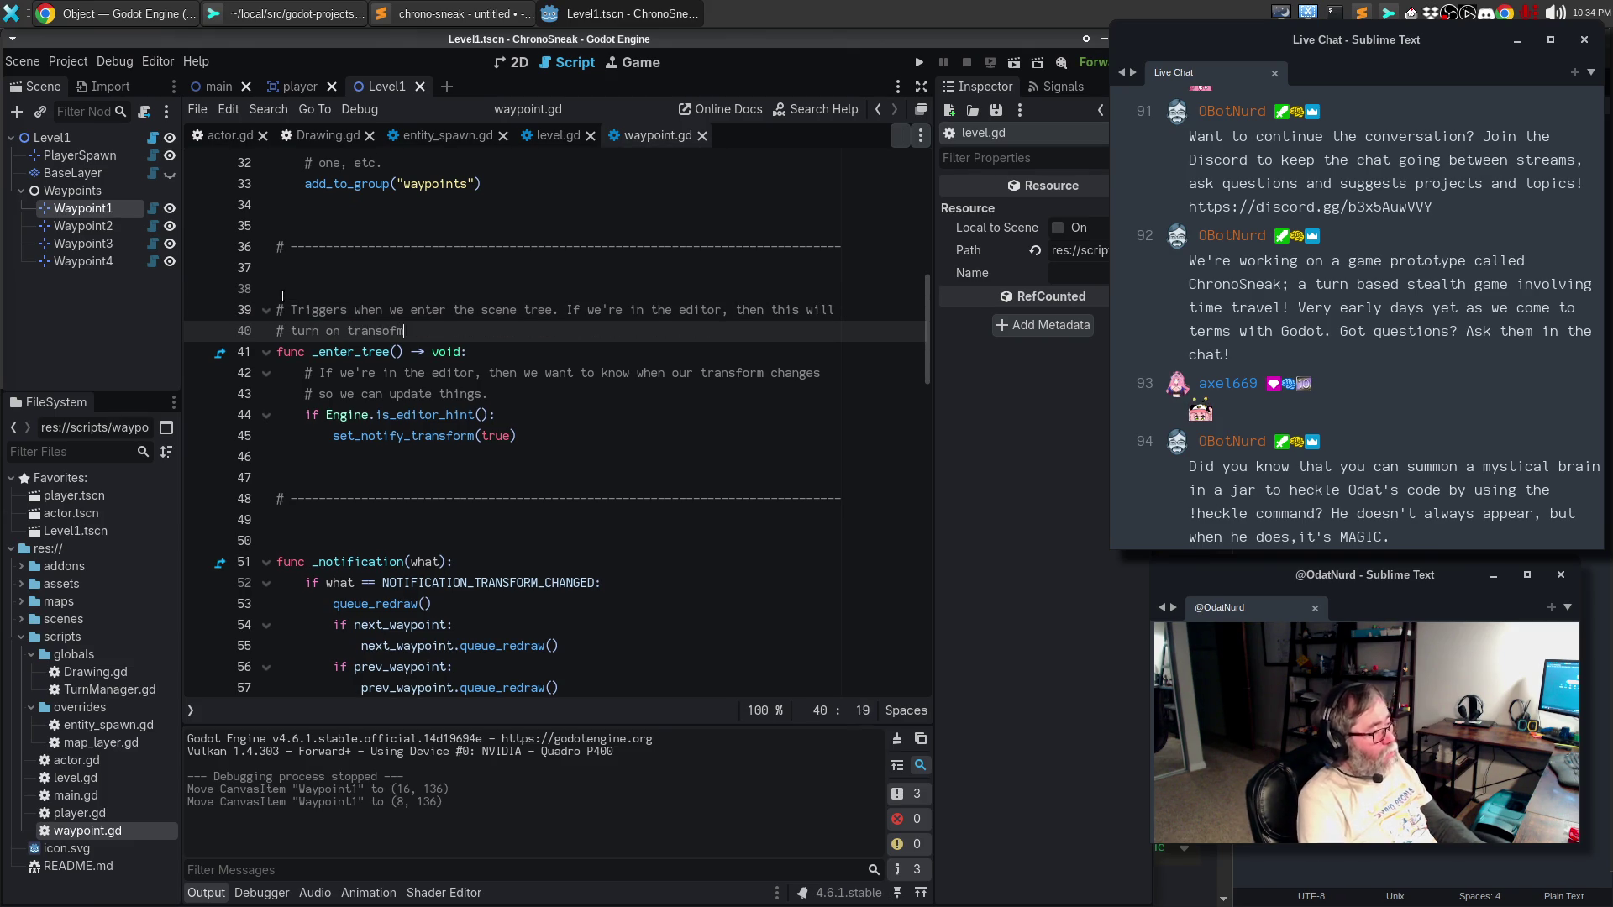
key("BackSpace")
key("BackSpace")
key("BackSpace")
type("form")
key("BackSpace")
key("BackSpace")
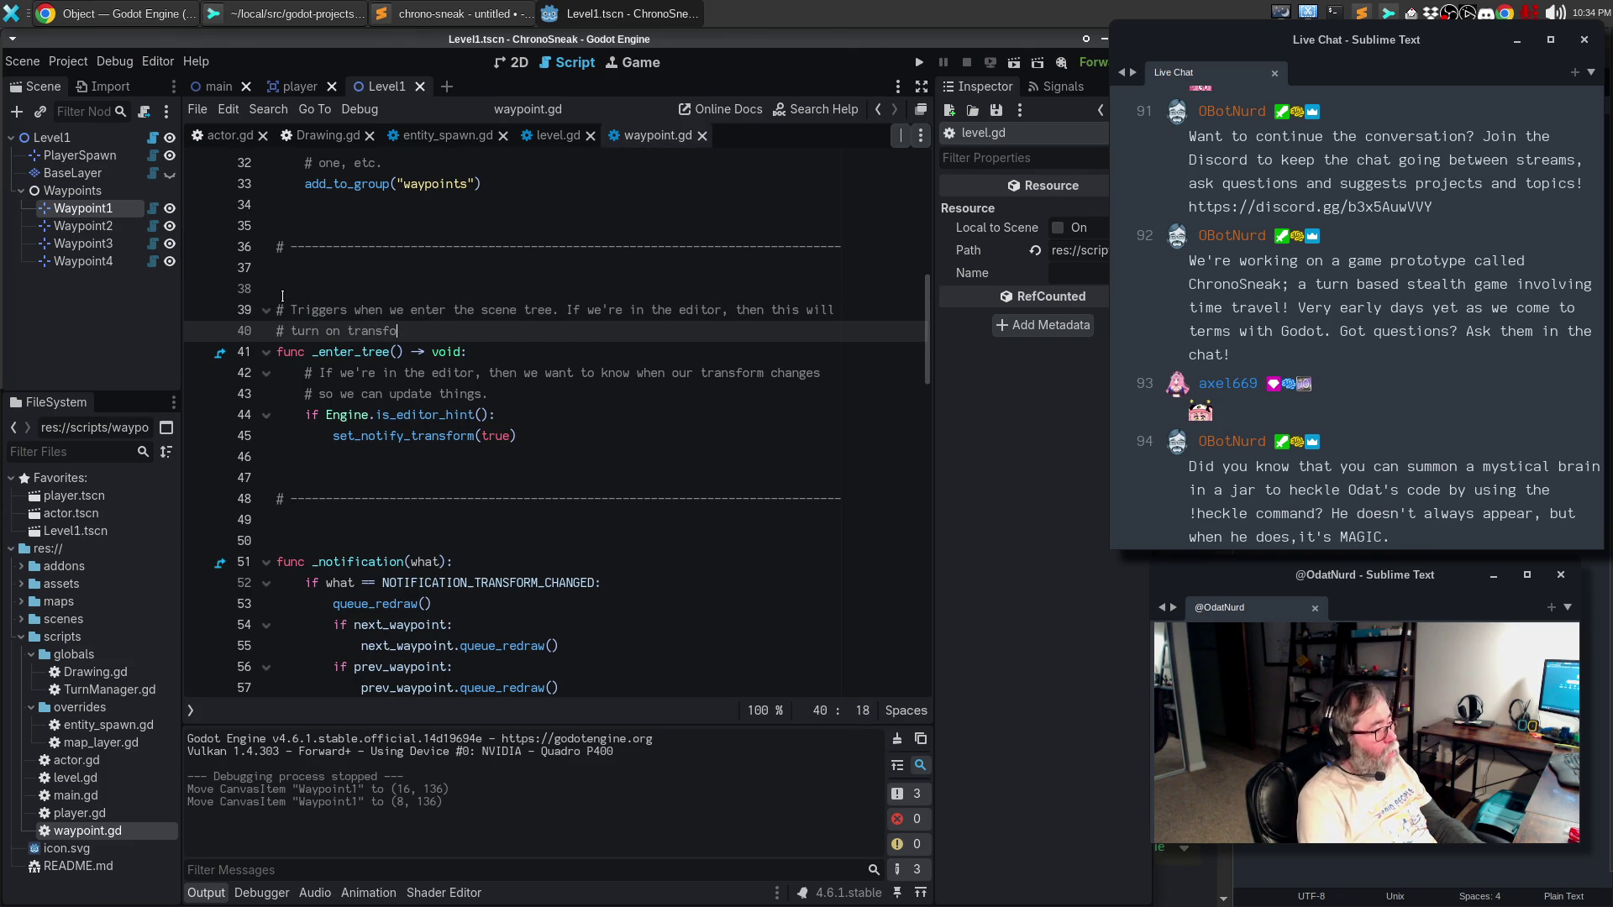
type("rm notifications")
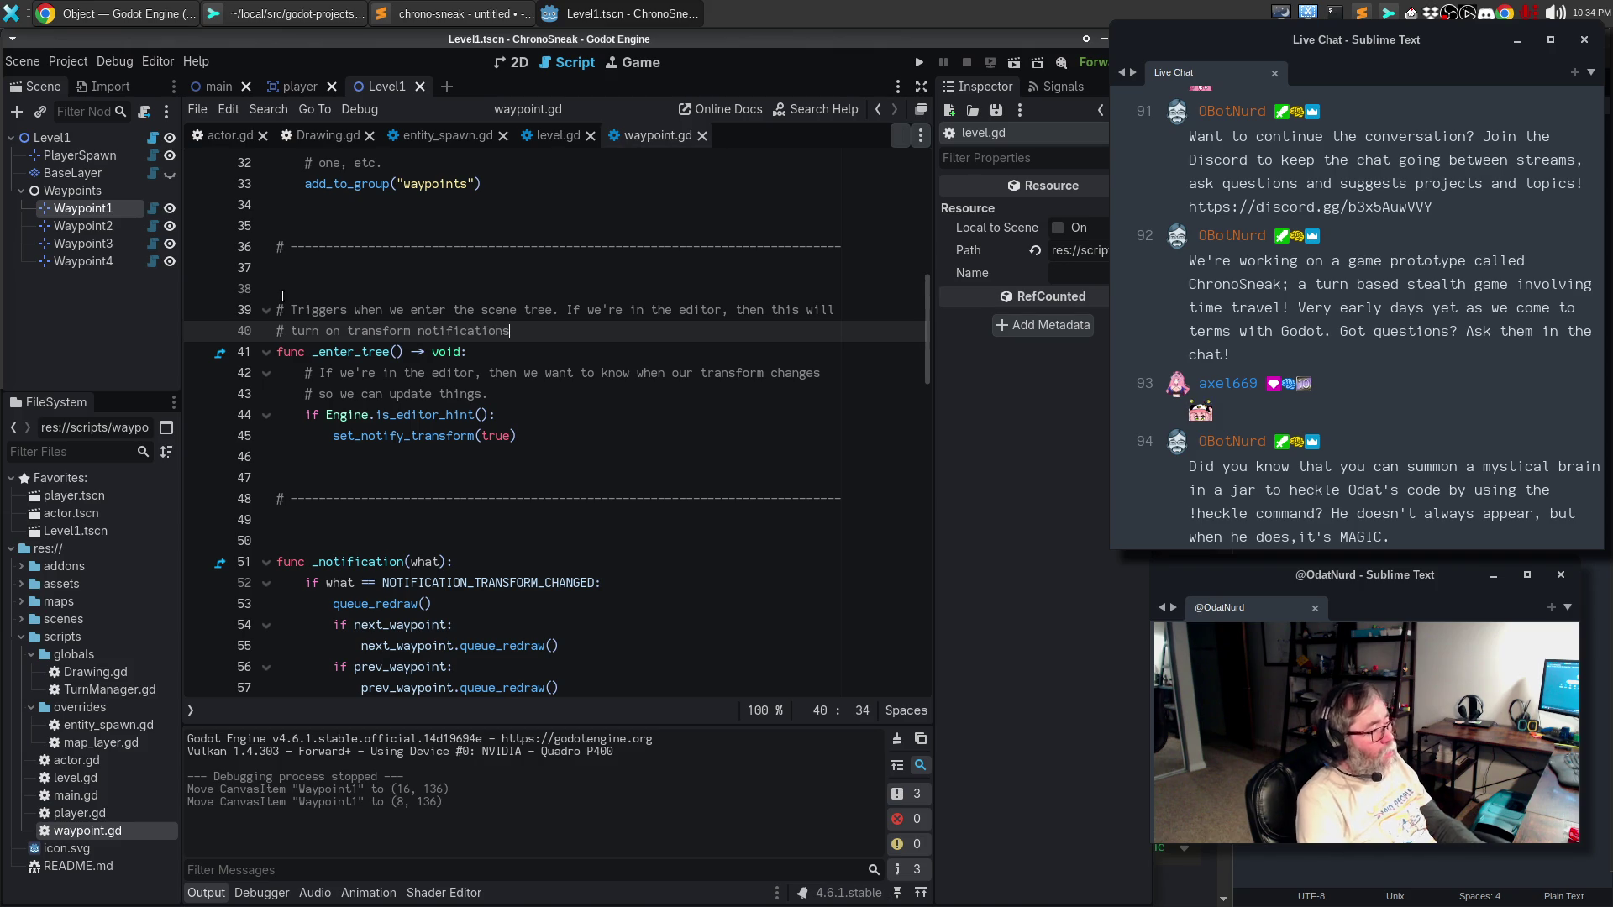
type(" so that w")
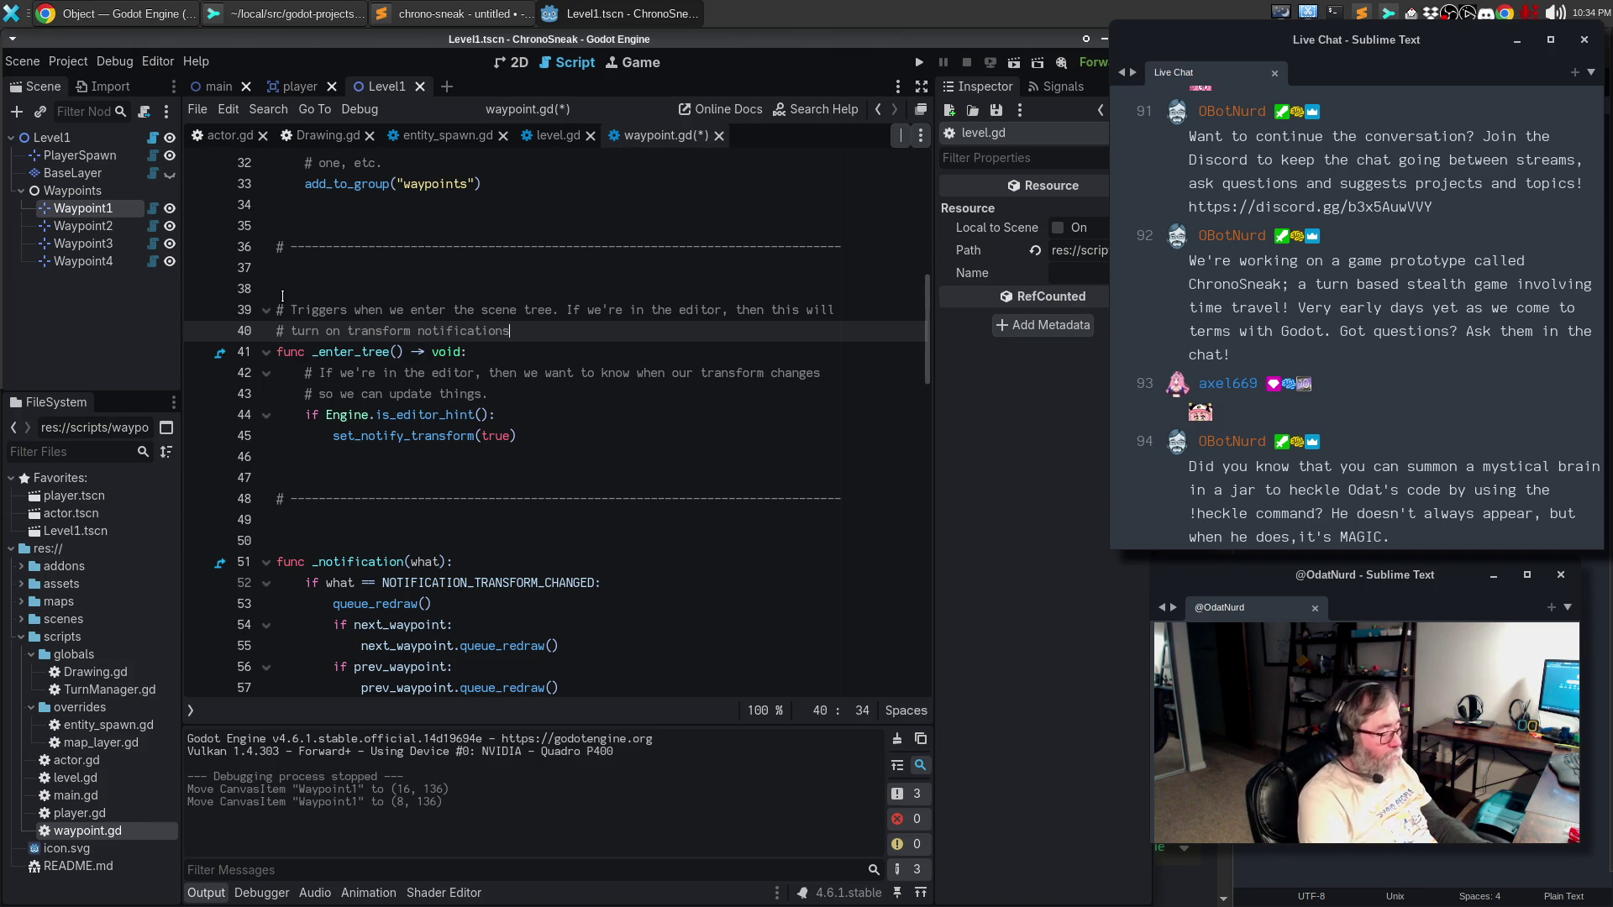
type("e can red")
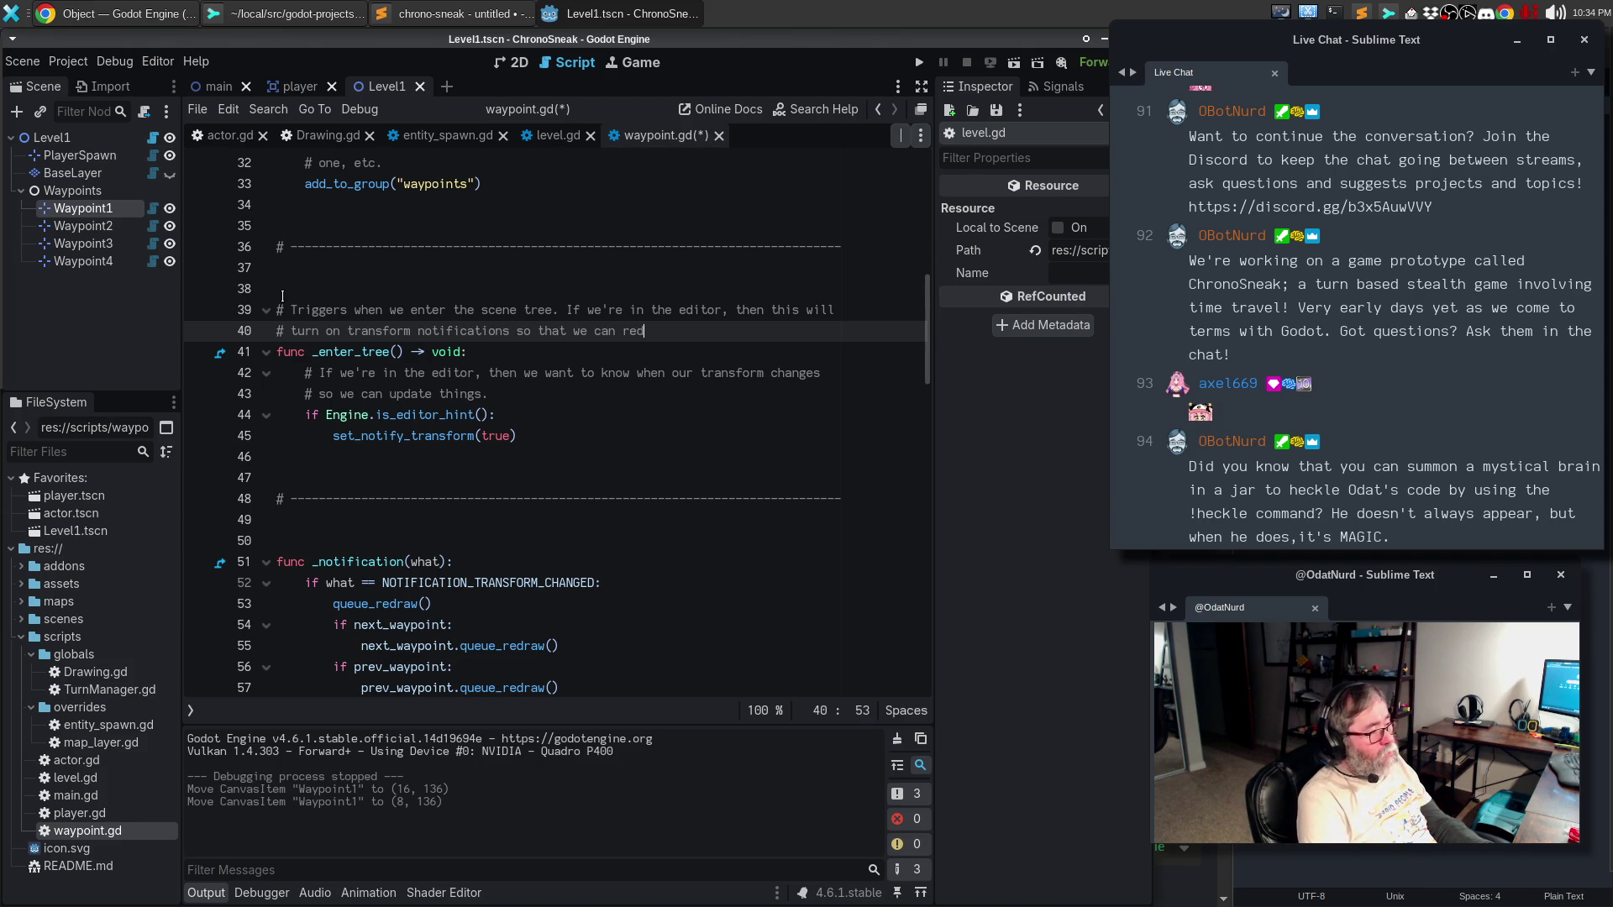
type("raw our node")
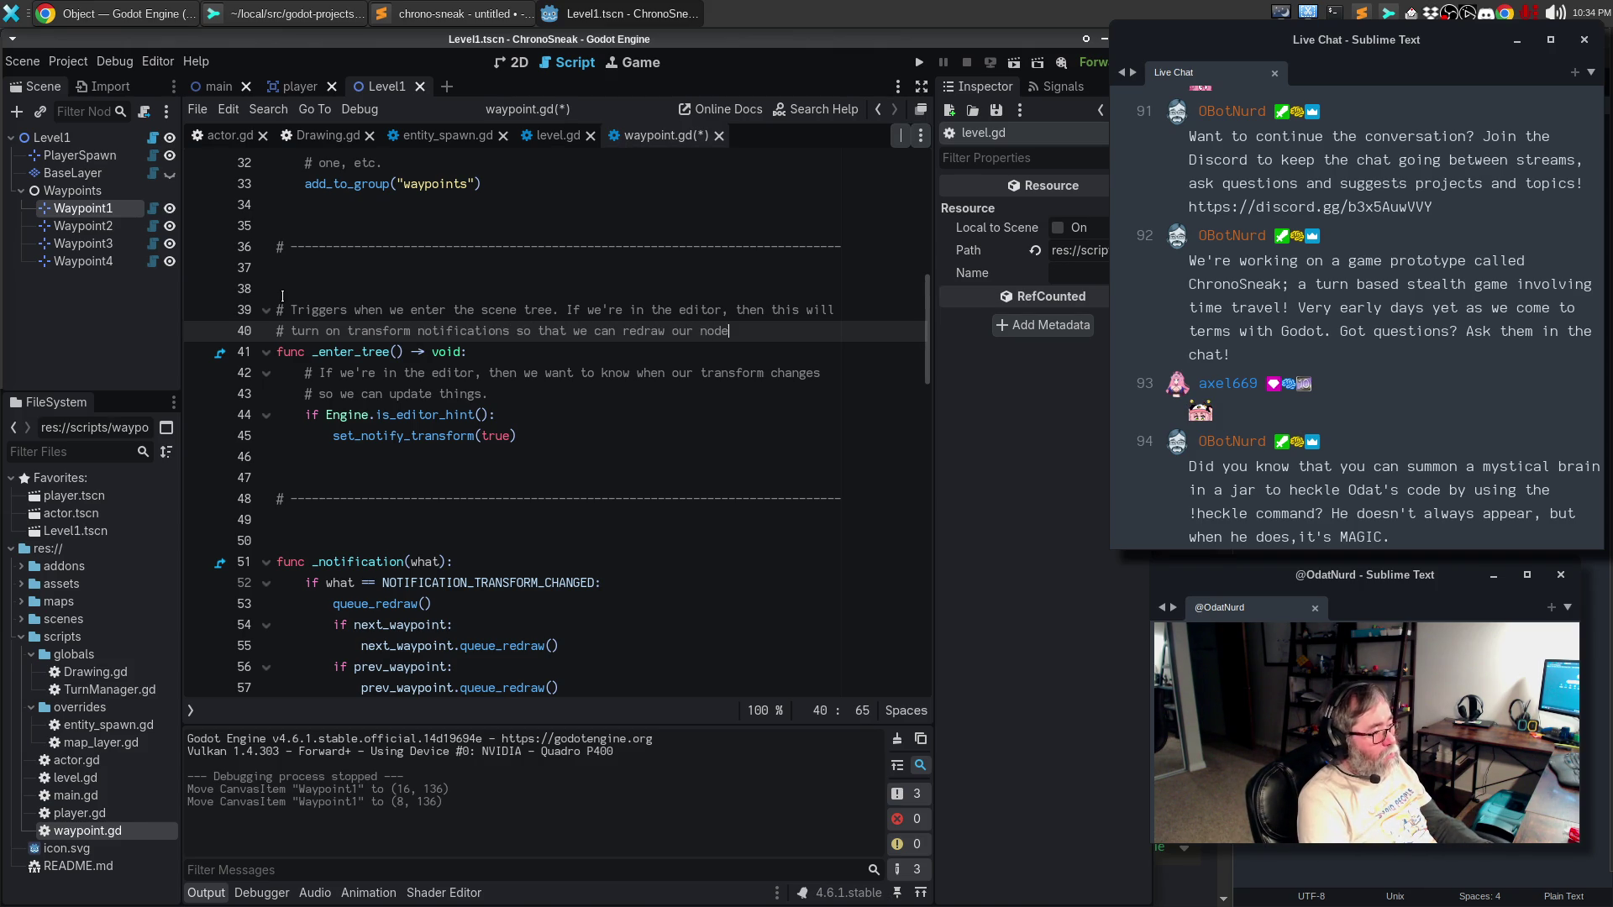
type(" pointers.")
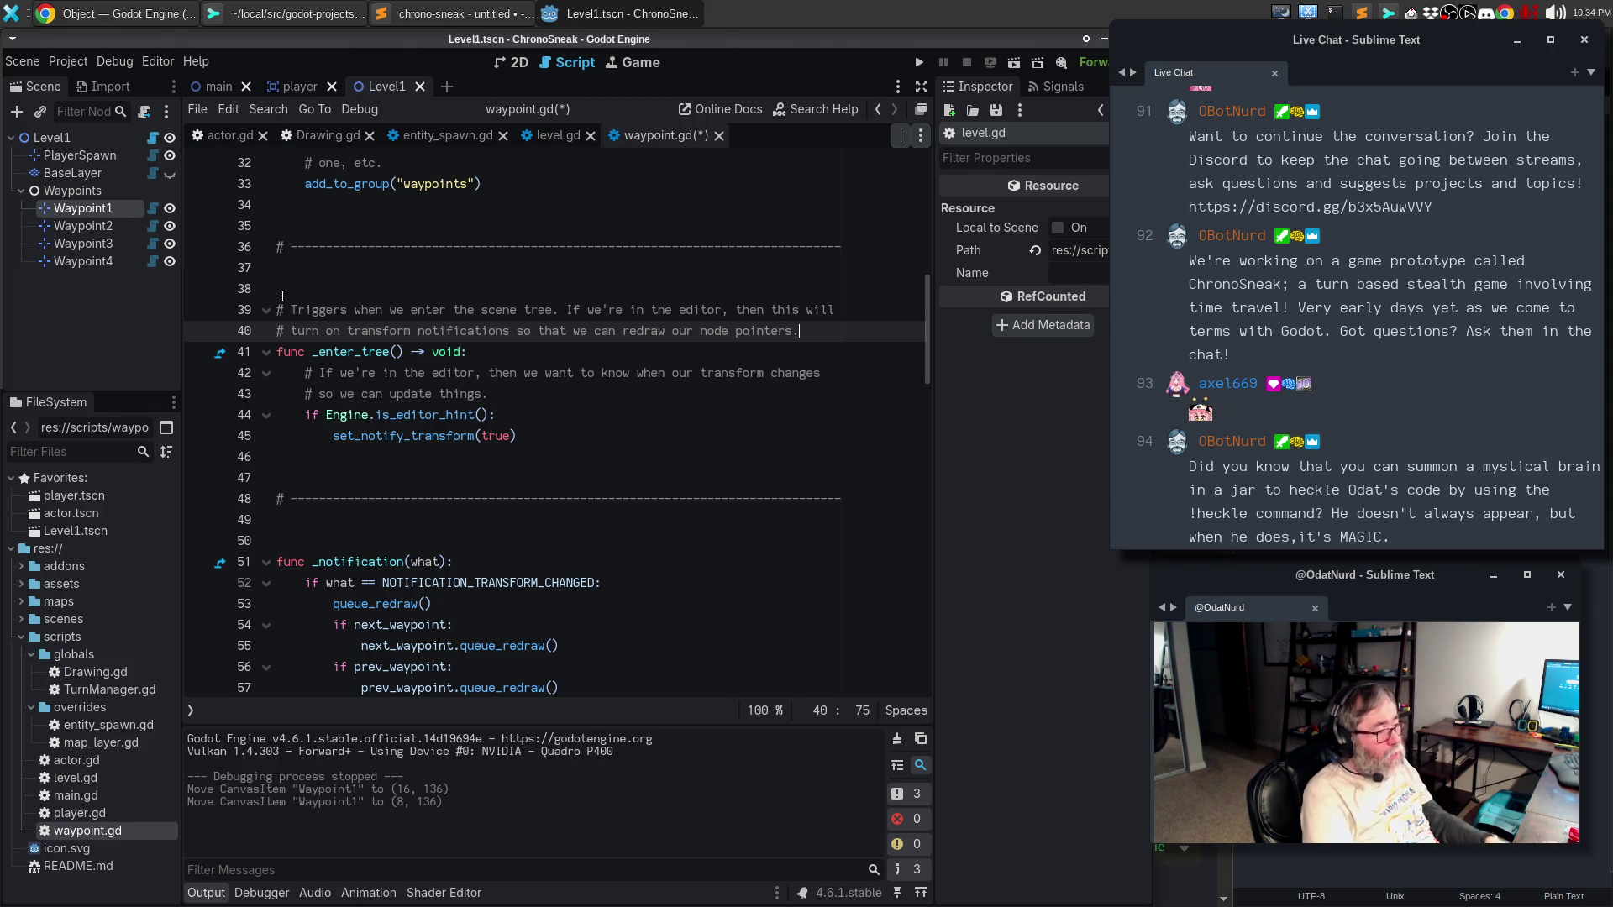
type(" In")
key("Return")
type("# game")
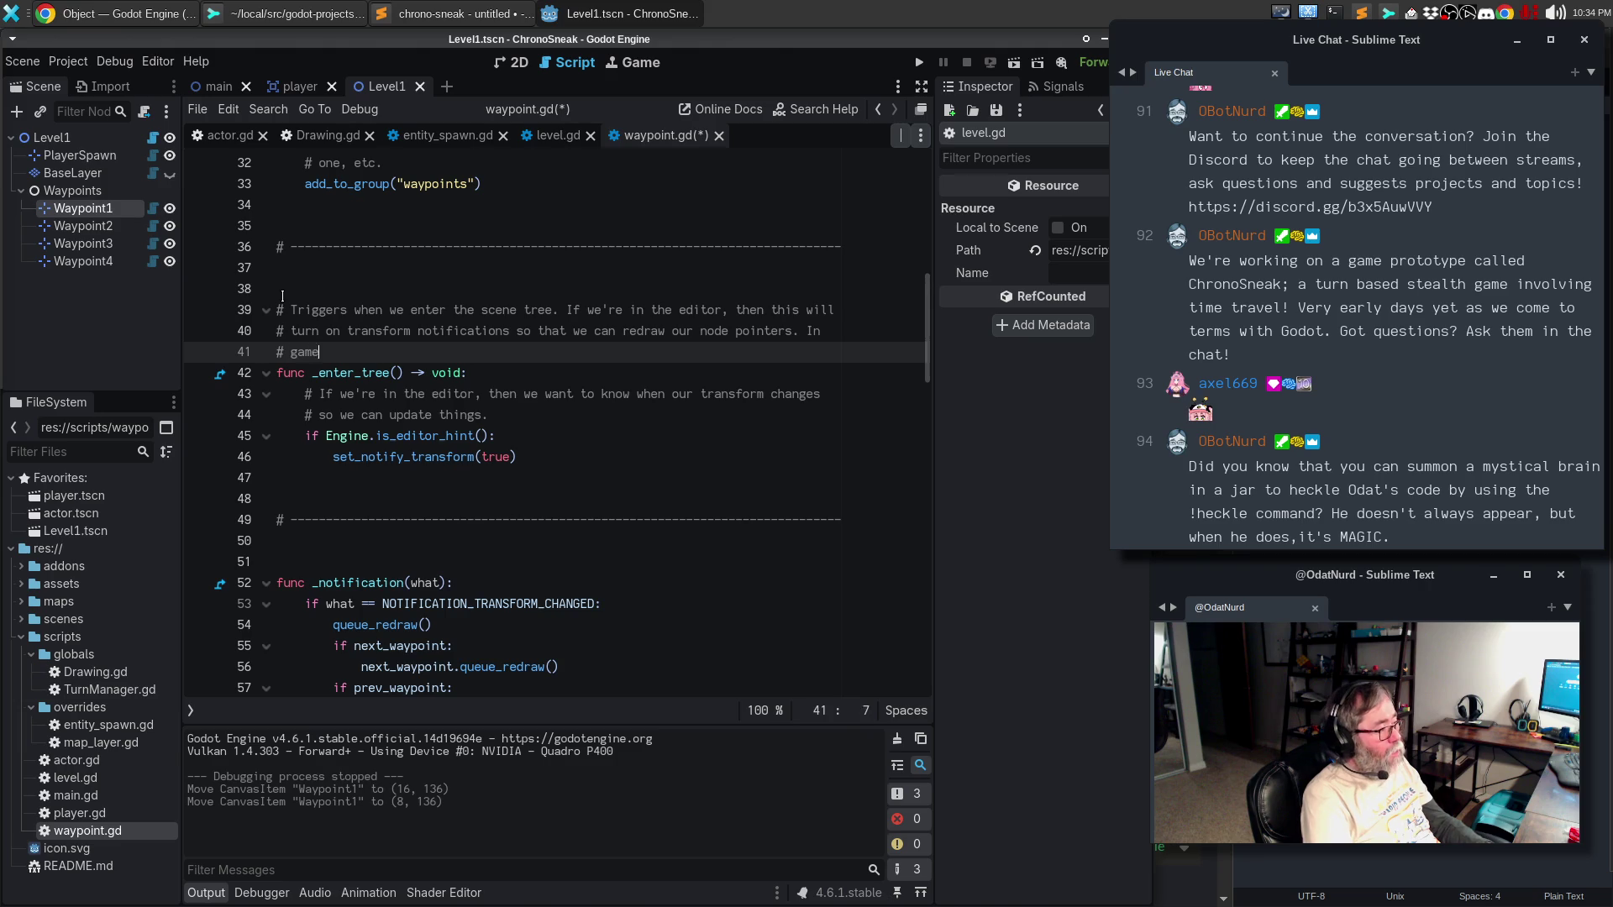
type(" this is not needed.")
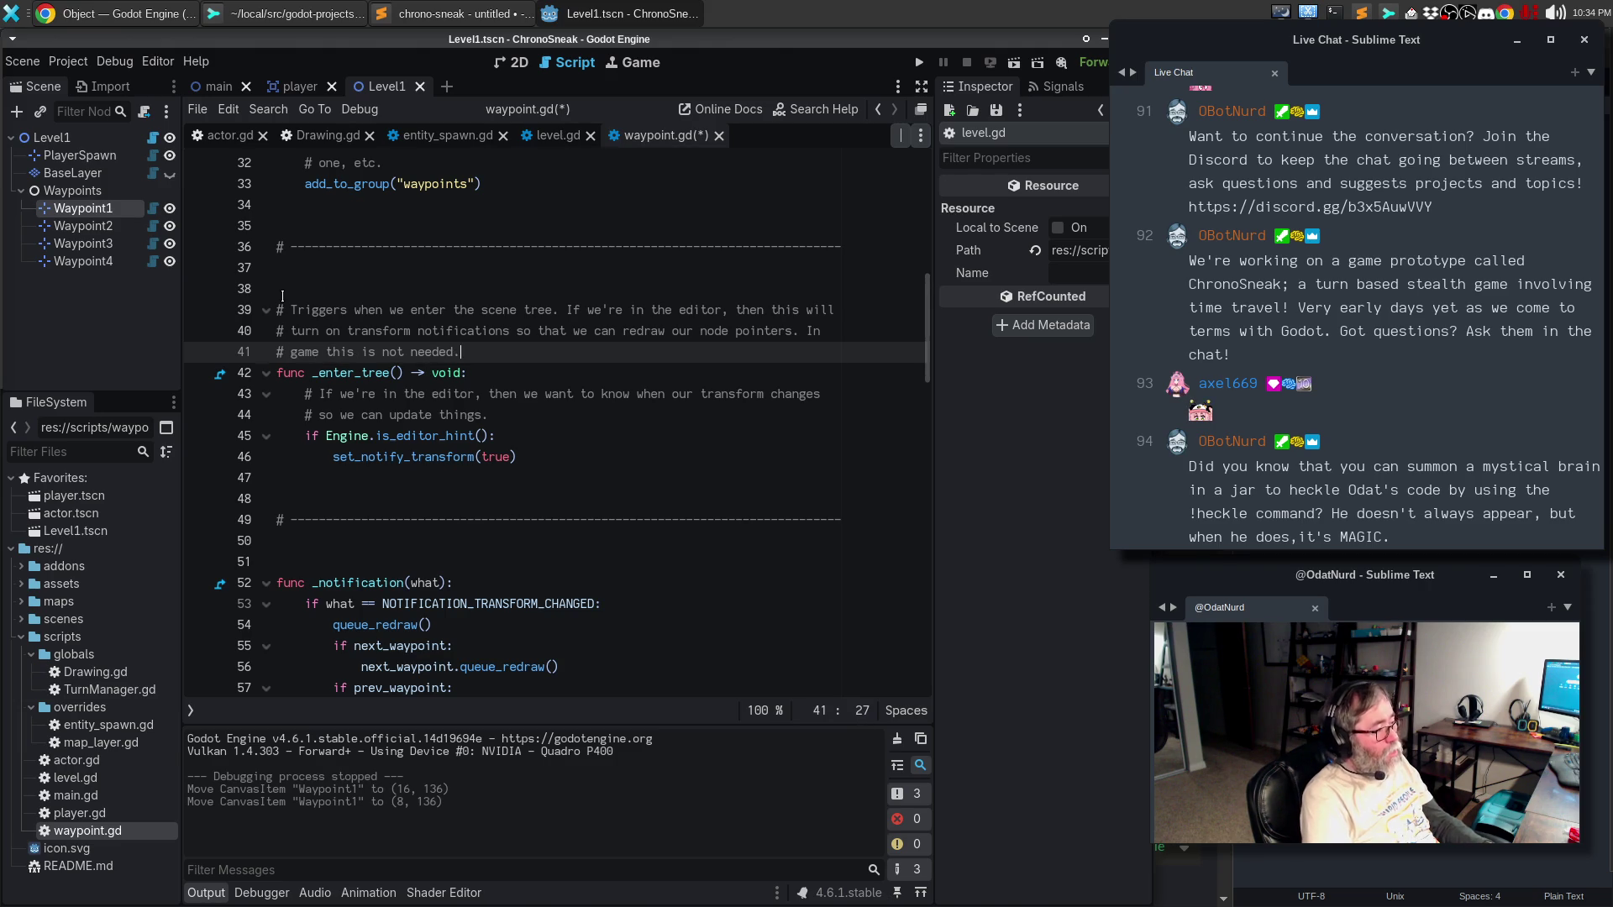
- Delete the two redundant comment lines inside _enter_tree
key("Down")
key("Down")
key("Home")
key("shift+Down")
key("shift+Down")
key("Delete")
key("Down")
key("Down")
key("Down")
key("Up")
key("Up")
- Begin a comment above _notification: on a transform-changed notification, queue a redraw for ourselves
key("Return")
type("# ")
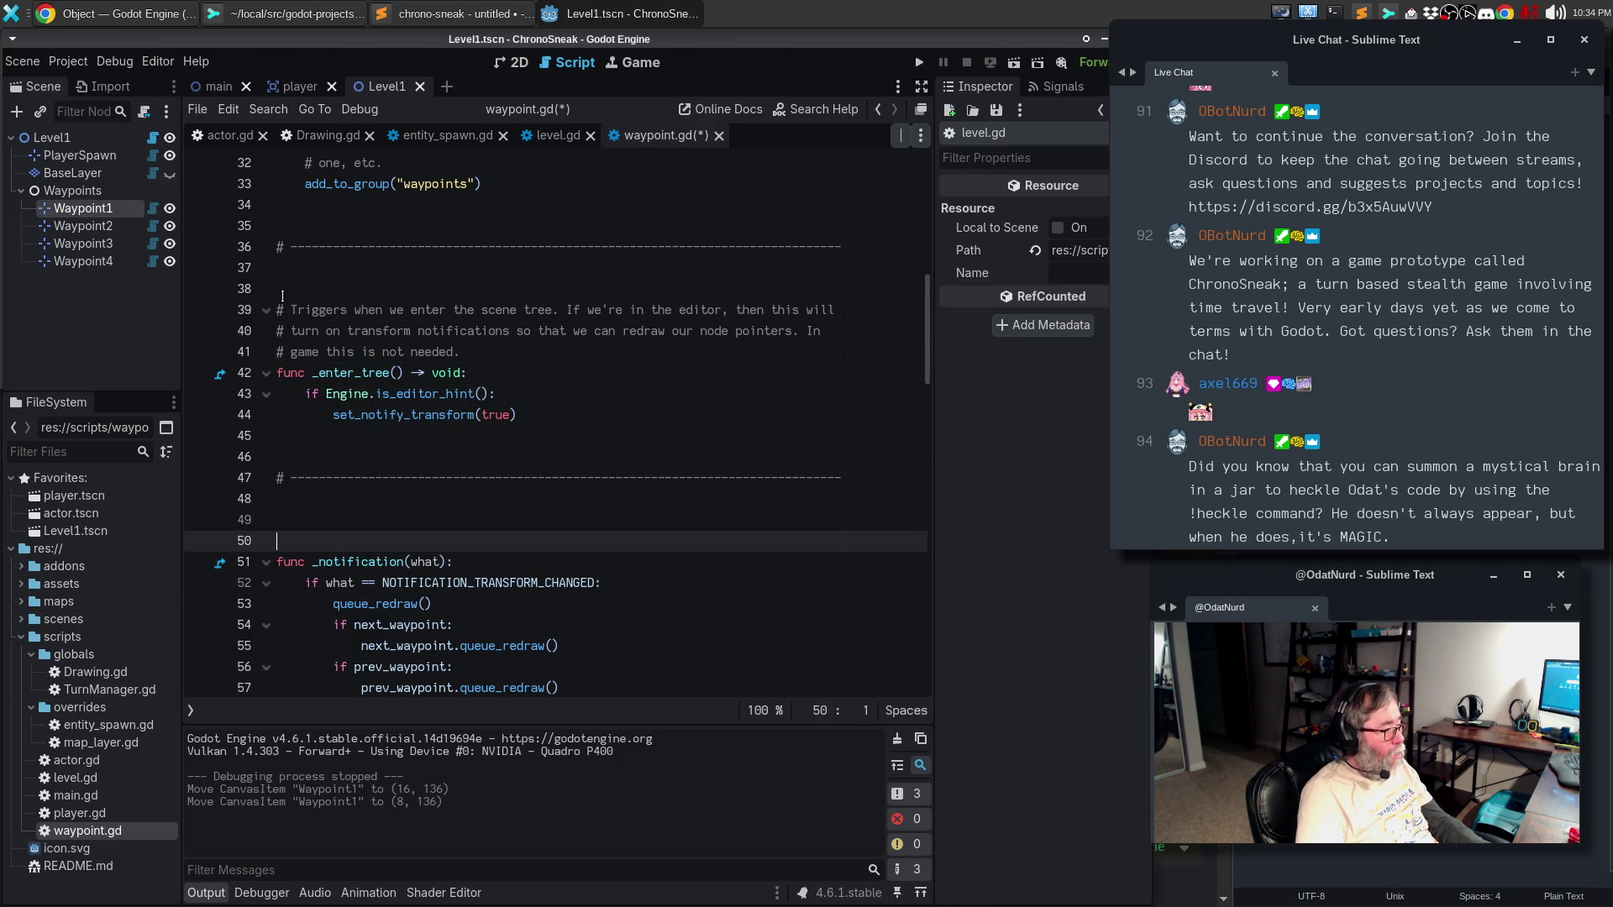
type("Trigg")
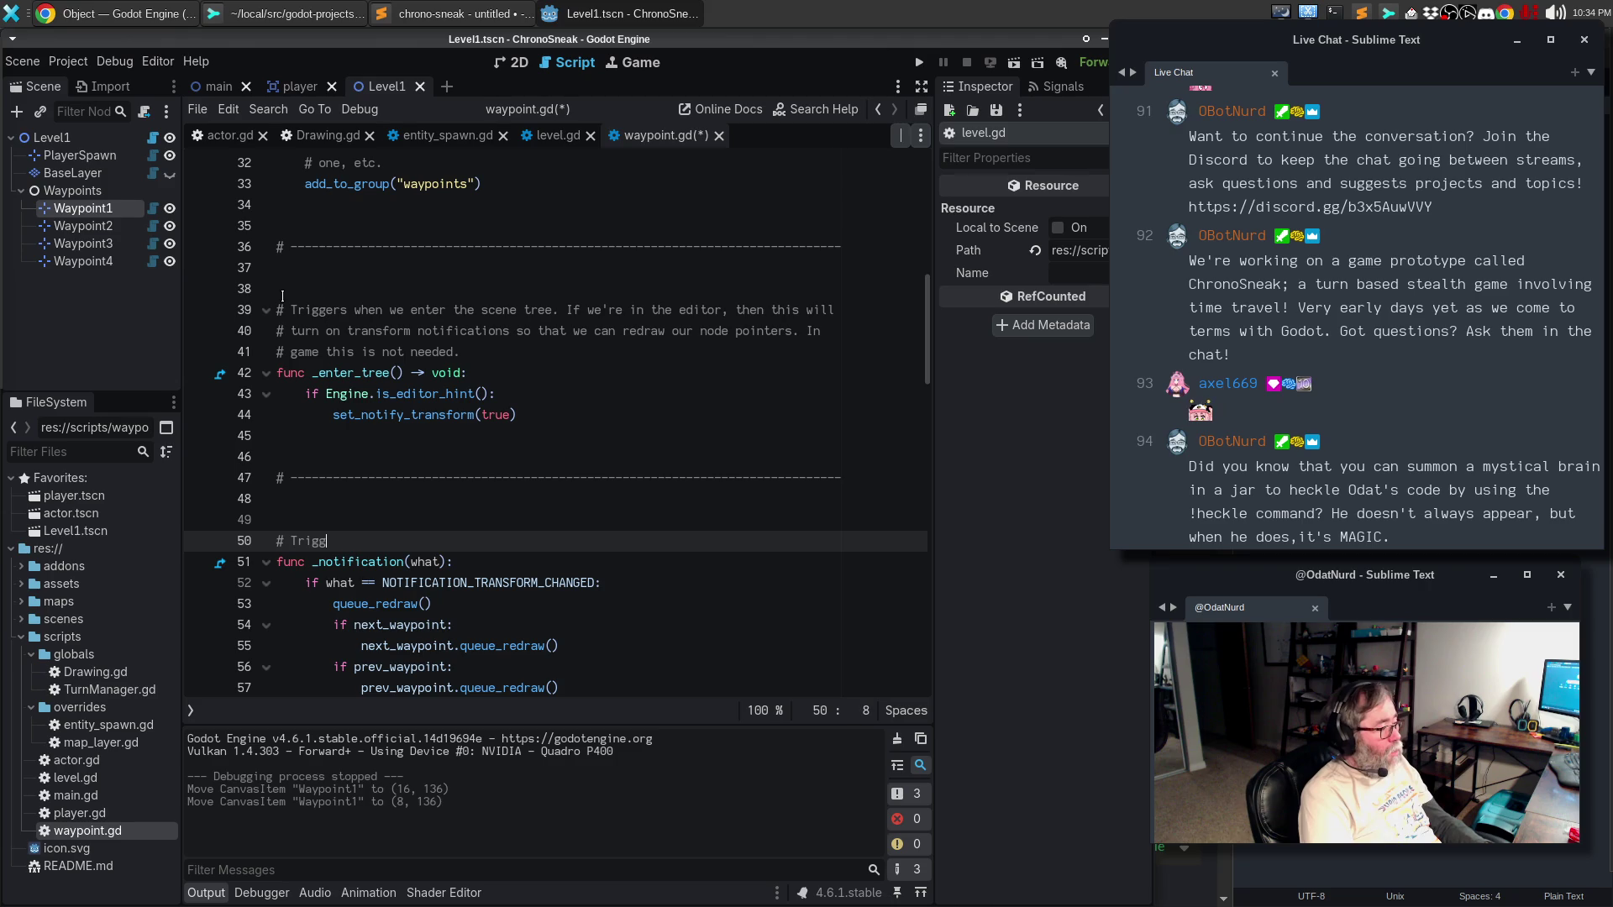
type("ers when we get a notification/ I")
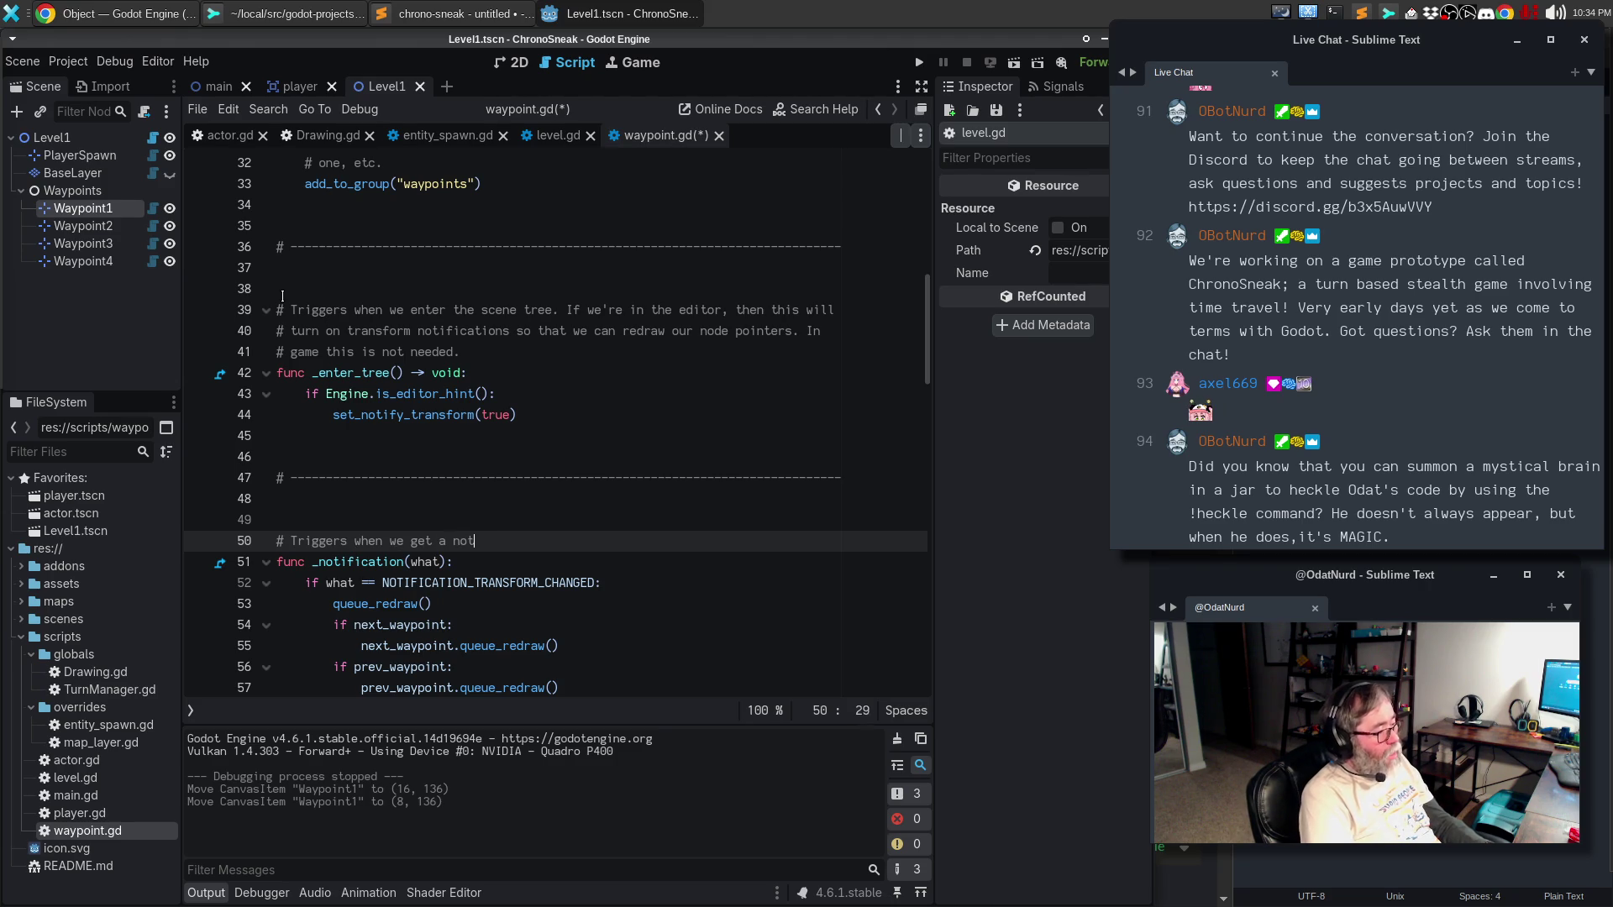
key("BackSpace")
key("BackSpace")
key("BackSpace")
type("this is a transform changed no")
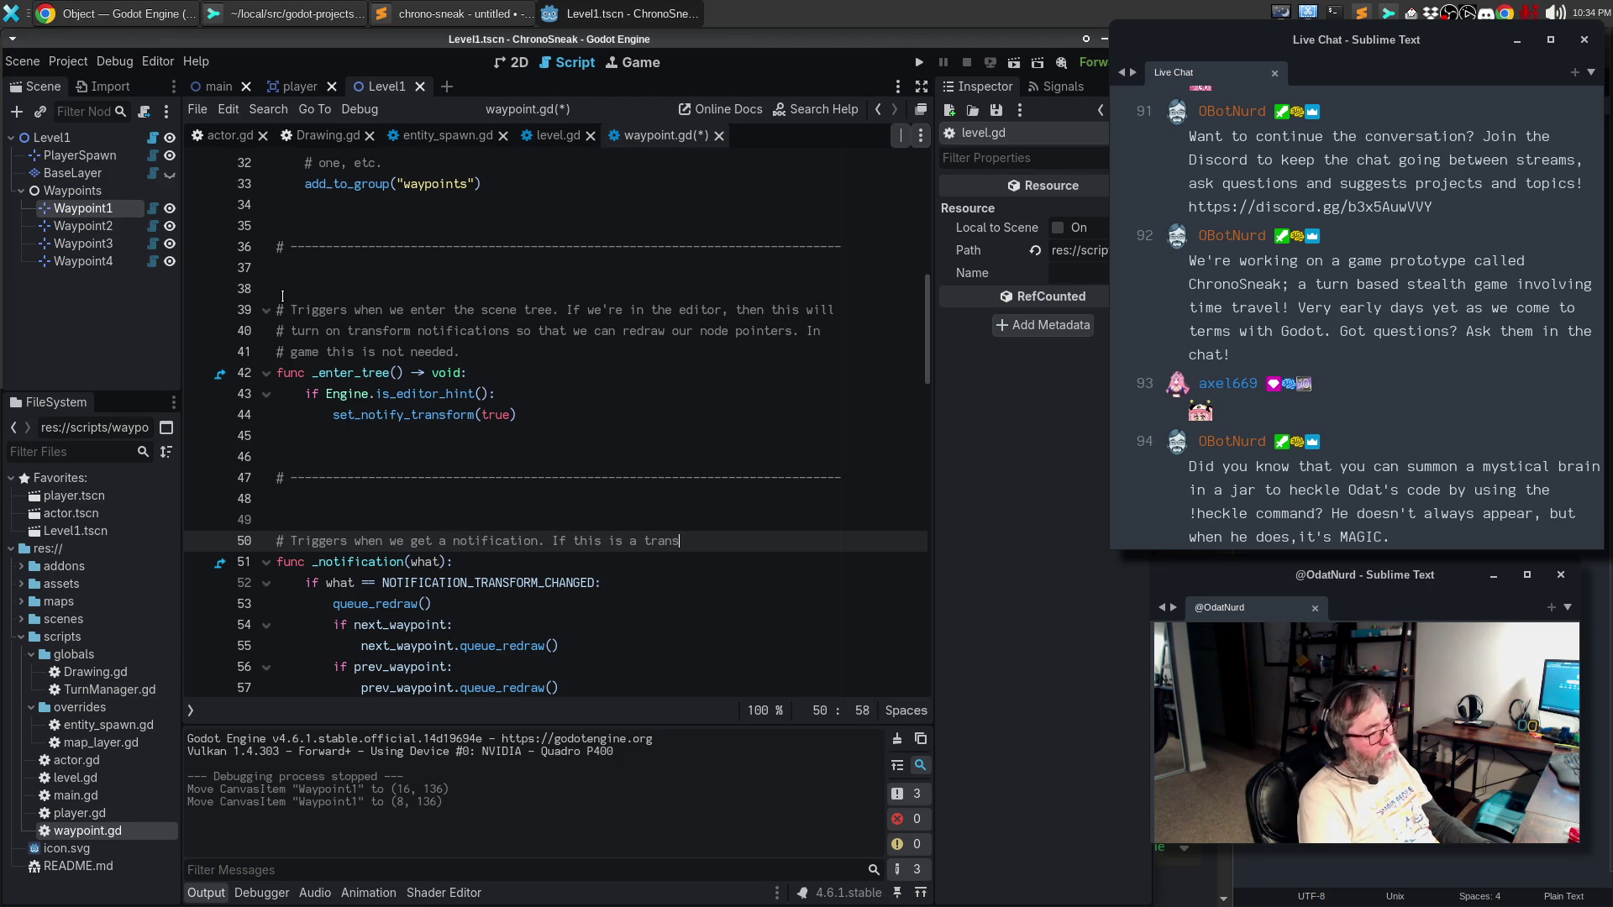
type("tification")
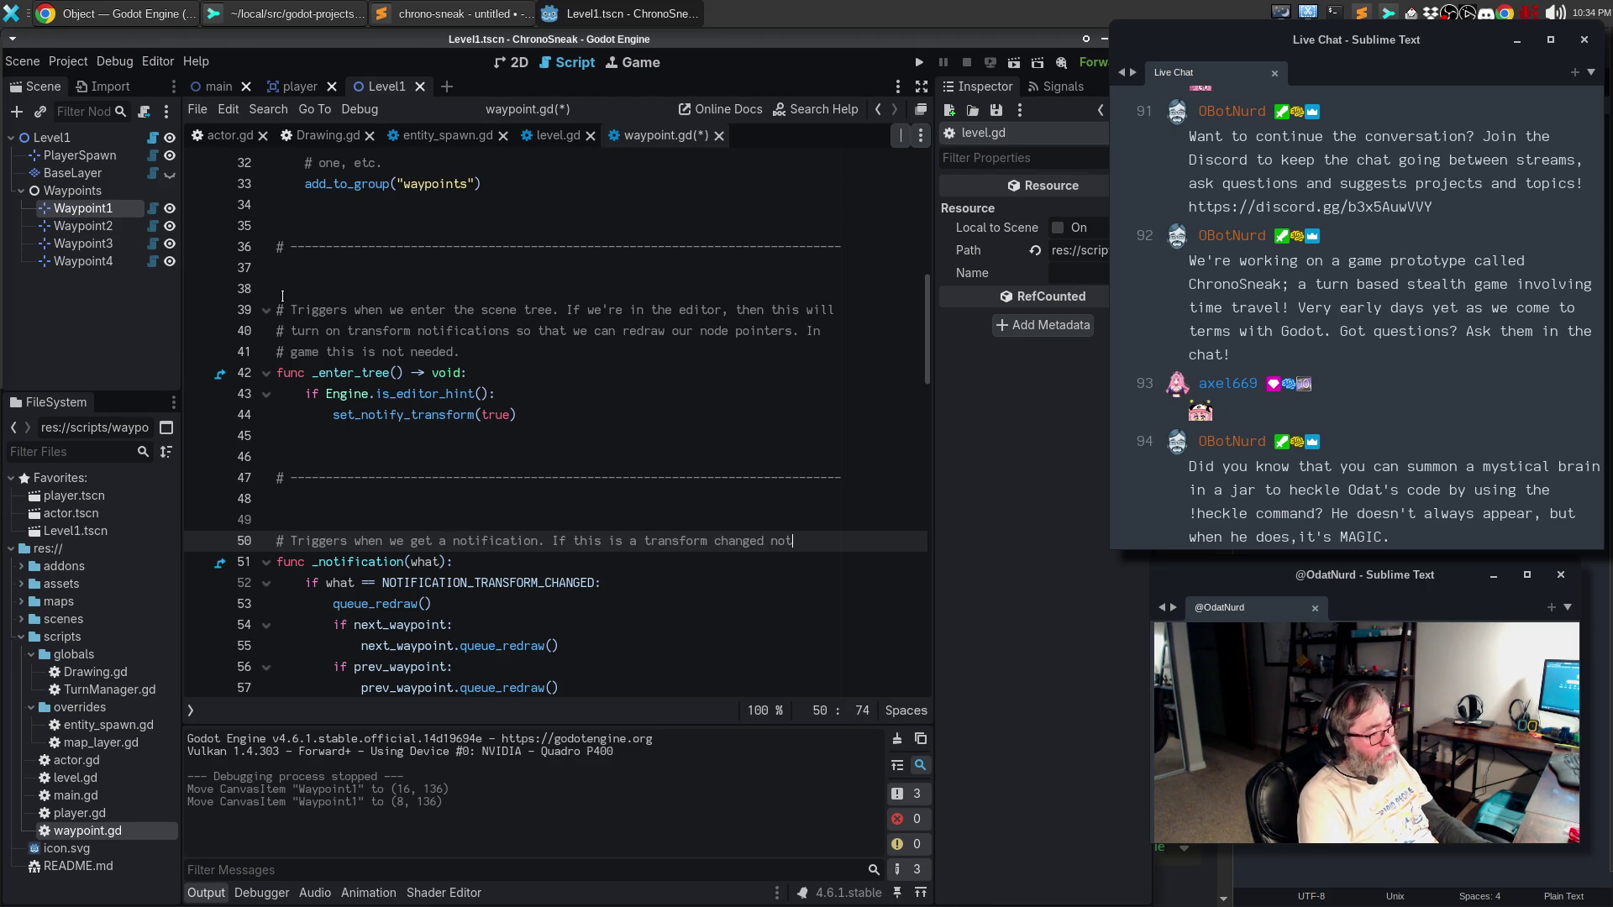
key("Return")
type("# notification then")
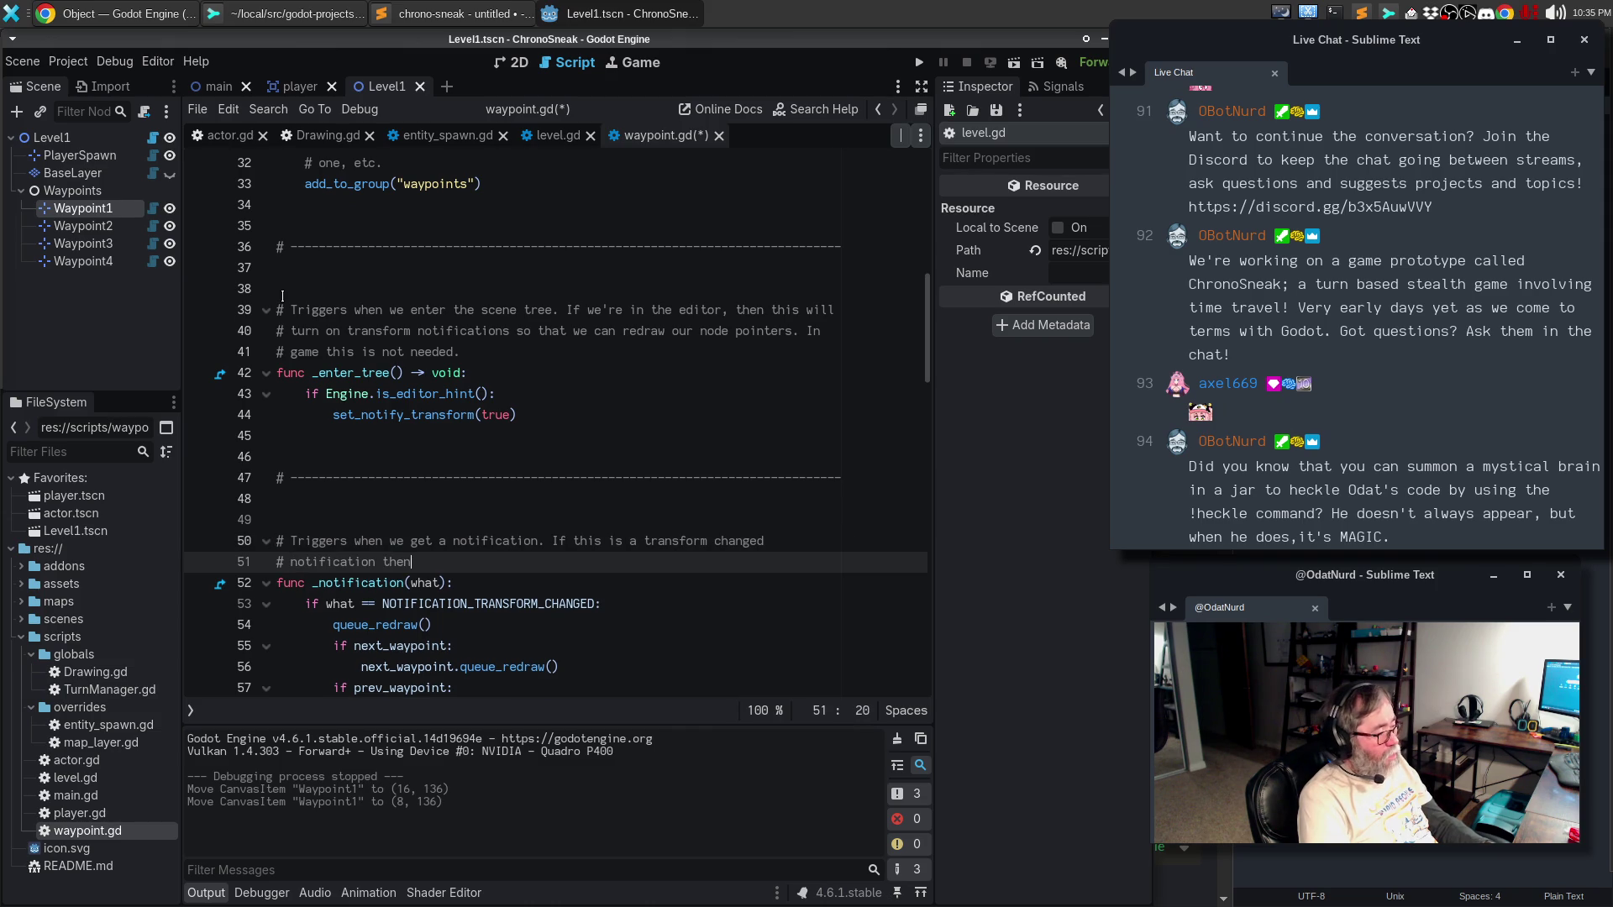
type(" we shold")
key("BackSpace")
key("BackSpace")
type("uld ")
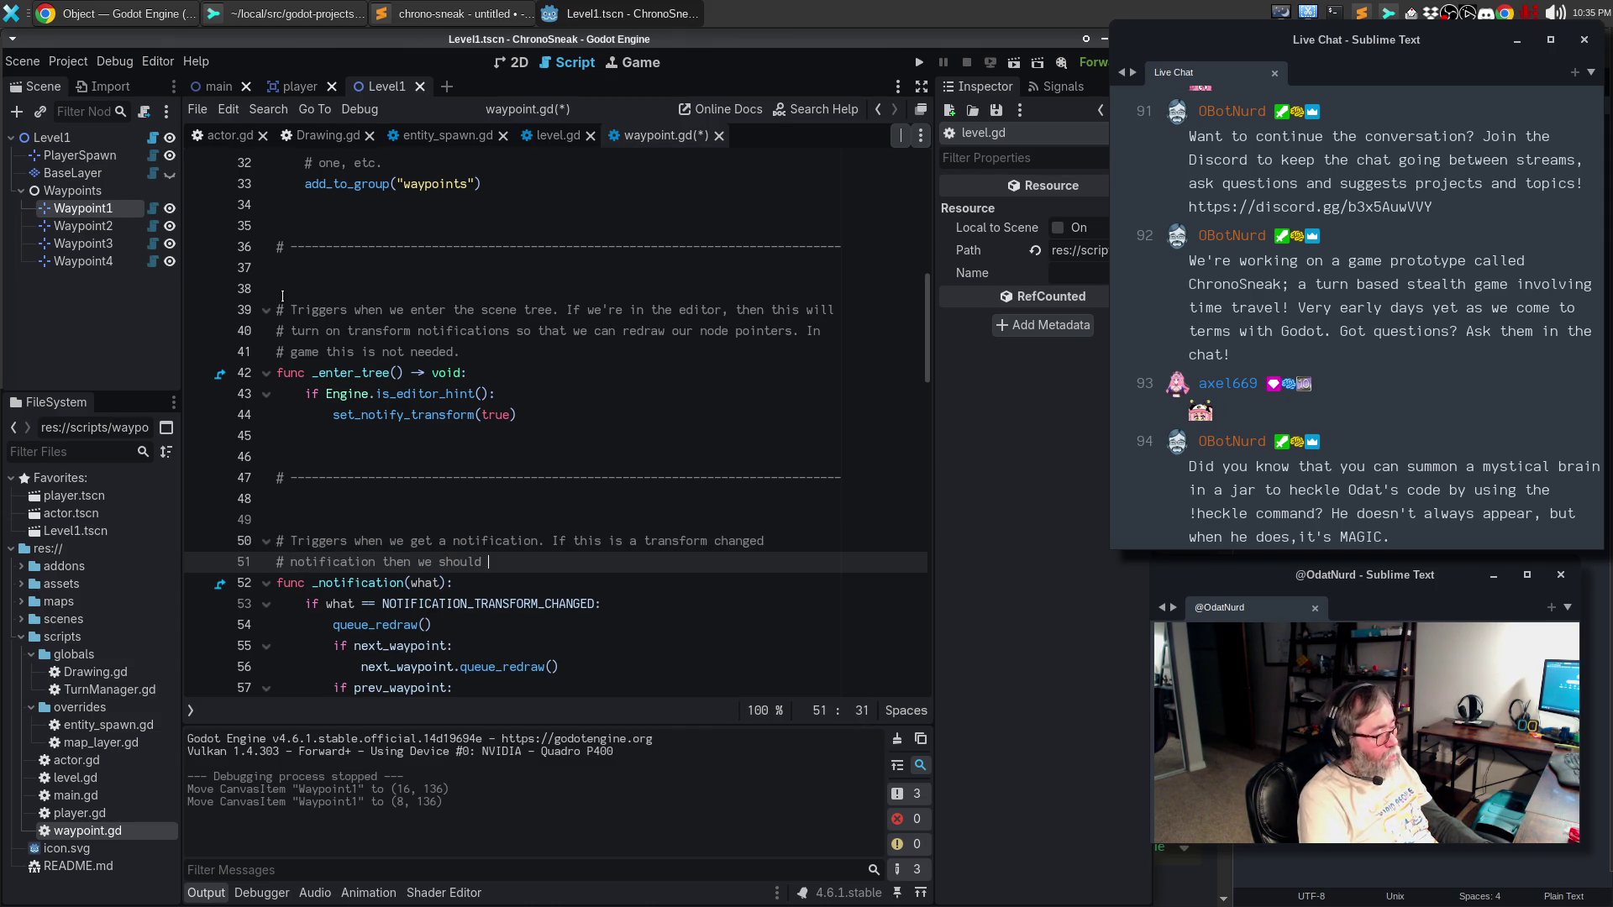
type("queue a redra")
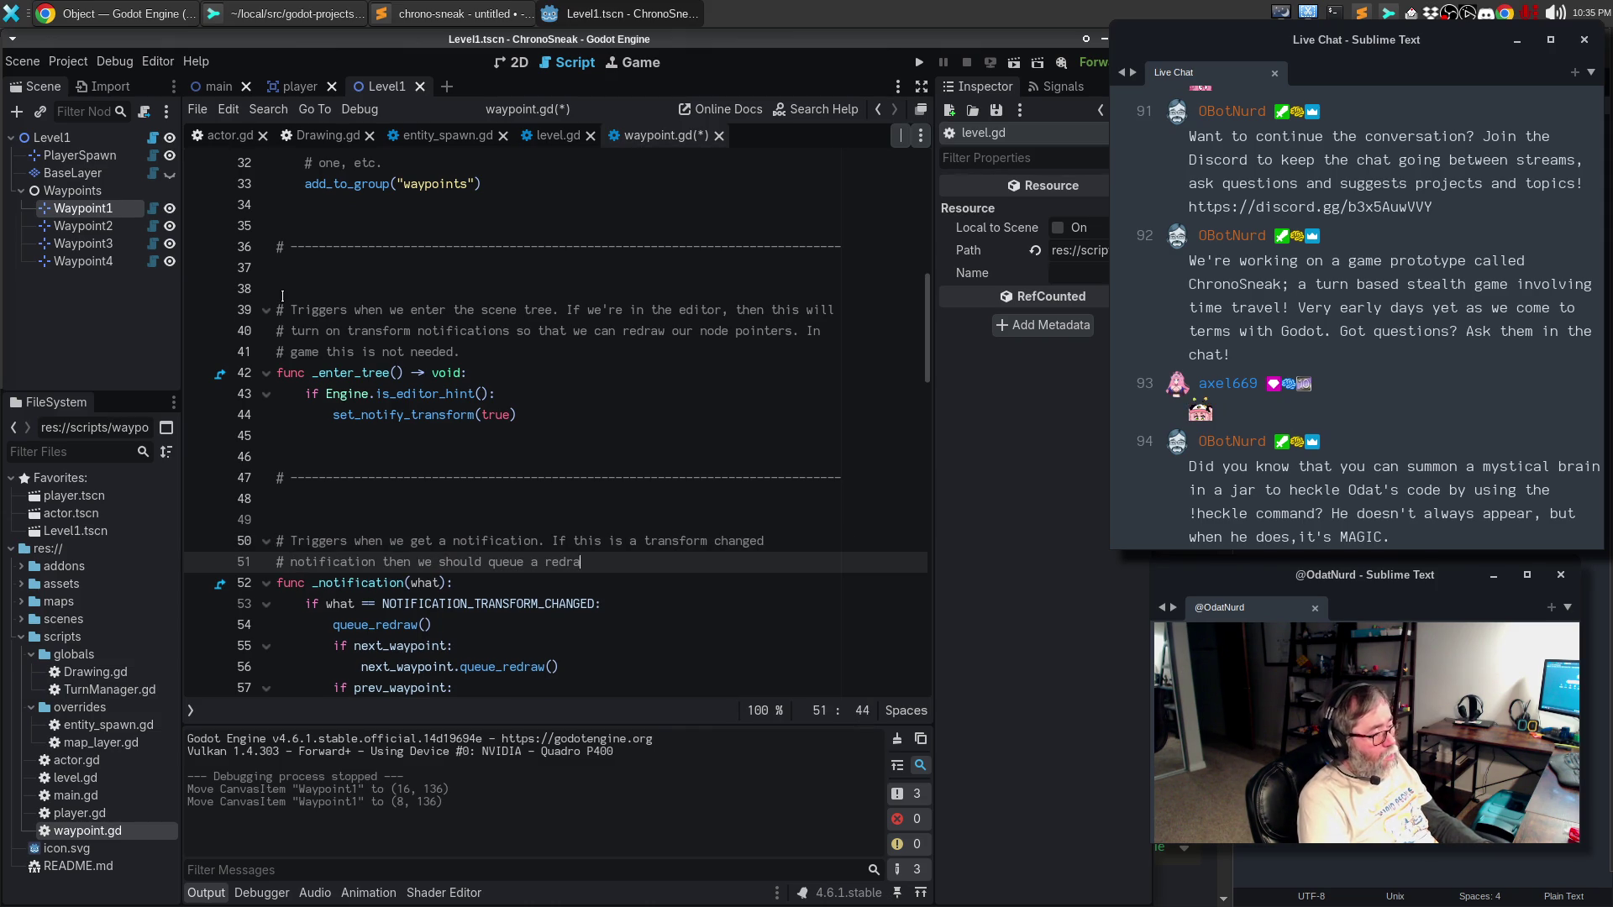
type("w for ourselves so that ")
type("we will rendfe")
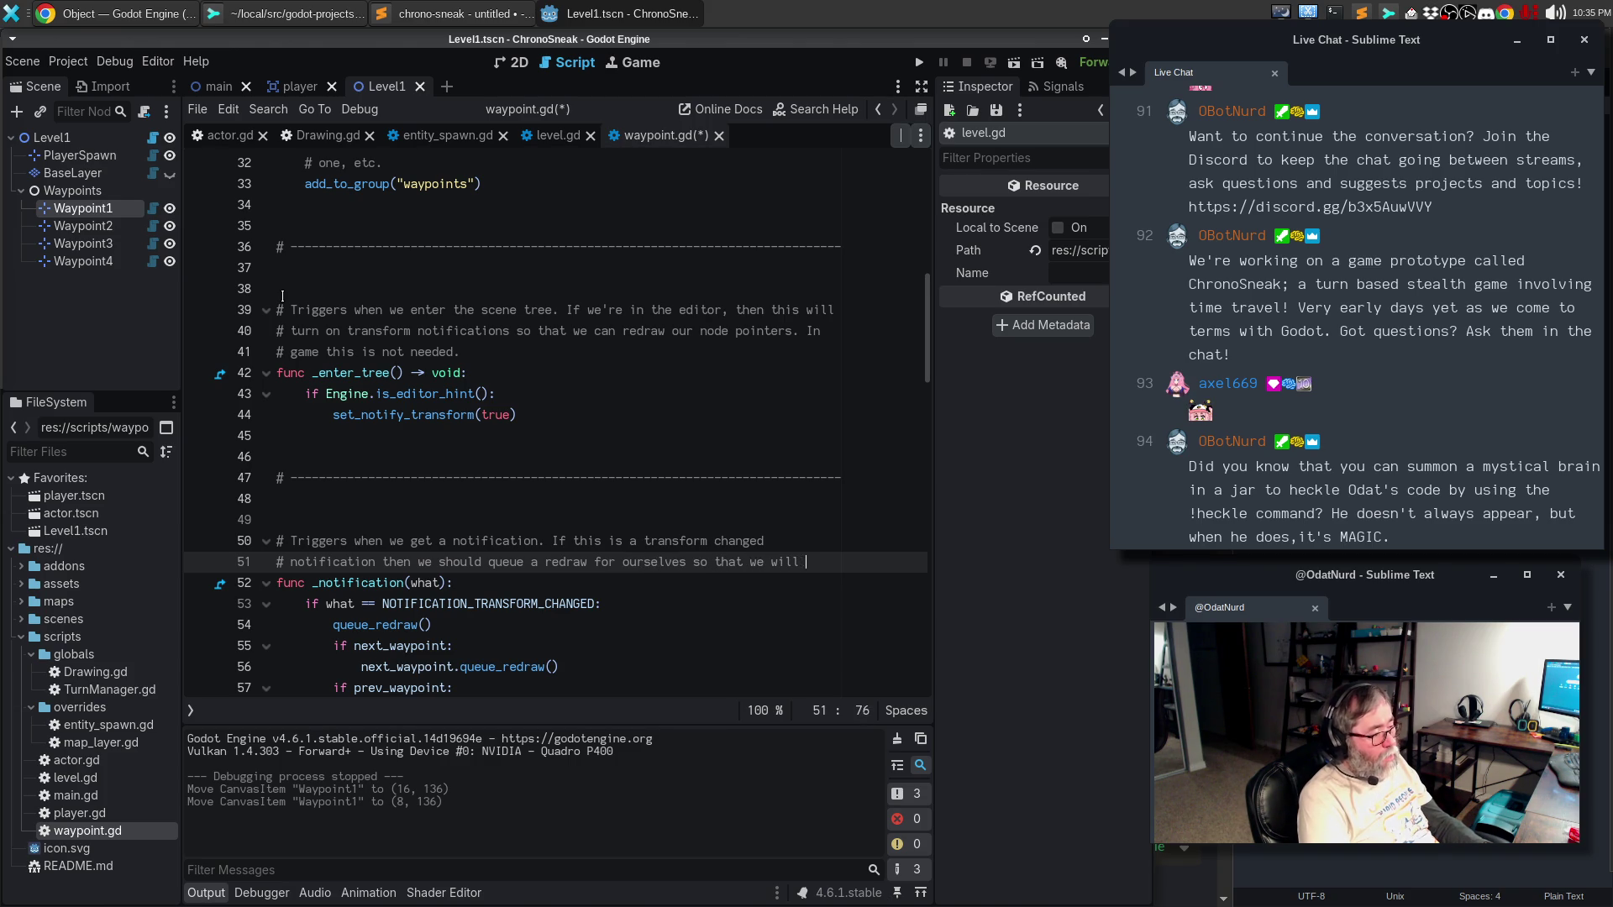
key("BackSpace")
key("BackSpace")
type("er")
- Finish it about rendering sibling arrows correctly, rewrap, add 'When not in the editor, this does nothing.', and save
key("Return")
type("# t")
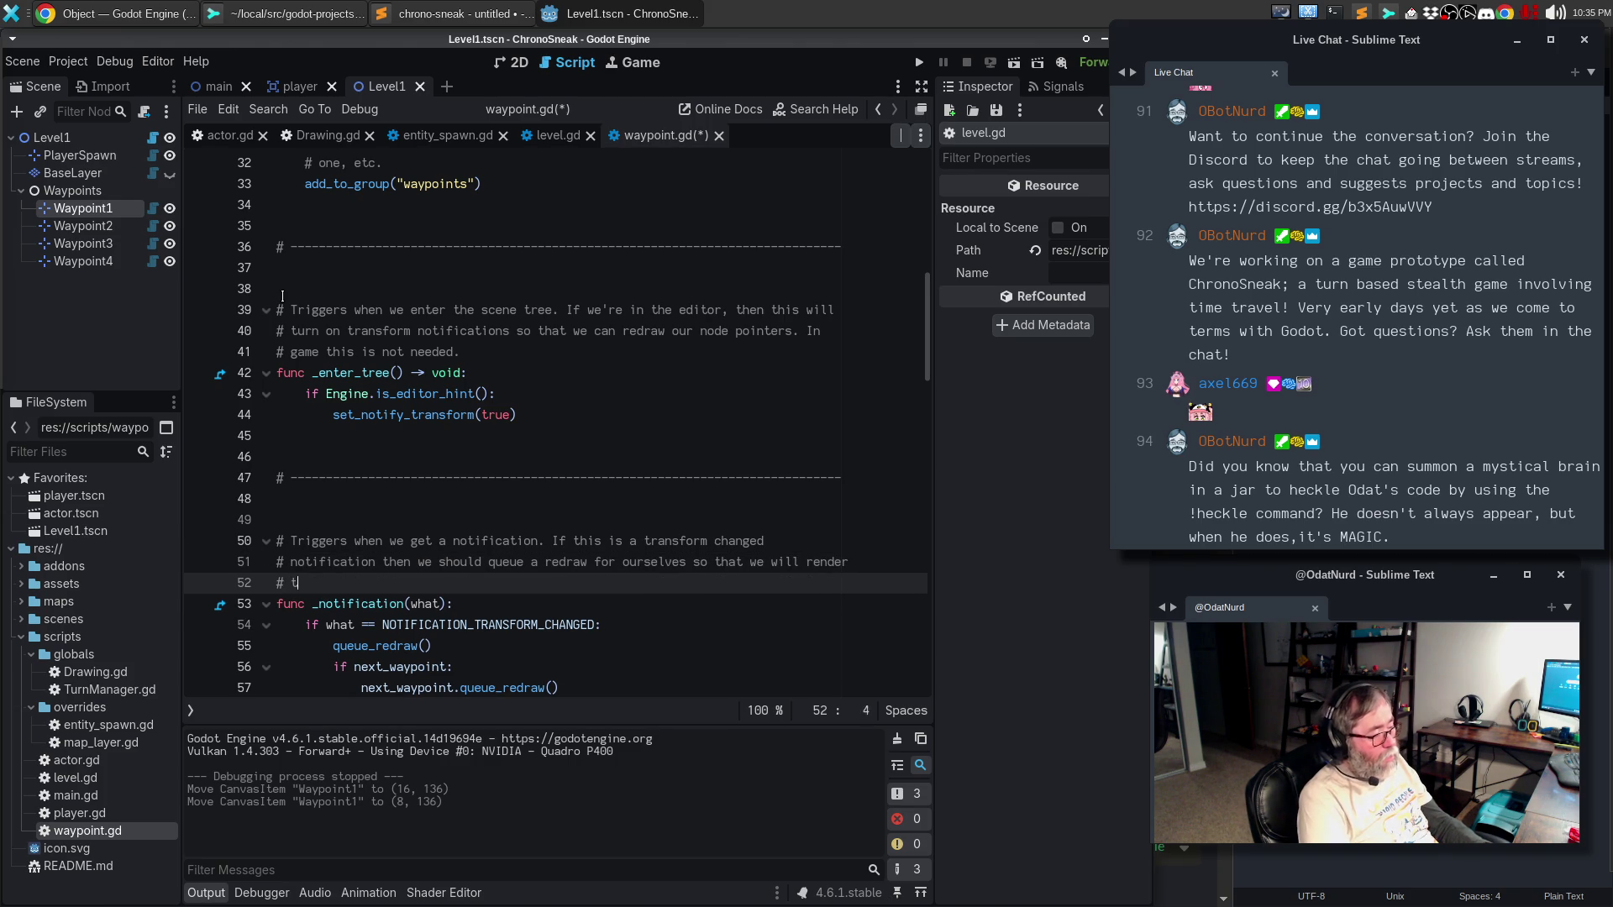
type("he location arro")
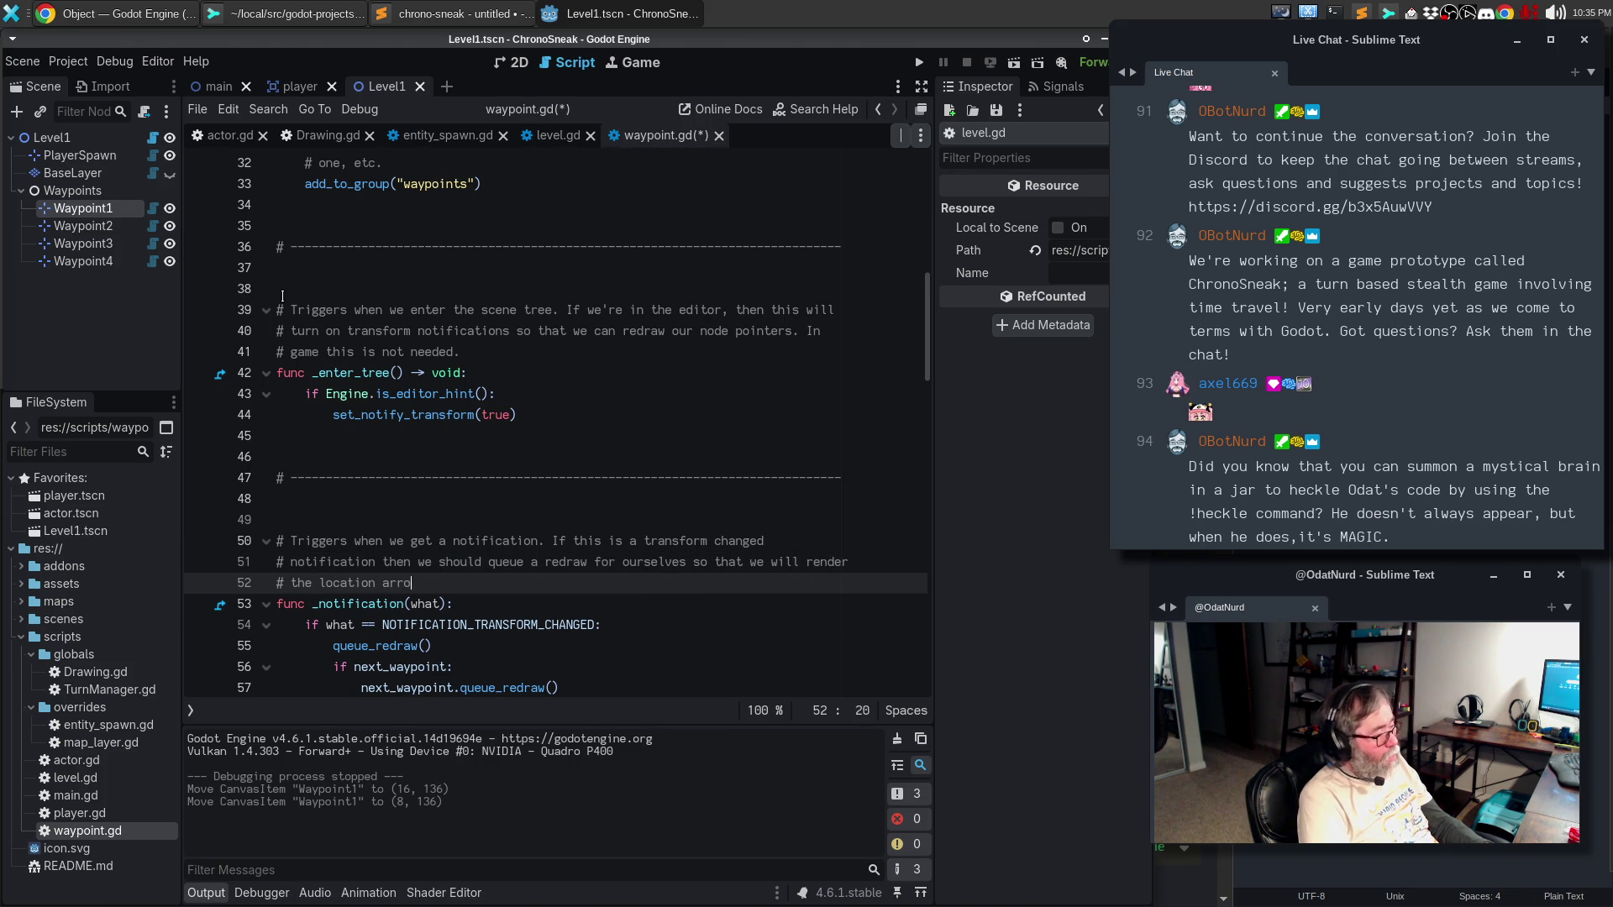
type("ws that point to our sublimgs")
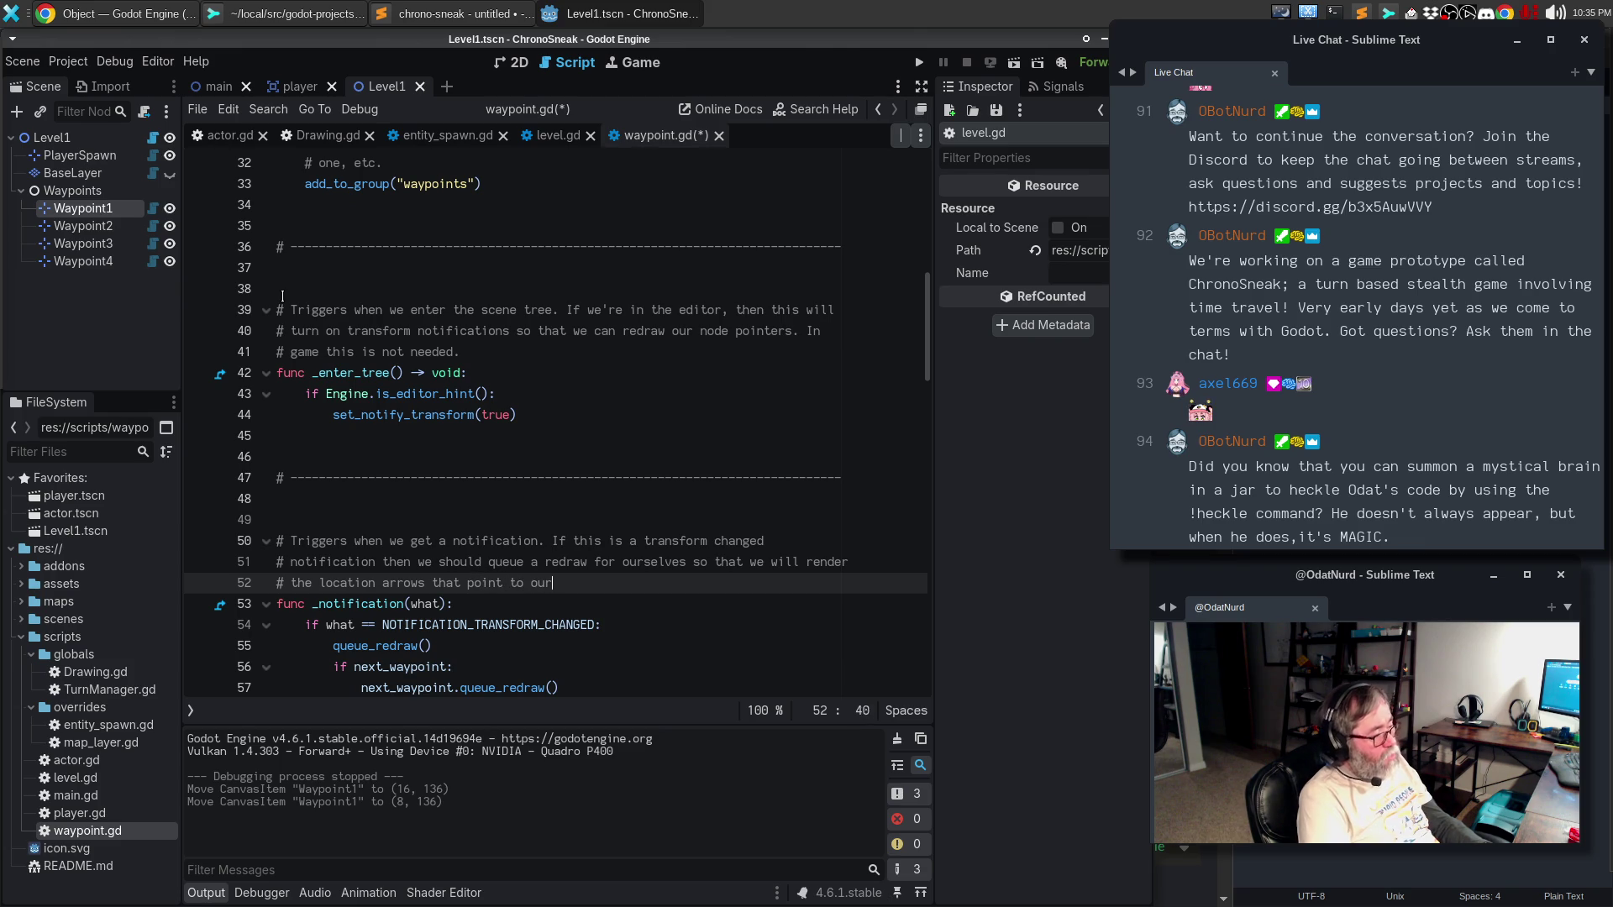
key("BackSpace")
key("BackSpace")
key("BackSpace")
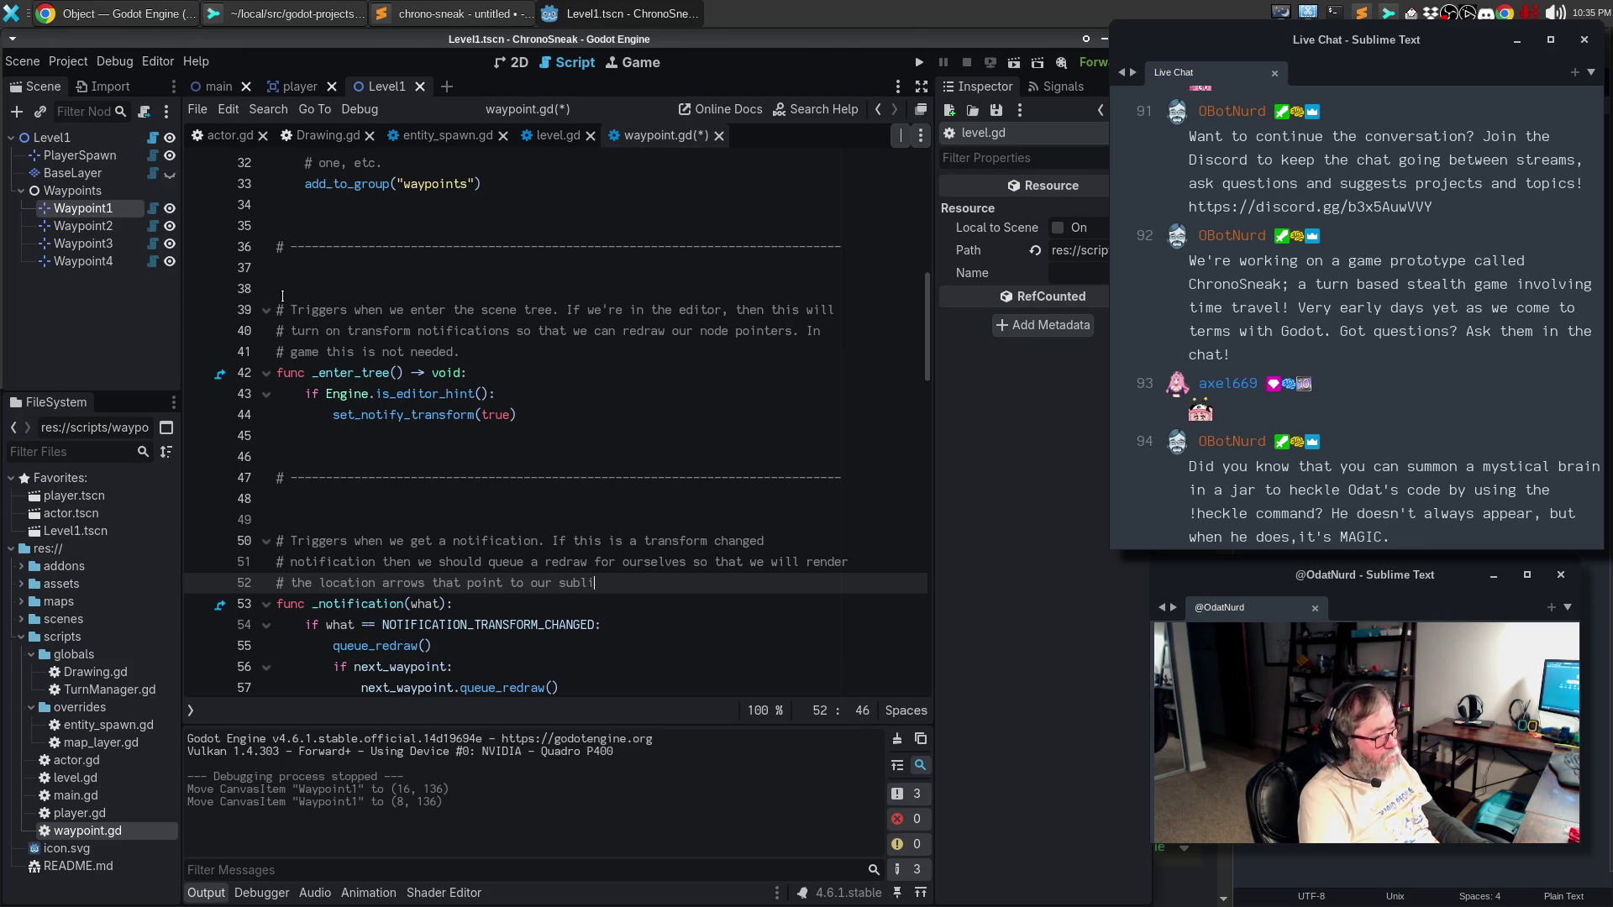
type("iblings  ")
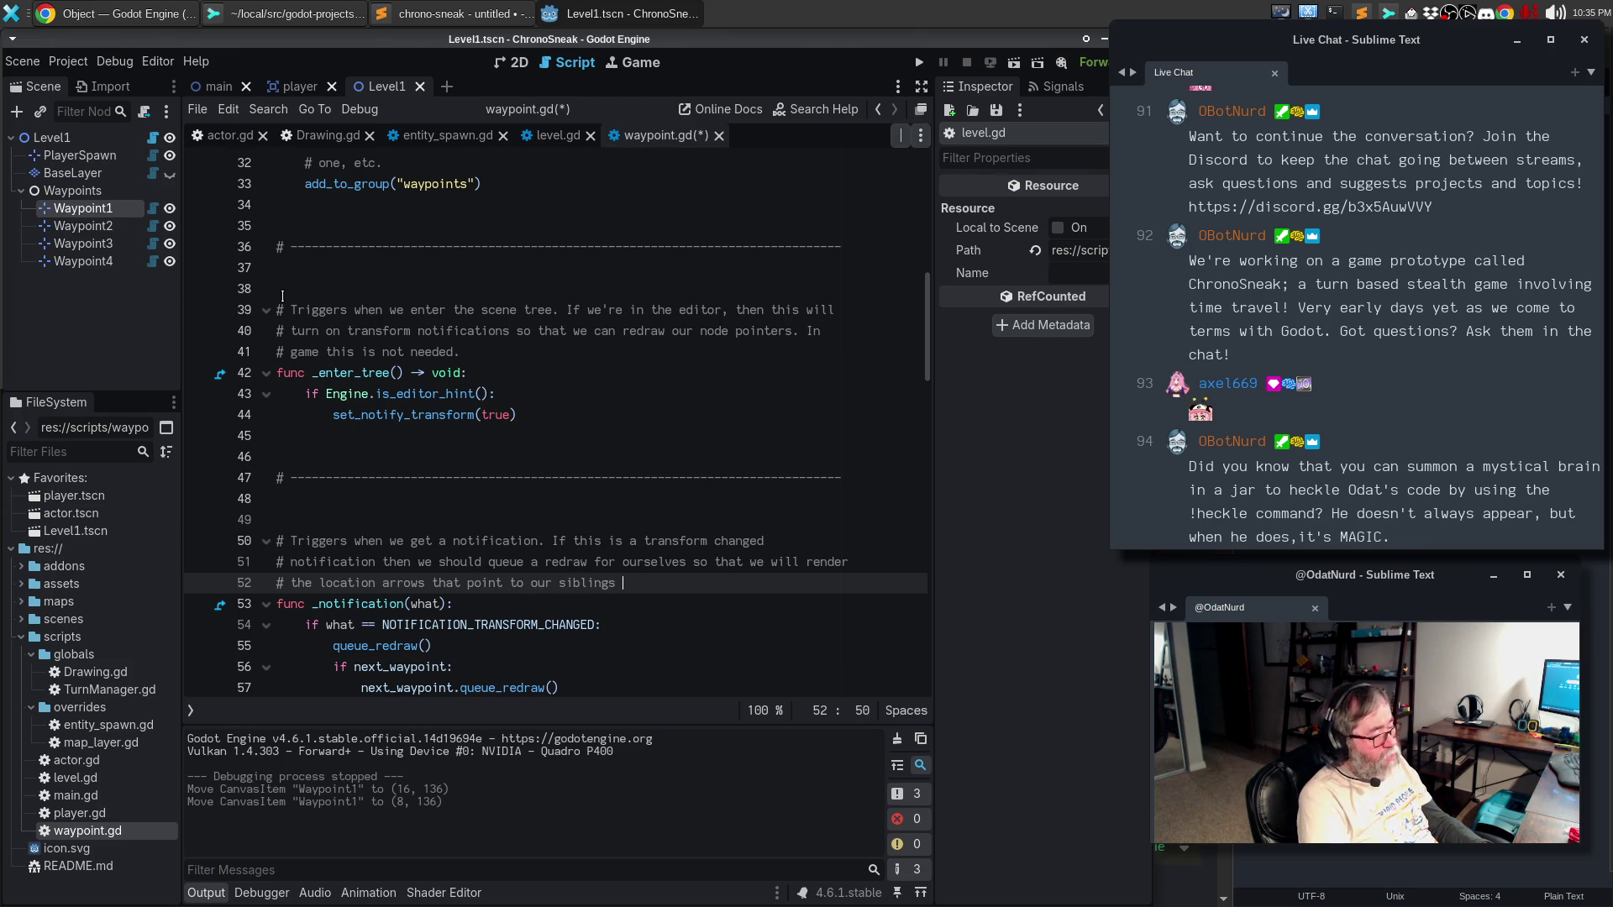
type("correctly.")
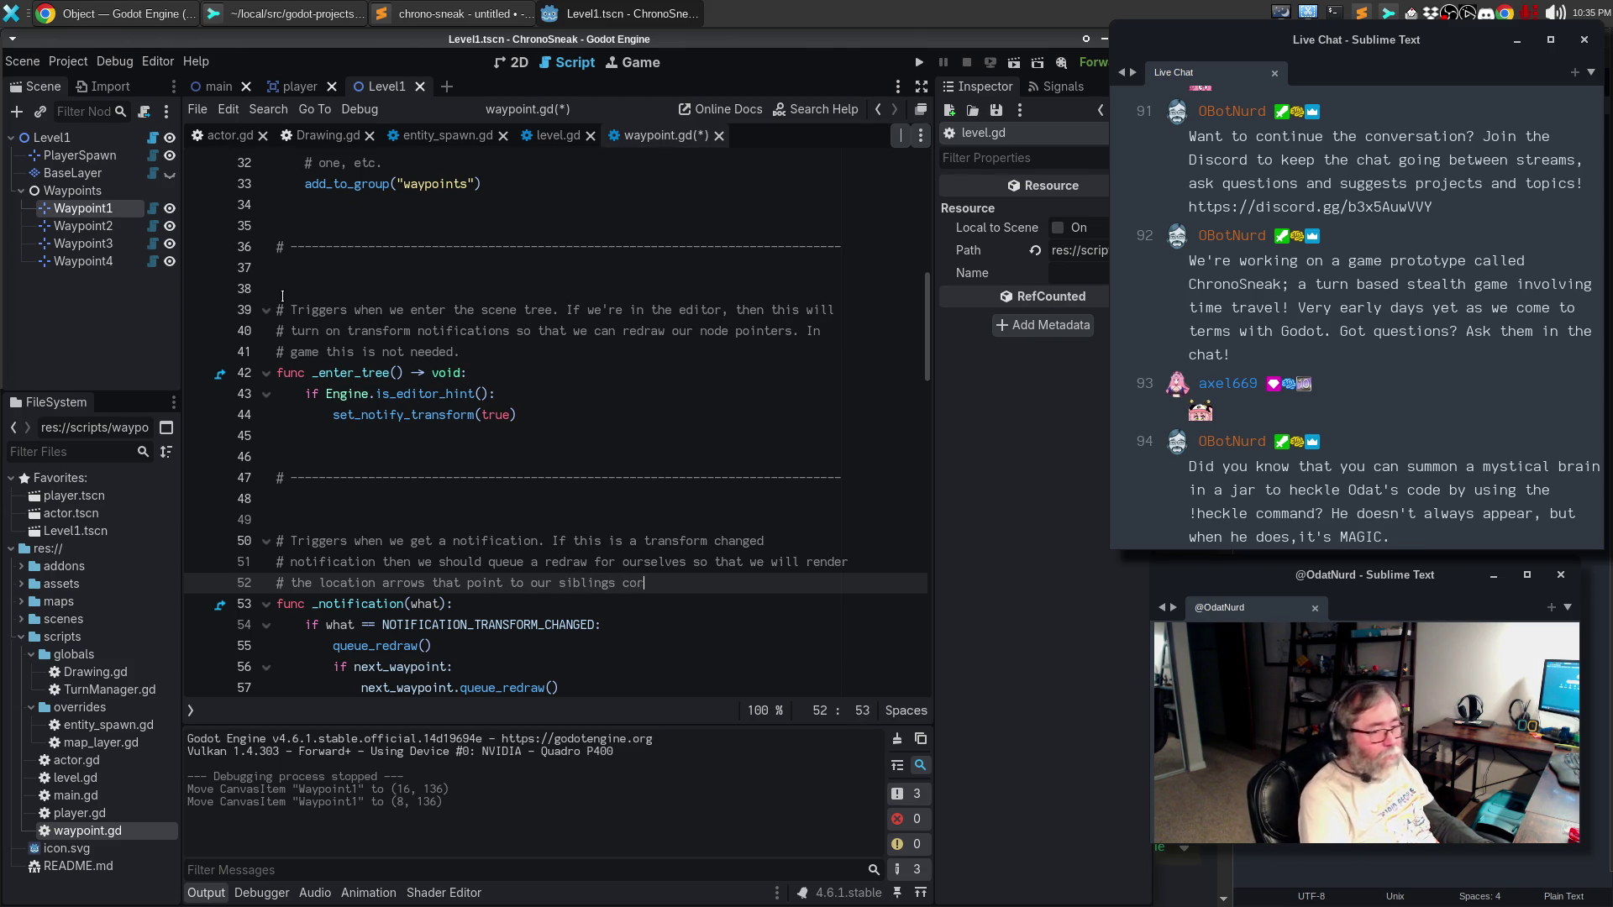
key("alt+q")
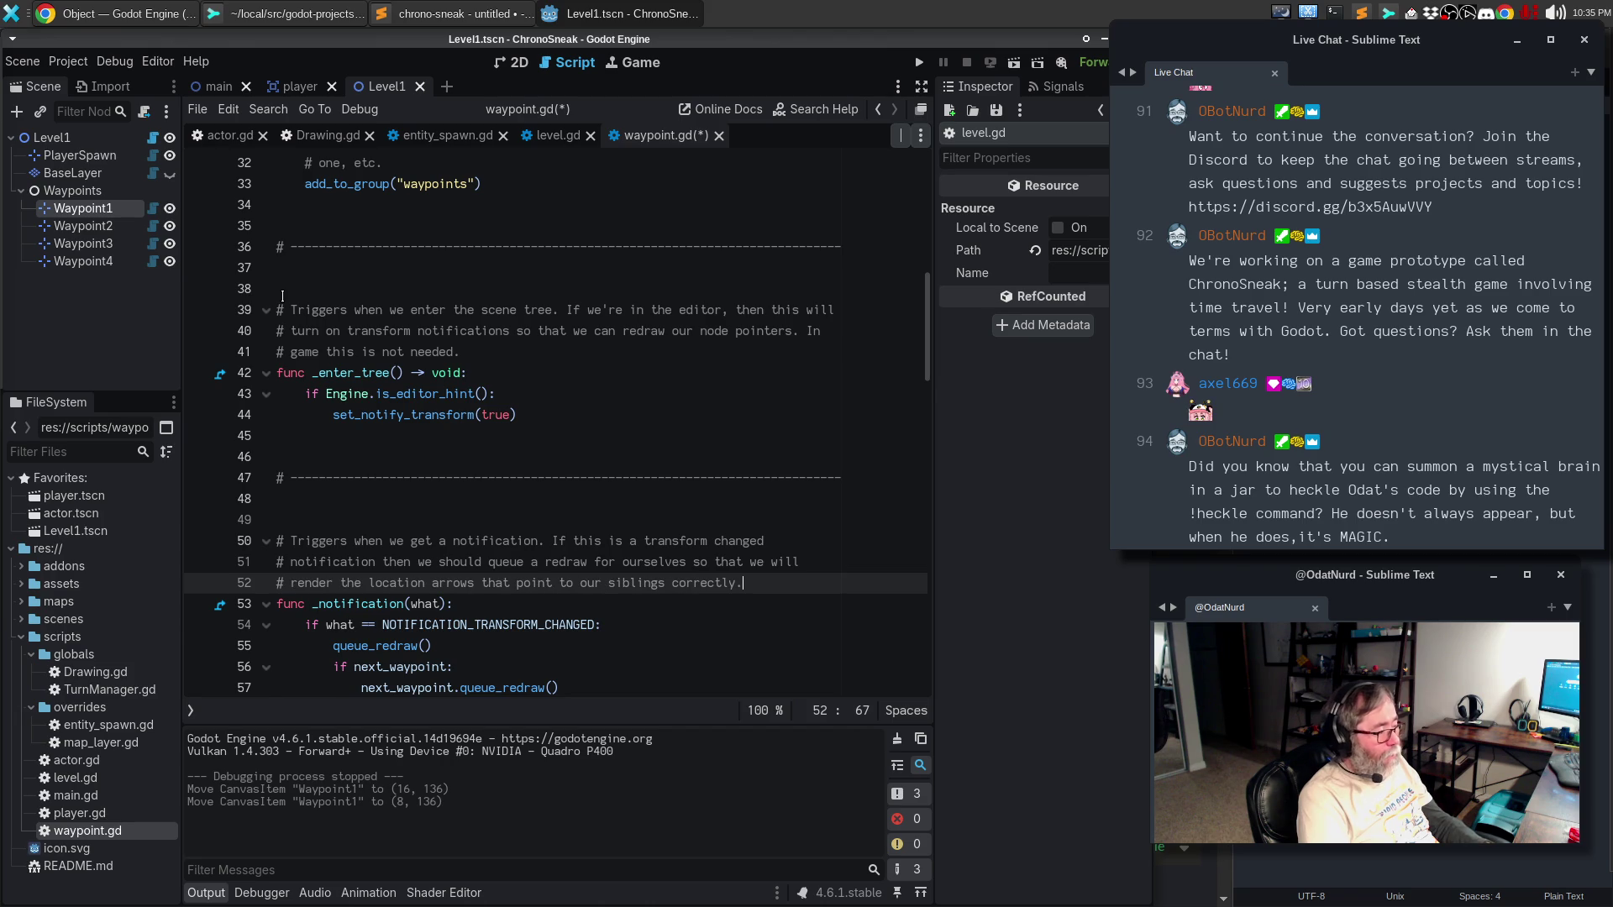
key("Return")
key("Return")
type("When ")
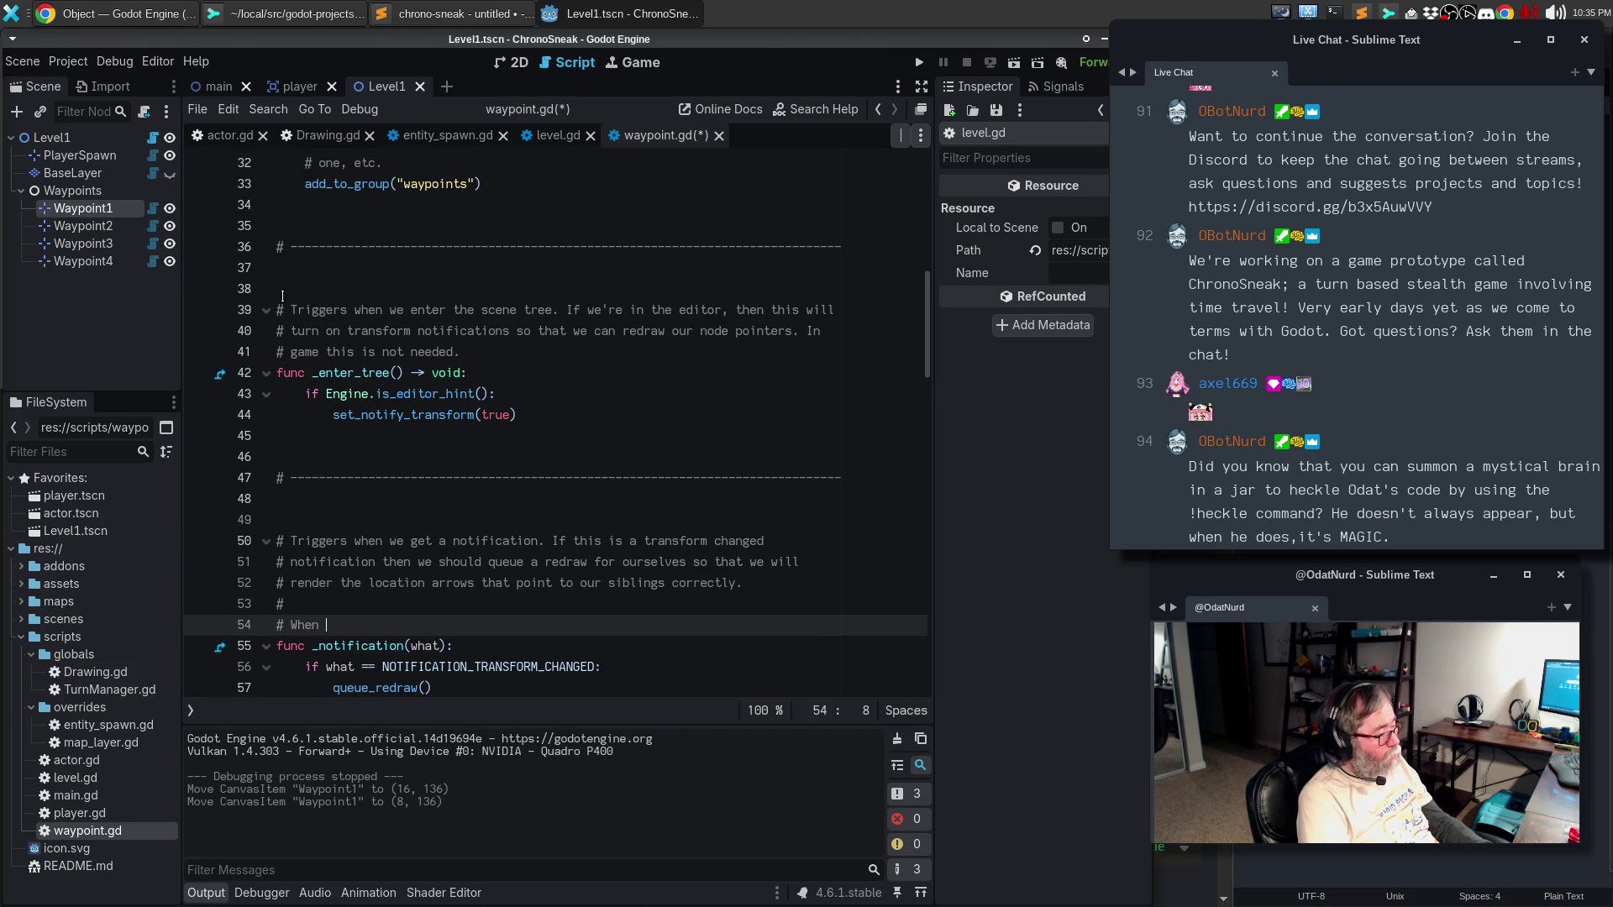
type("not in the editor, thi")
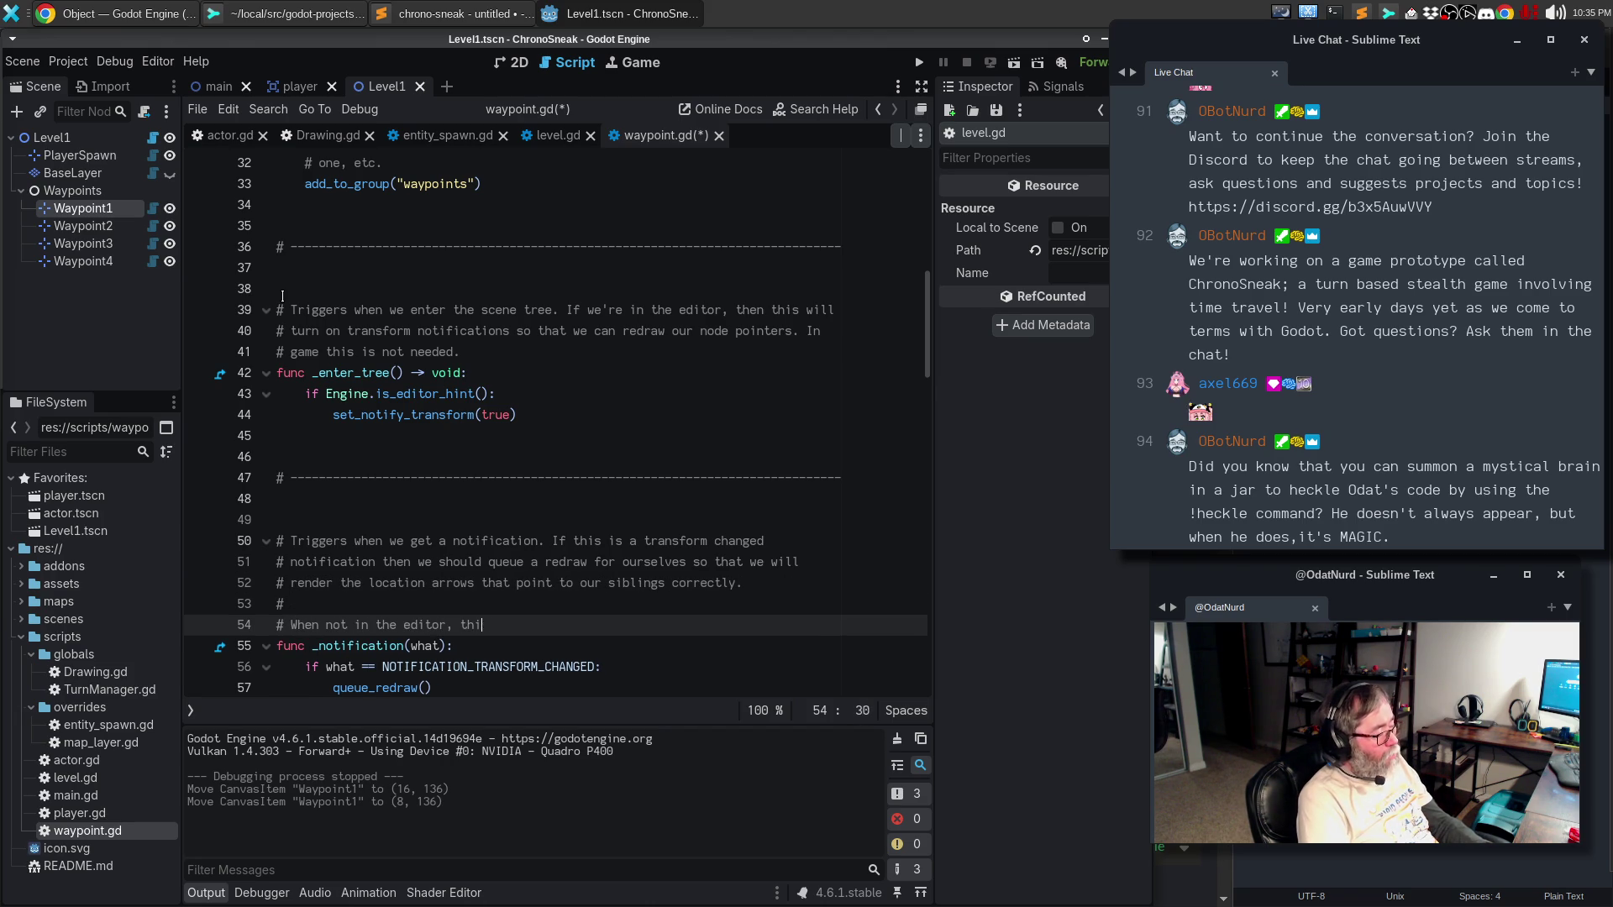
type("s does nothing.")
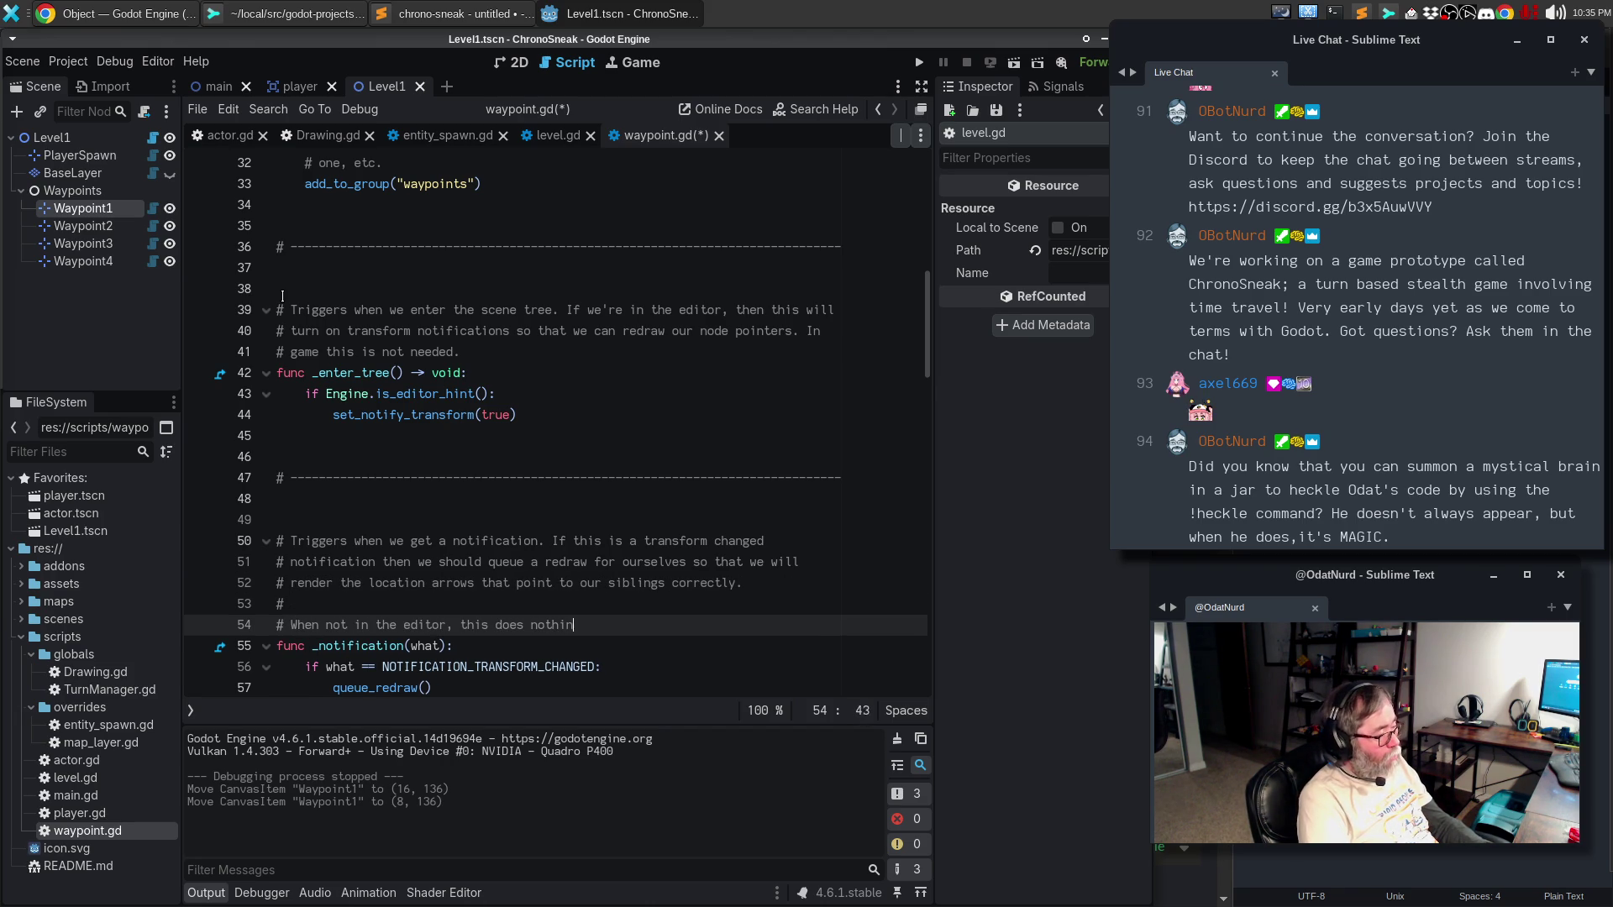
key("ctrl+s")
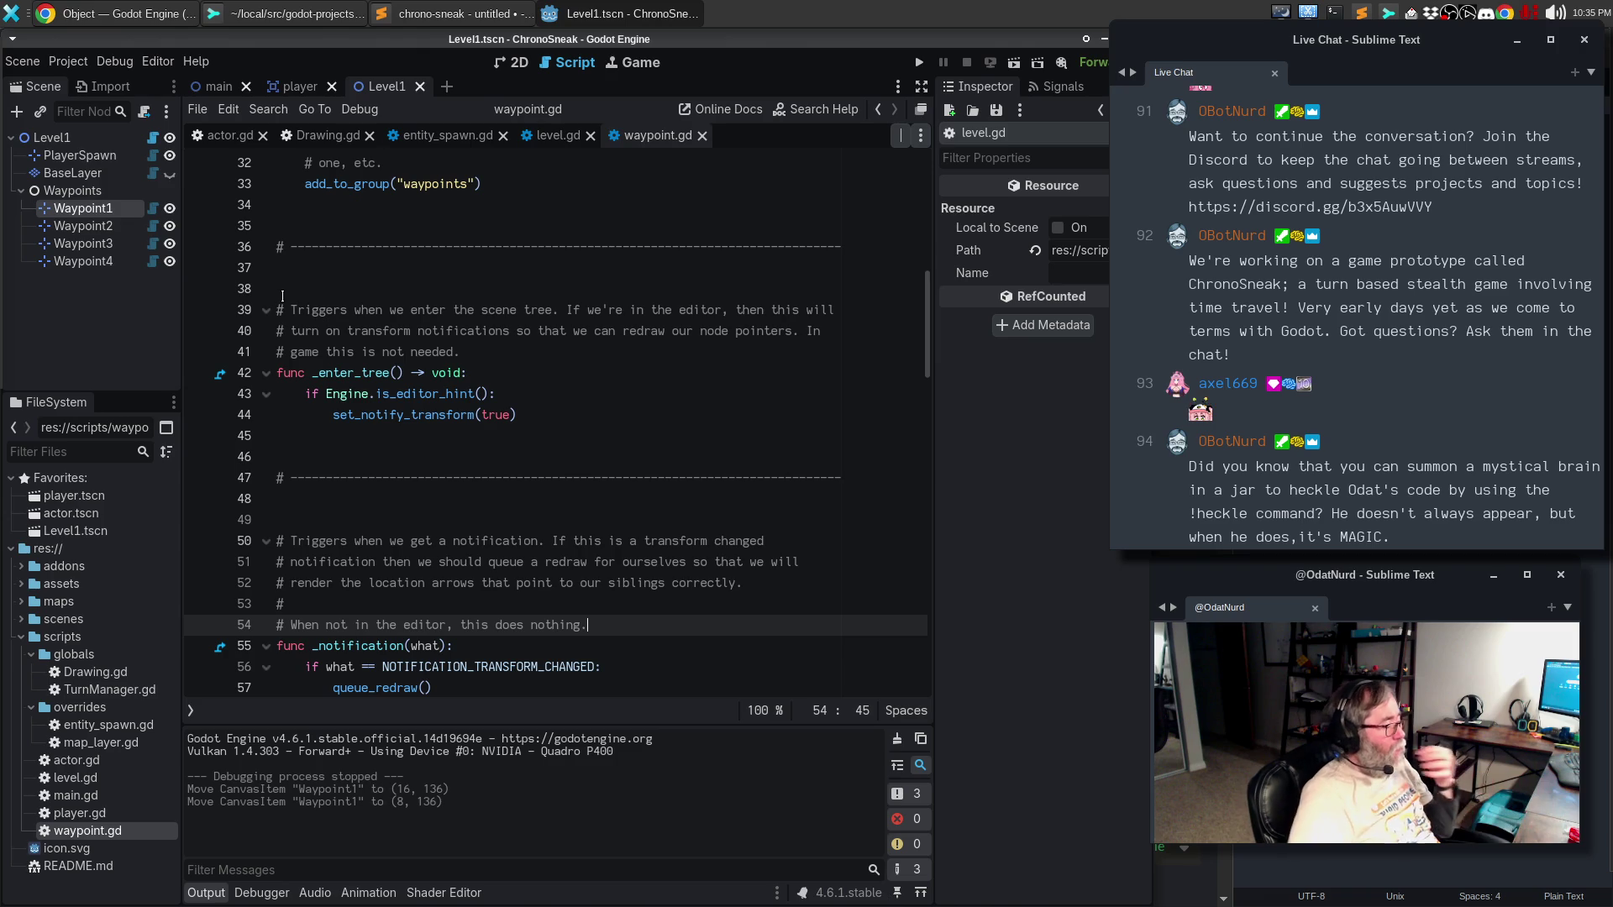
scroll(323, 298, "down", 3)
scroll(323, 298, "down", 3)
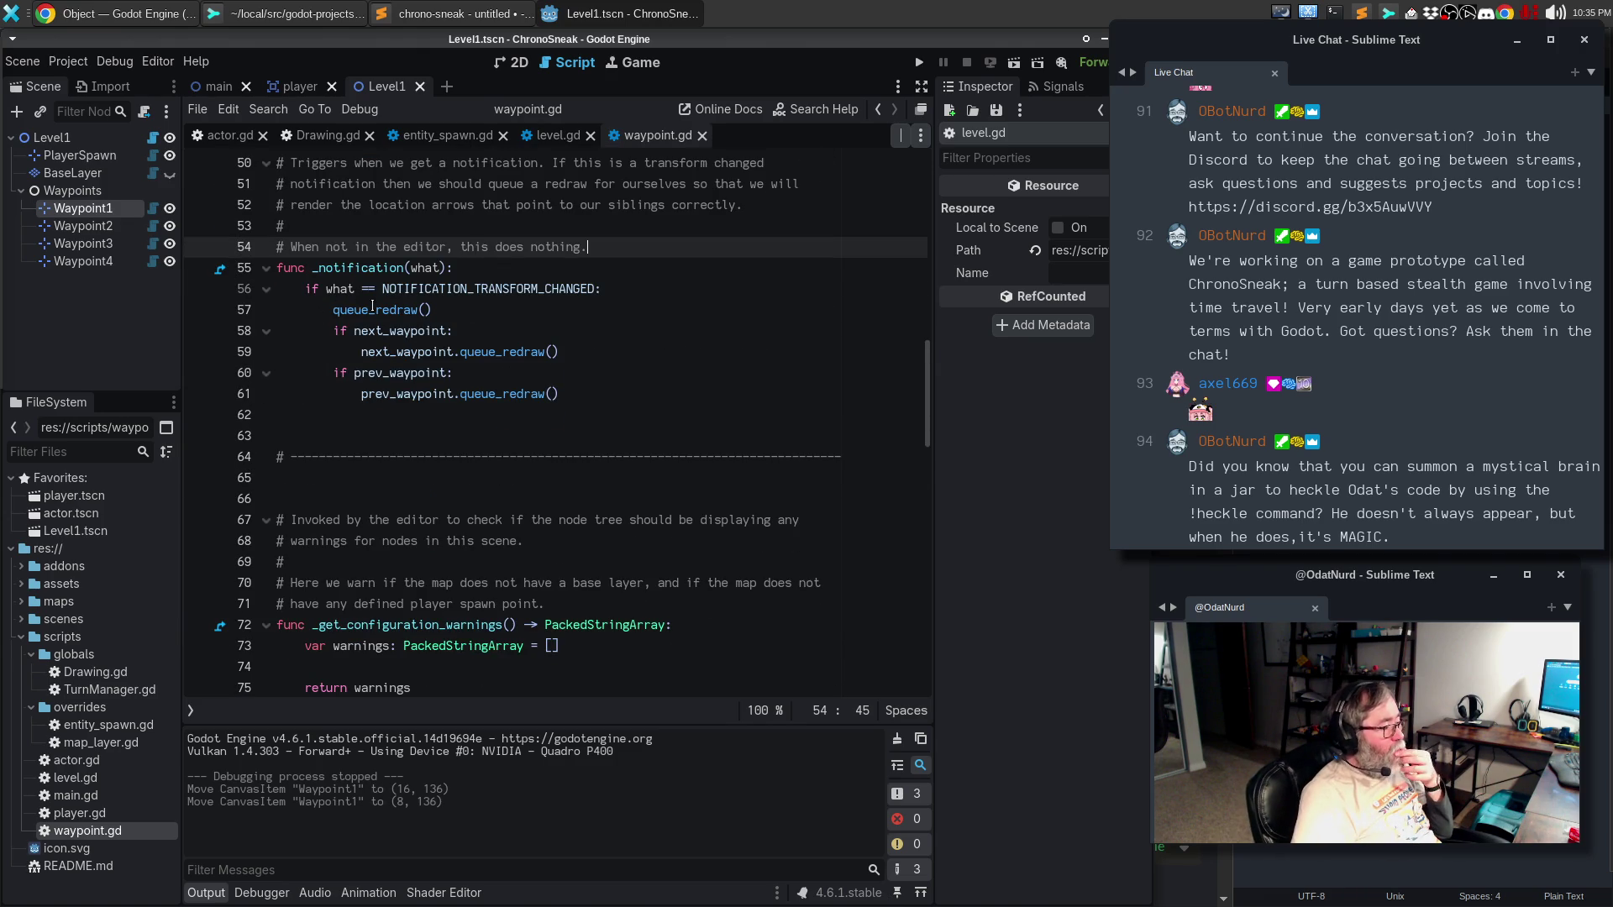
scroll(394, 344, "down", 2)
left_click(420, 556)
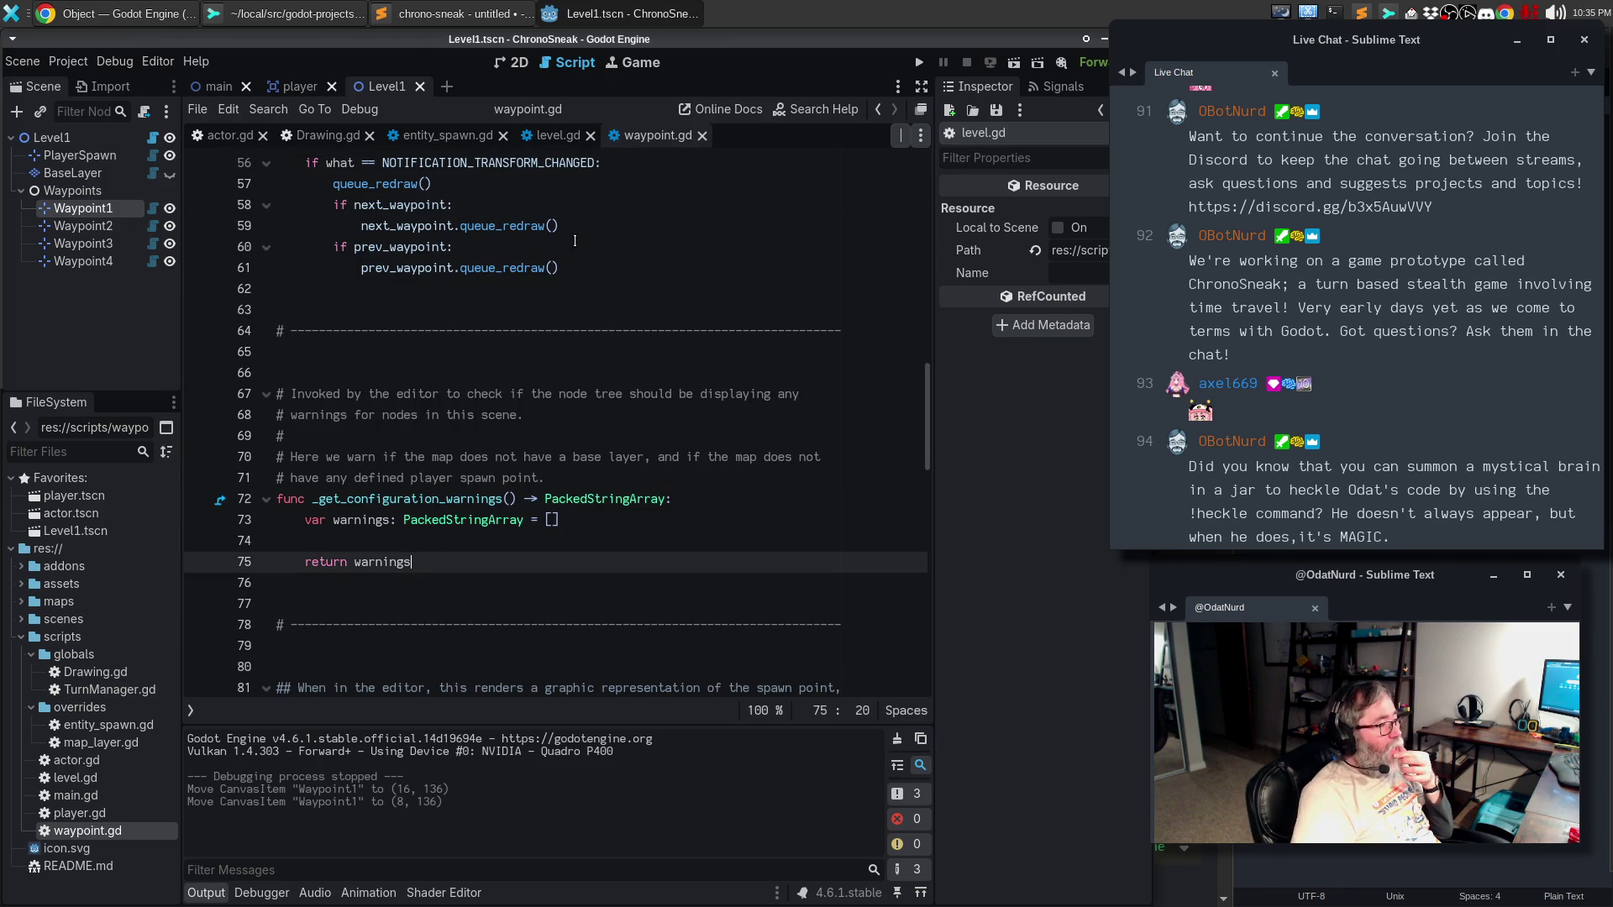
left_click(559, 144)
scroll(481, 437, "down", 4)
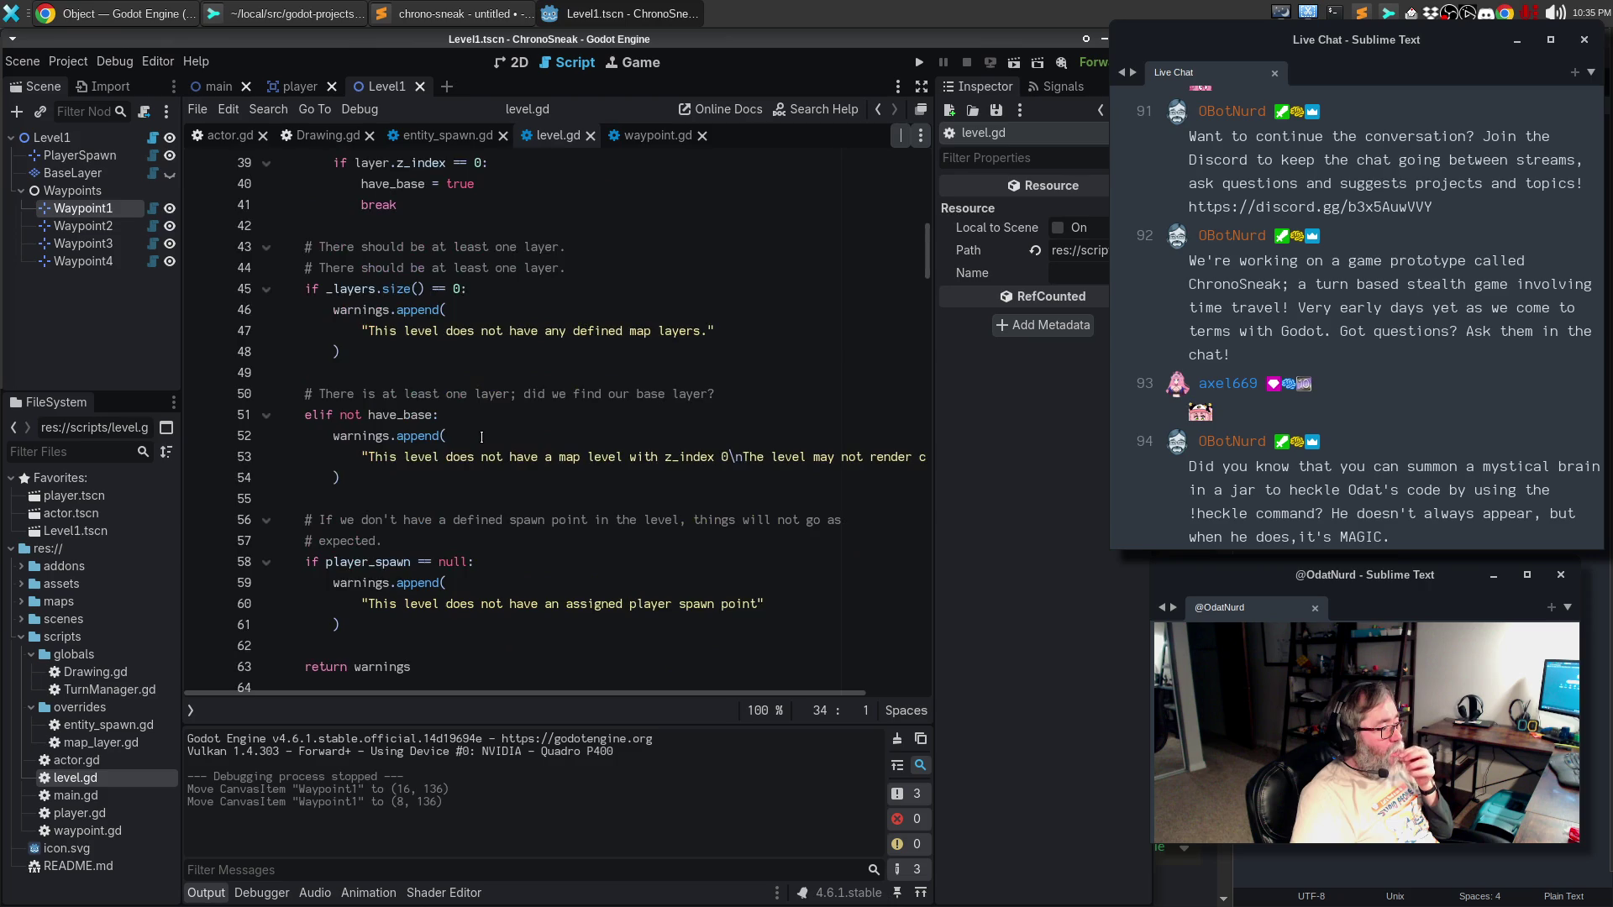
scroll(481, 437, "down", 6)
scroll(481, 437, "down", 11)
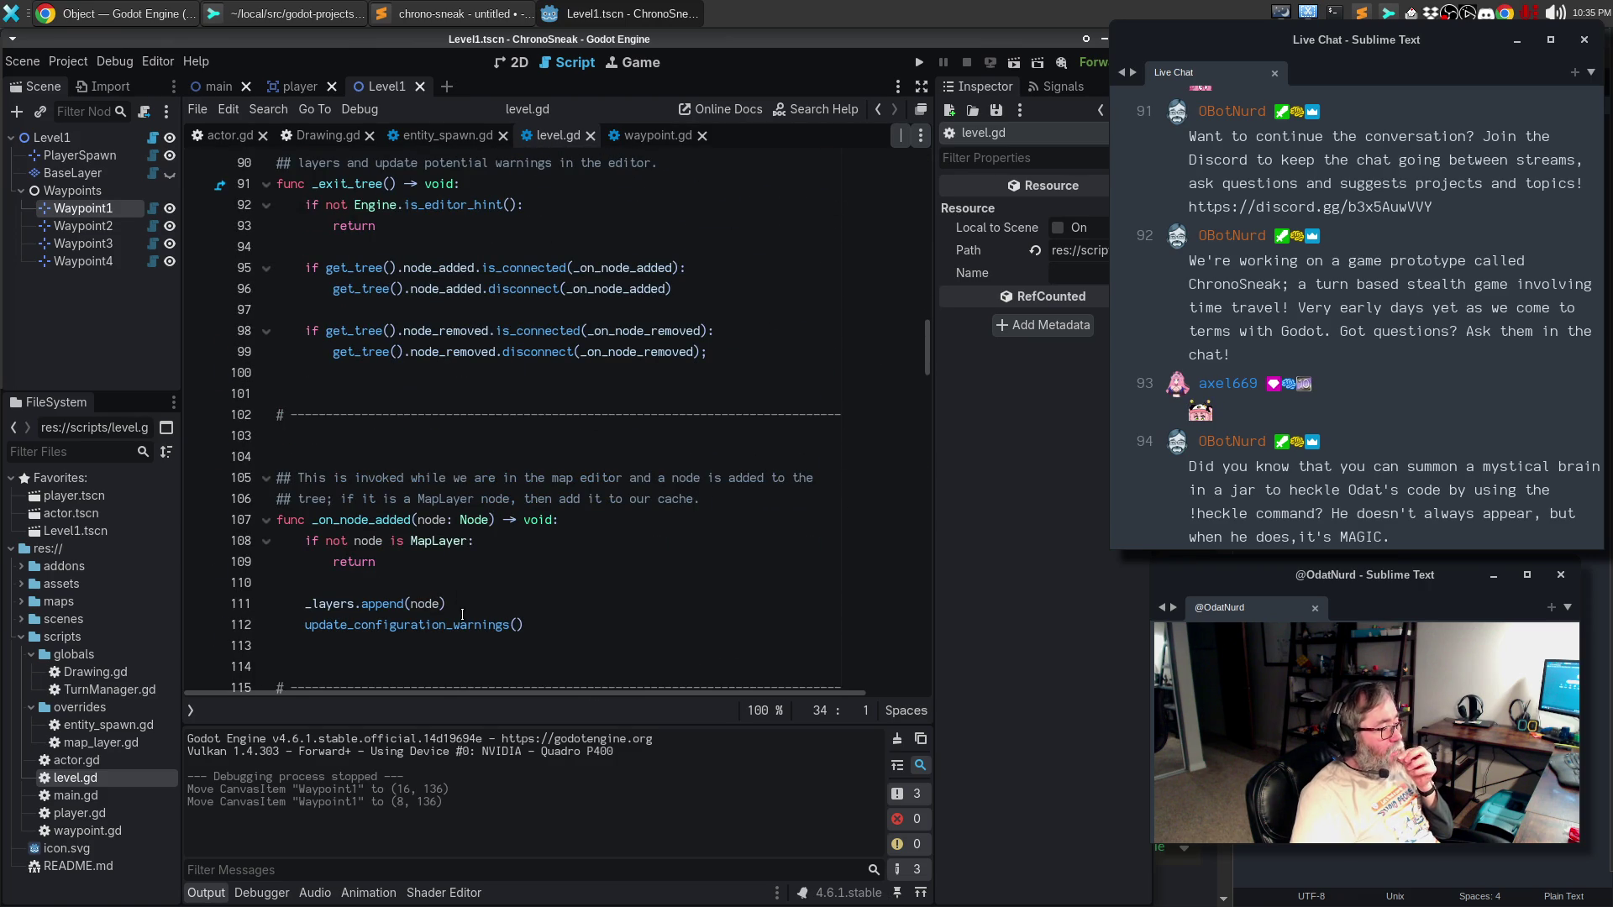
left_click(454, 626)
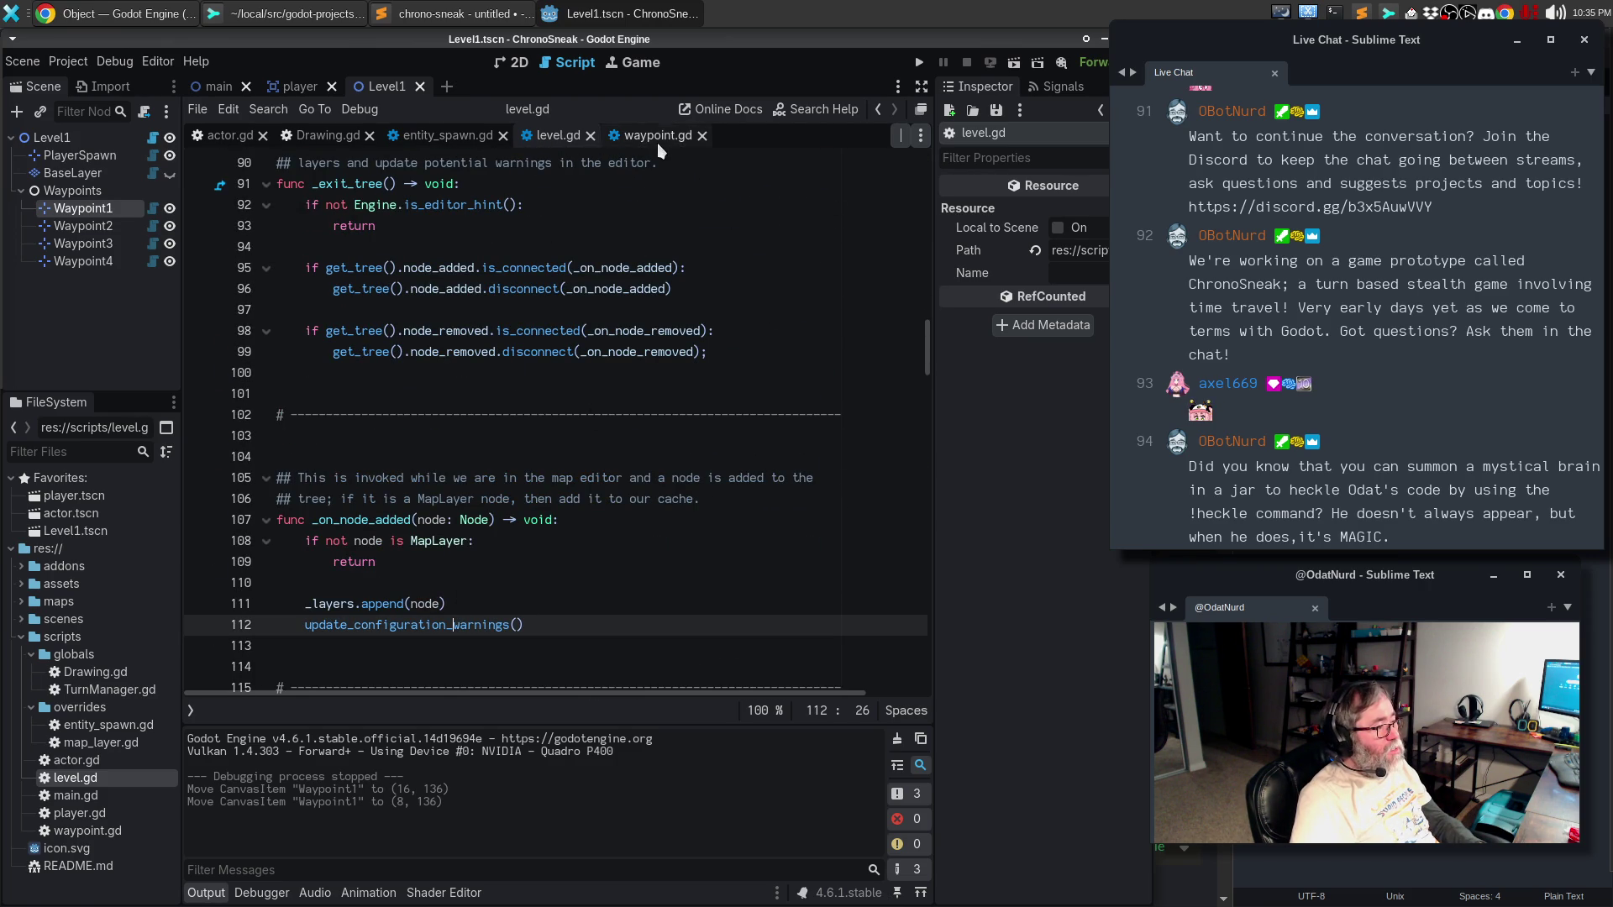
mouse_move(359, 626)
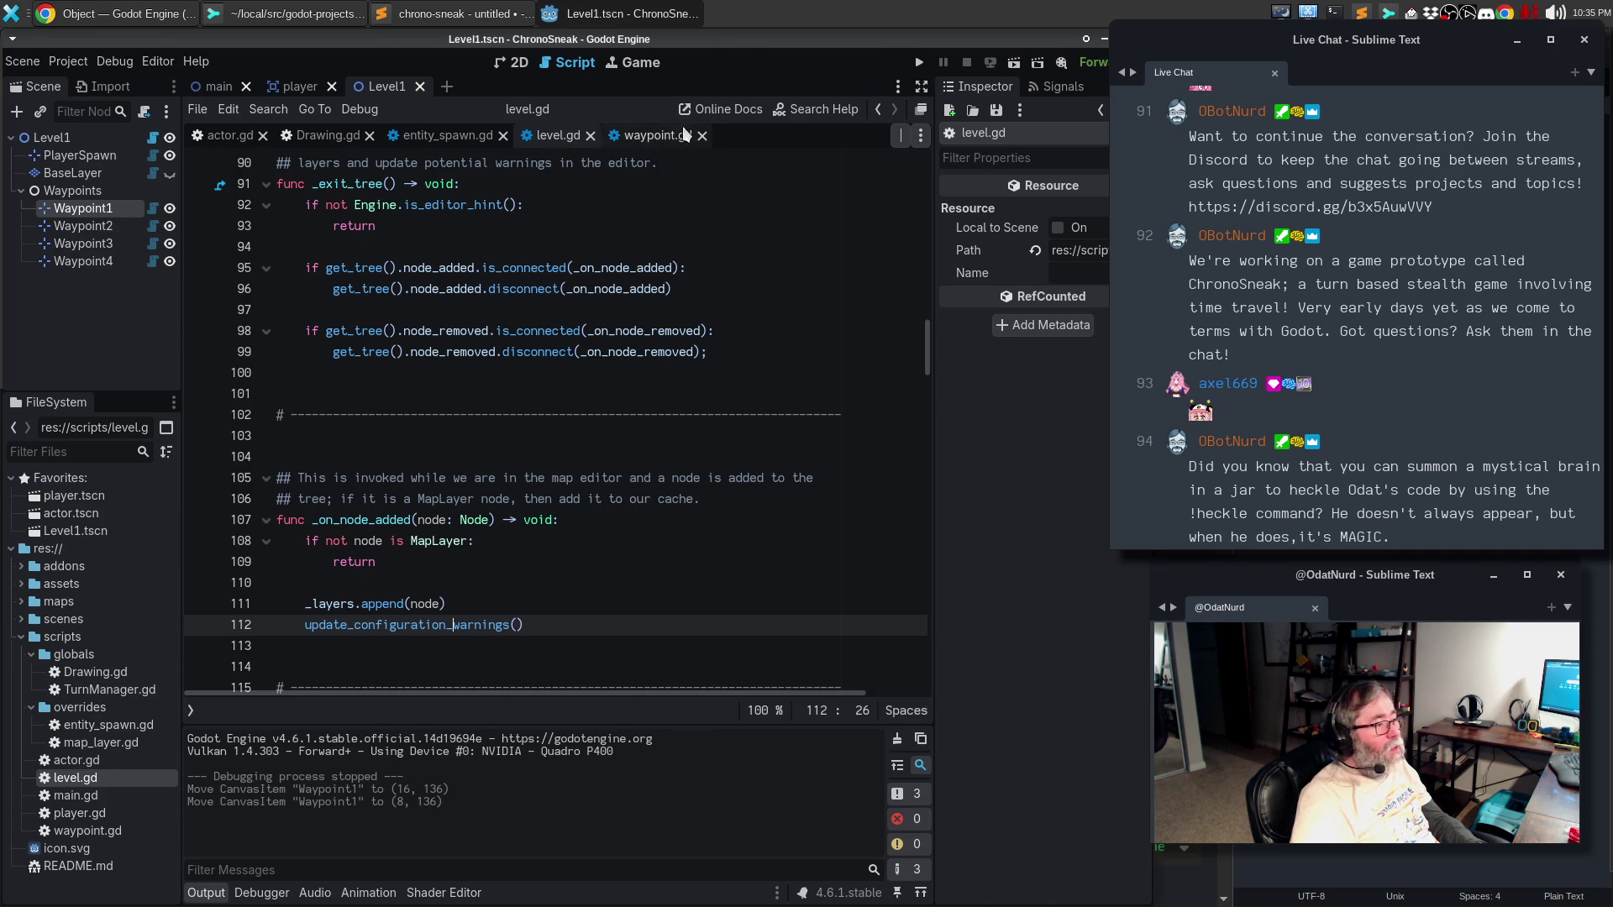
left_click(637, 144)
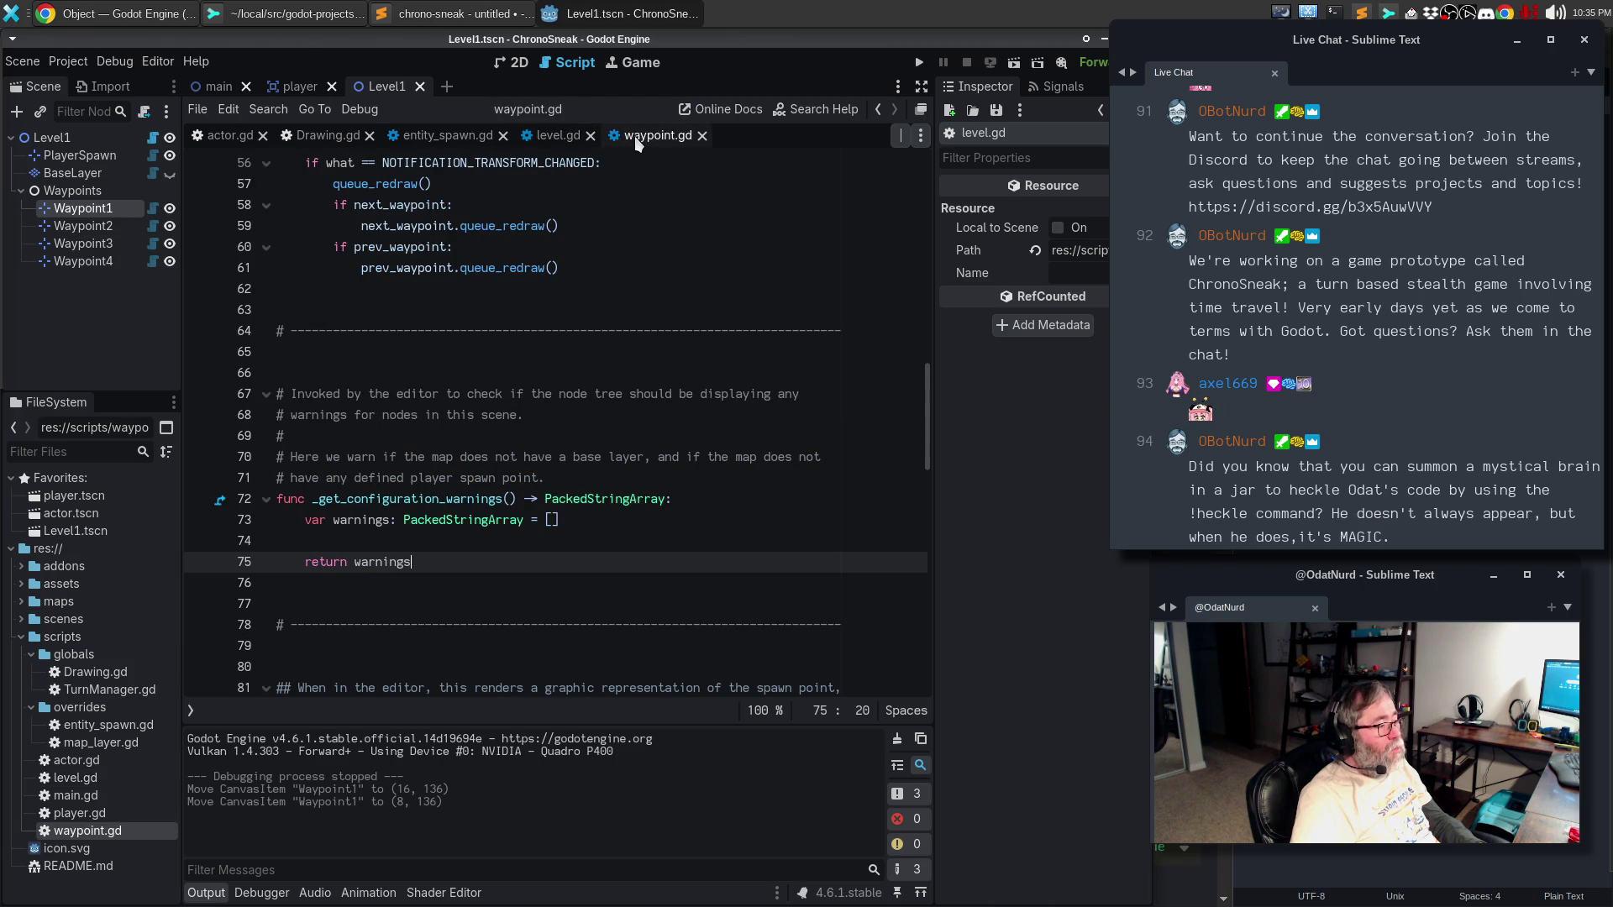
- Paste an update_configuration_warnings() call under the if next_waypoint: branch
scroll(464, 433, "up", 2)
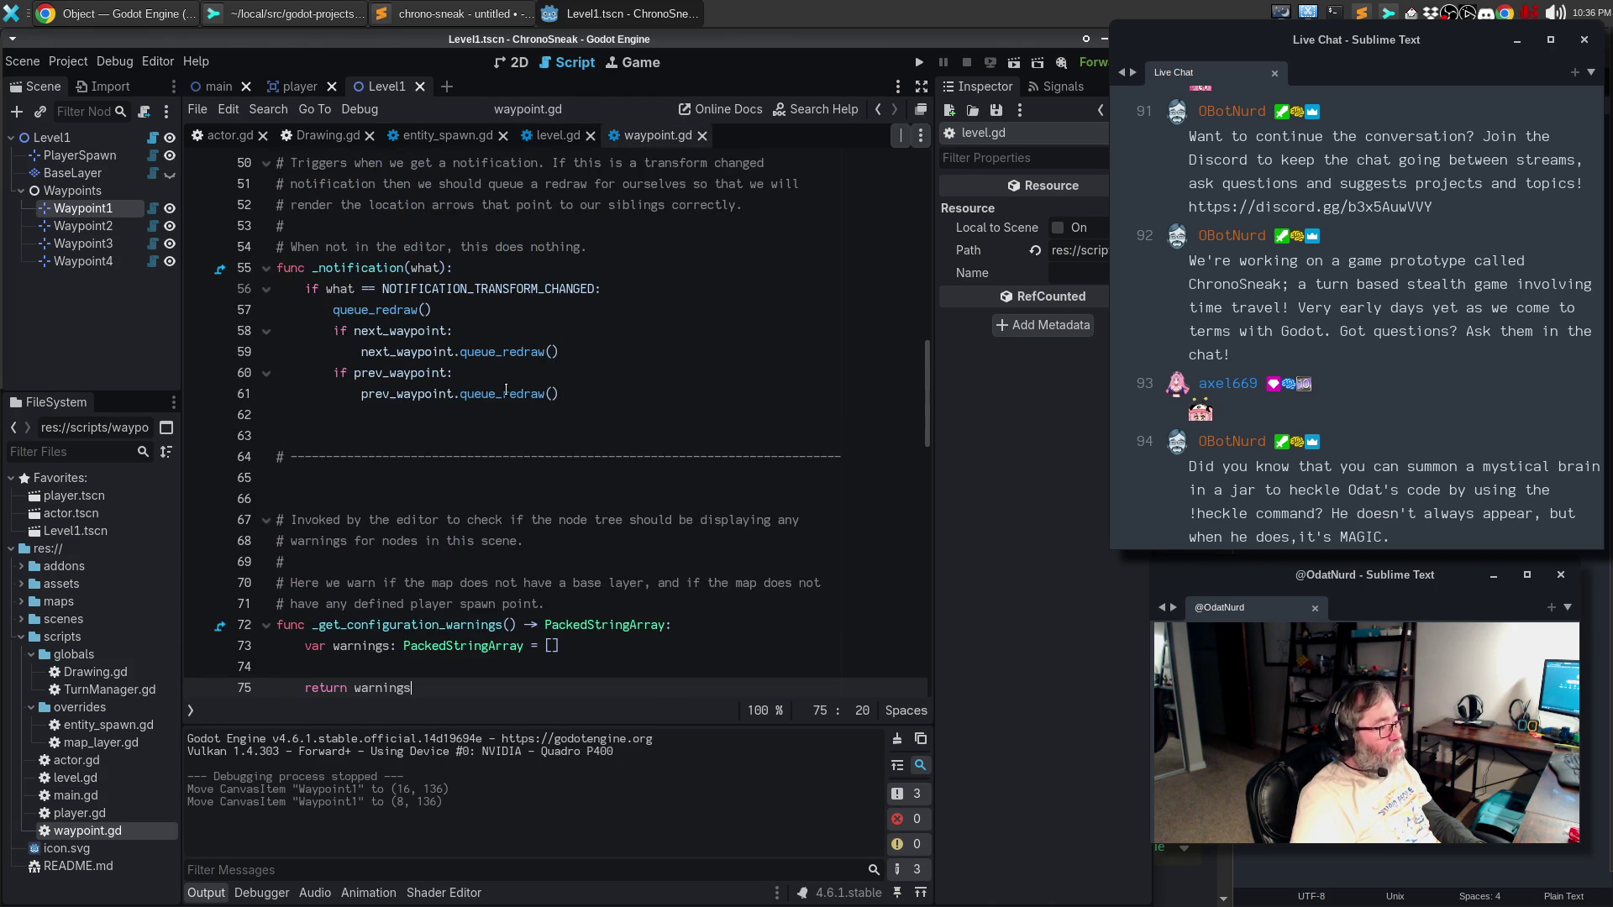
left_click(586, 332)
key("Return")
type("update_configuration_warnings()")
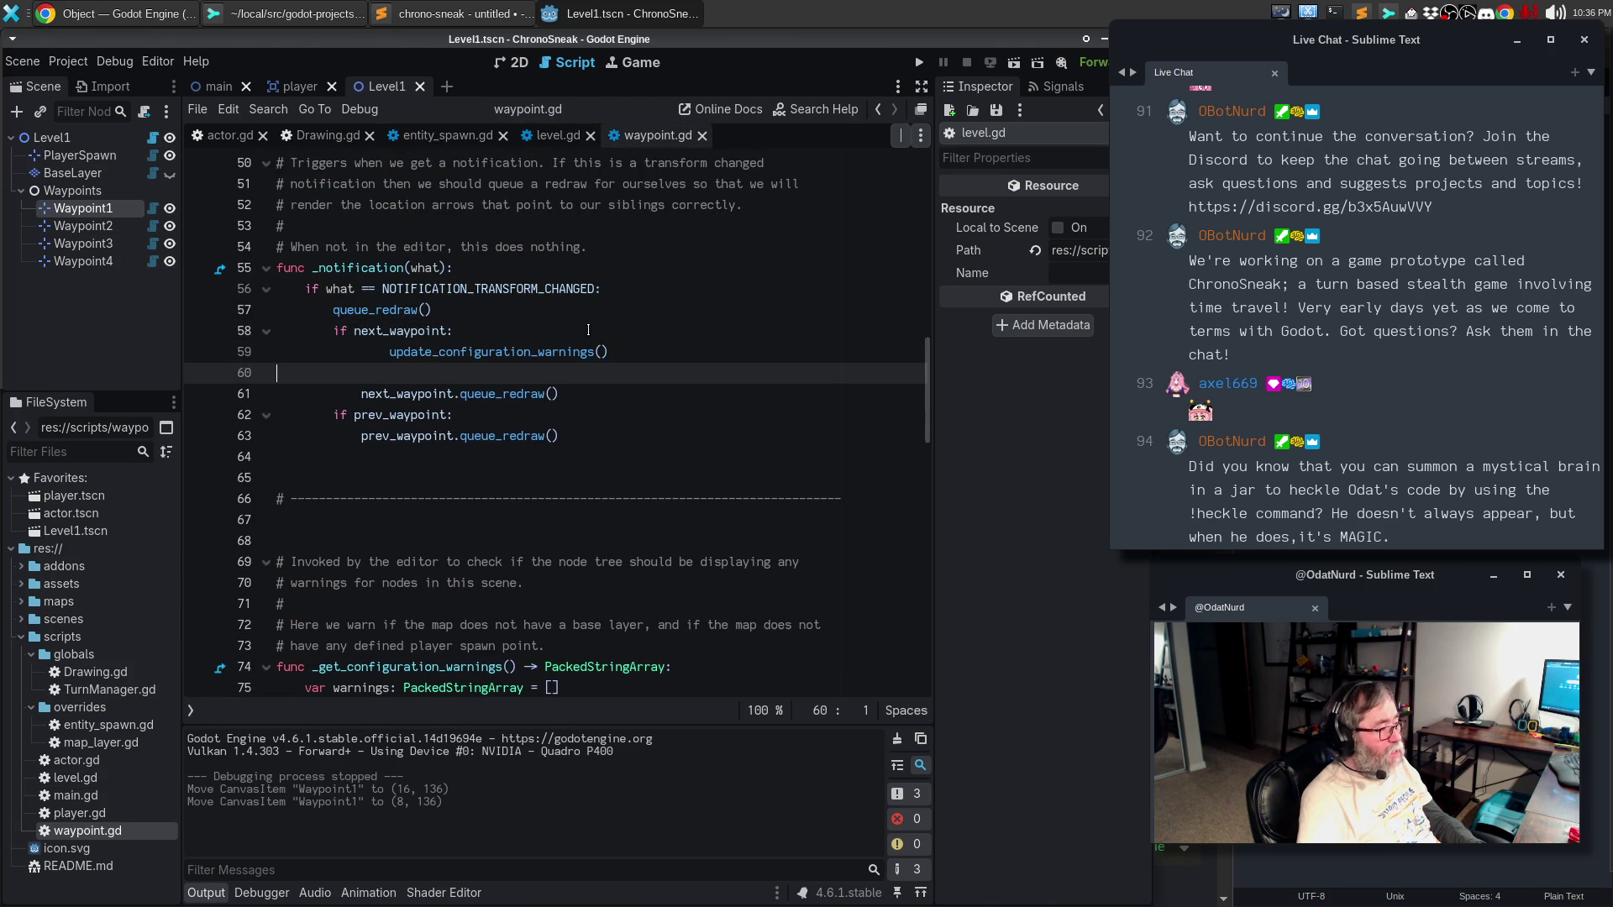
key("Up")
key("BackSpace")
key("End")
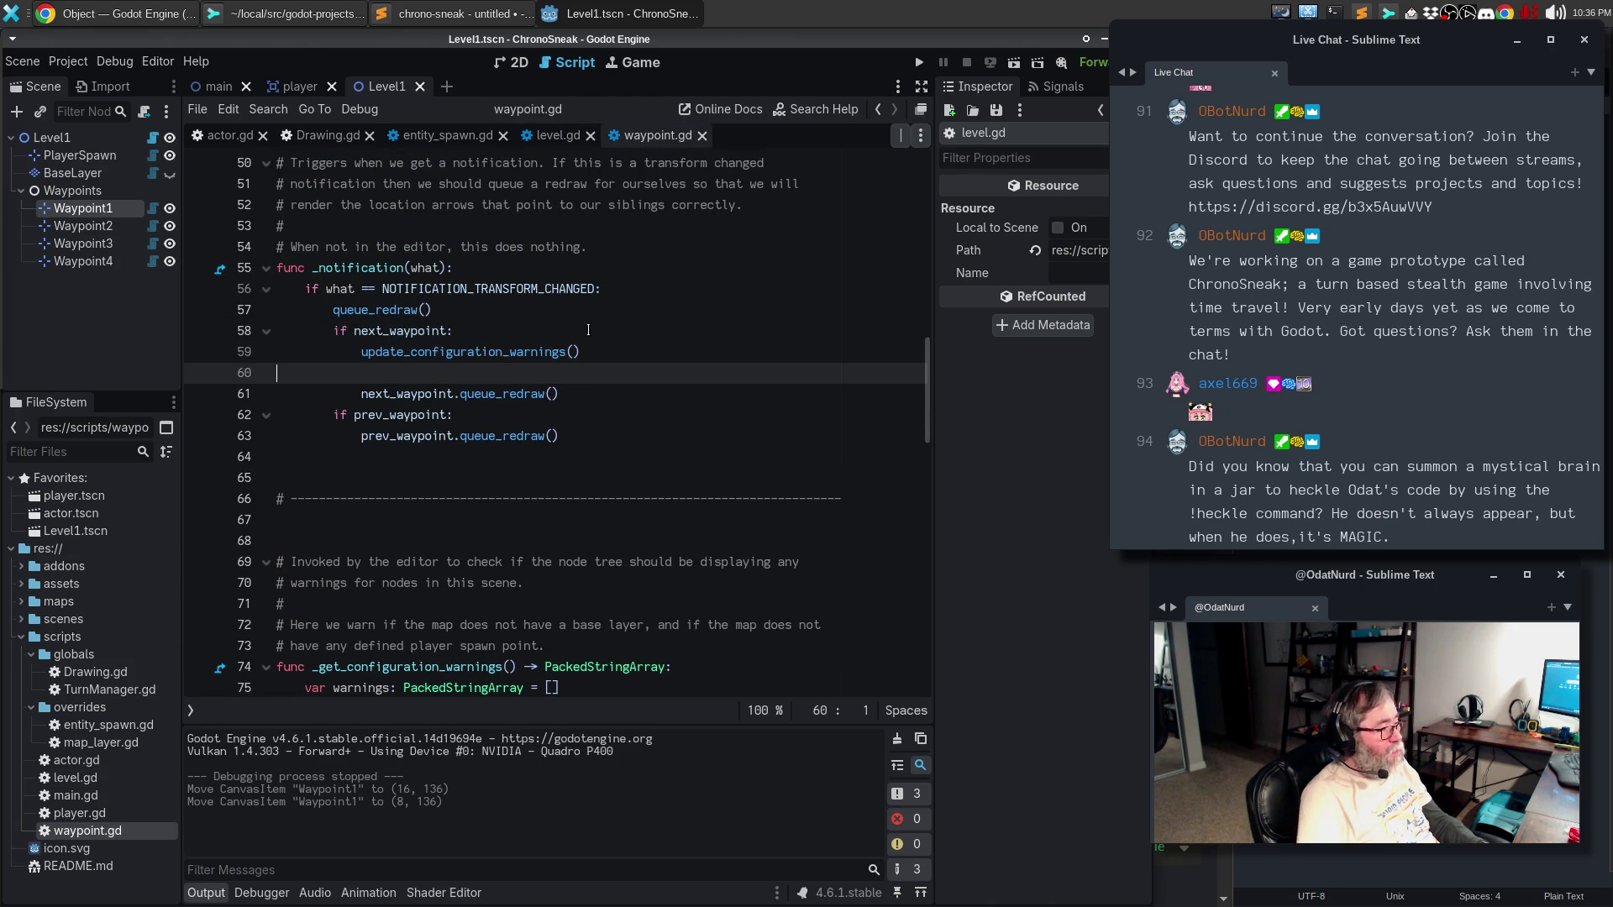
key("Delete")
- Add an update_configuration_warnings() call for the waypoint itself and fix indentation
key("Up")
key("Up")
key("ctrl+v")
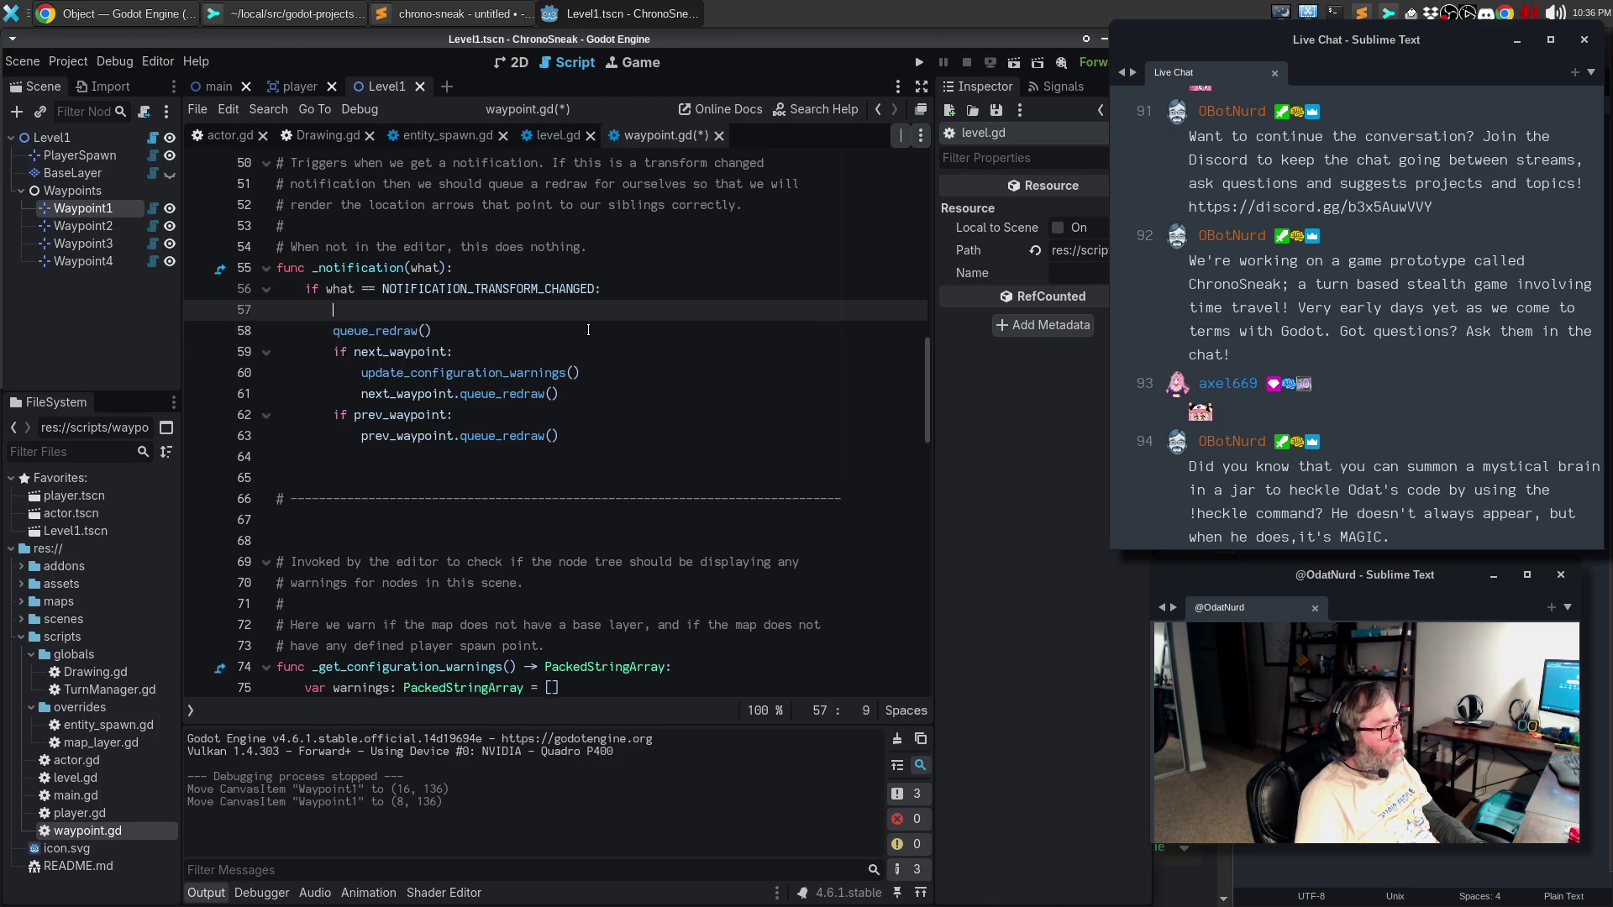
key("Return")
key("Up")
key("BackSpace")
key("End")
key("Delete")
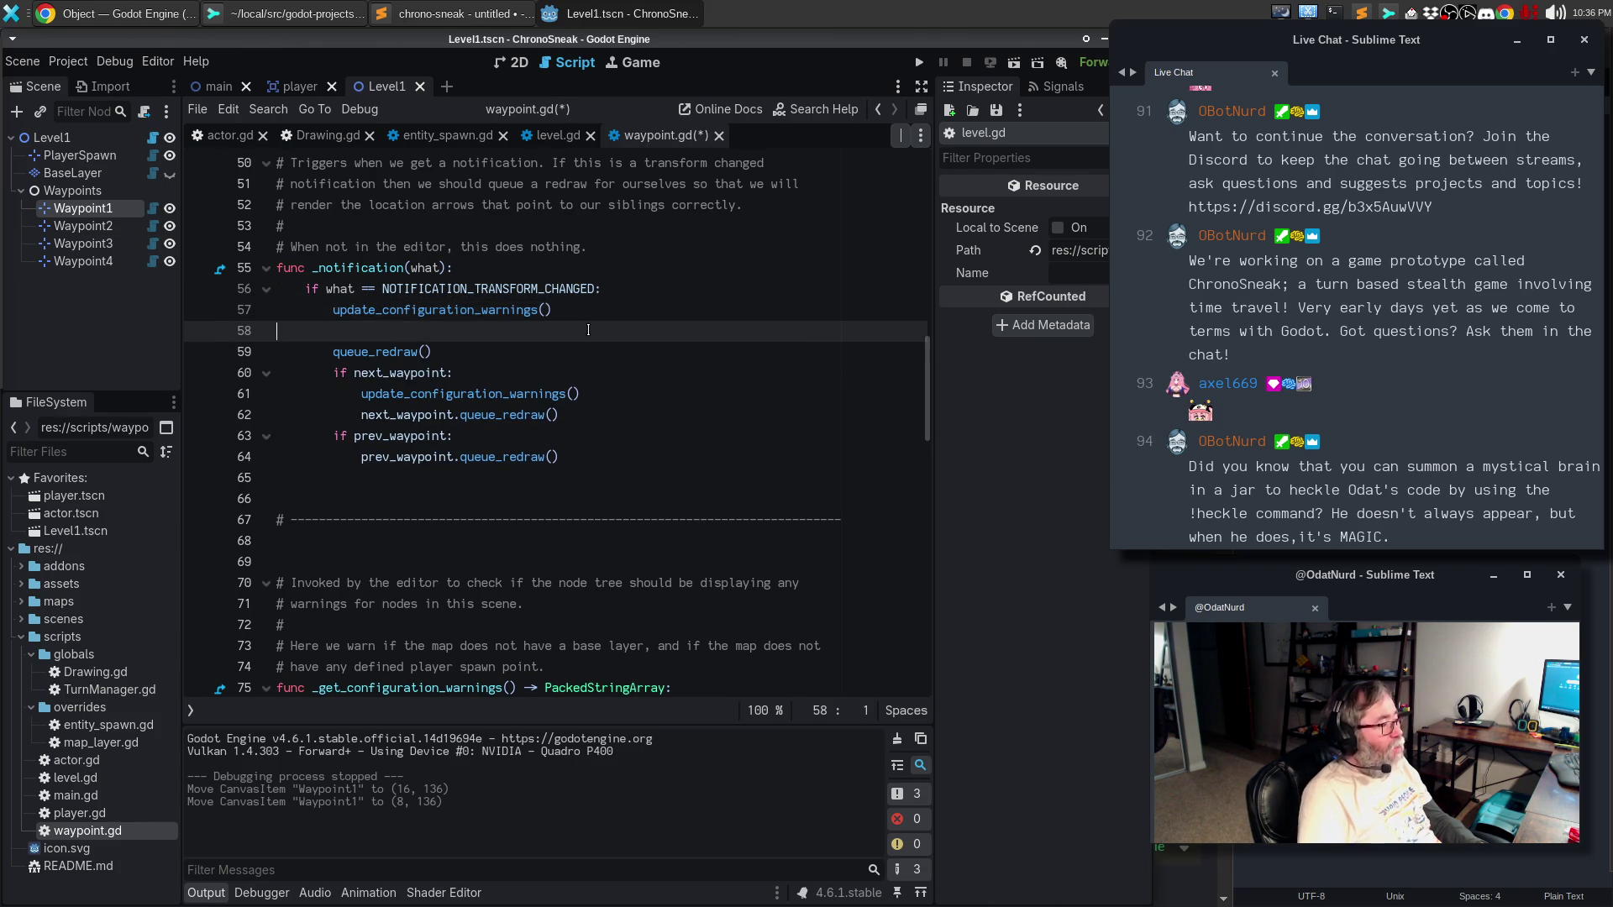
key("Down")
key("Down")
key("Down")
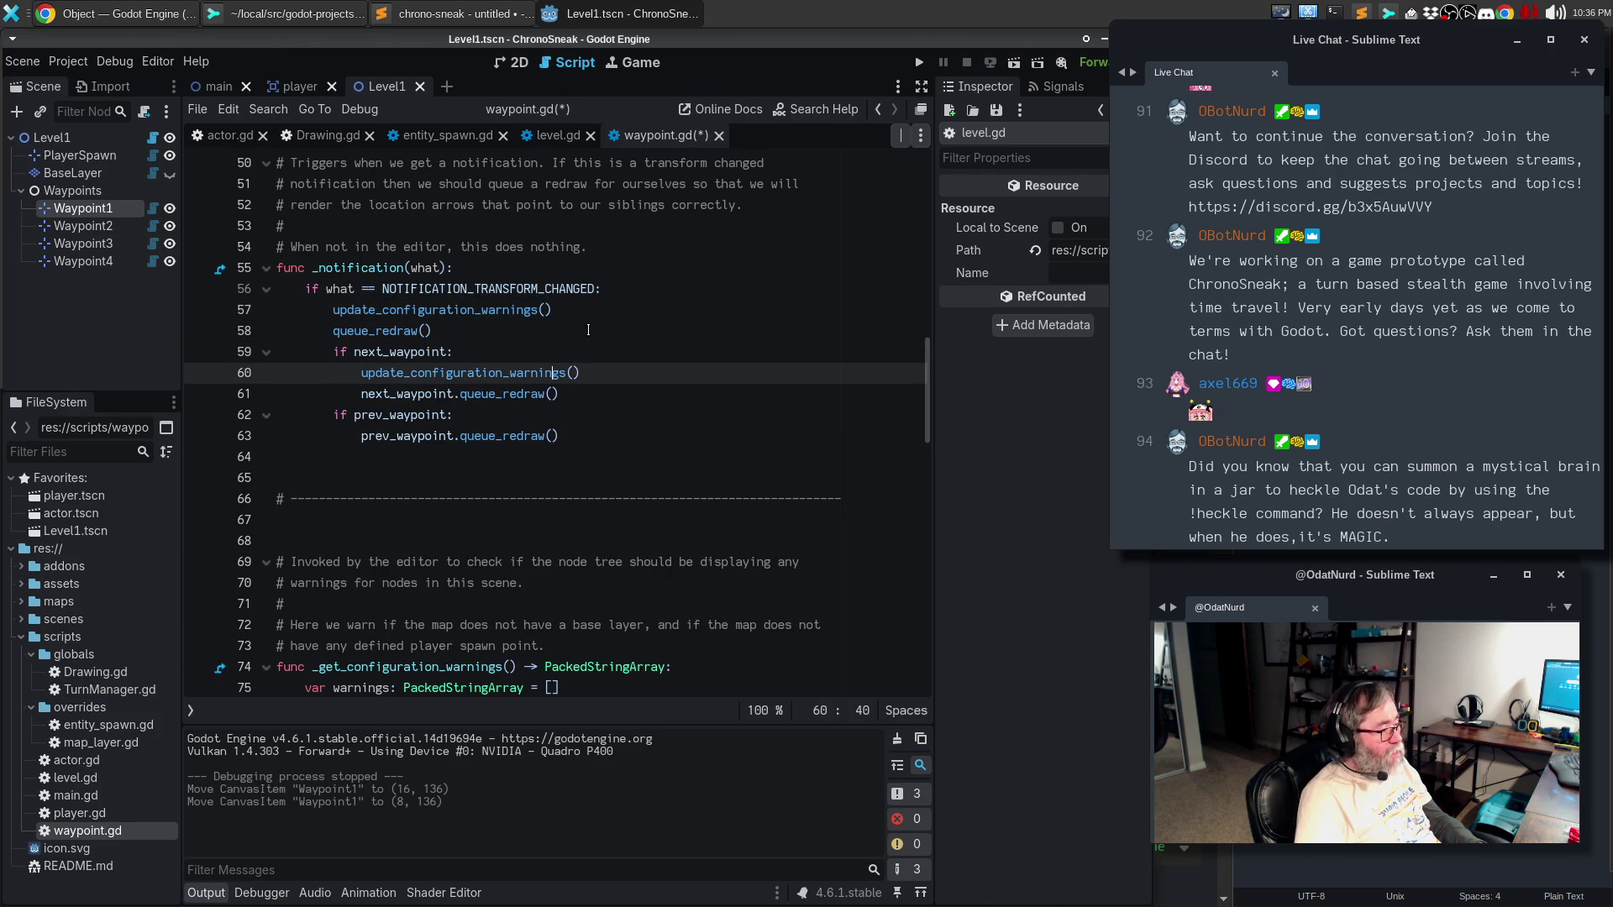
- Copy the warnings call into the prev_waypoint branch and place each redraw before its warnings call
key("Down")
key("Down")
key("Return")
key("Home")
type("update_configuration_warnings()")
key("Up")
key("Down")
key("End")
key("BackSpace")
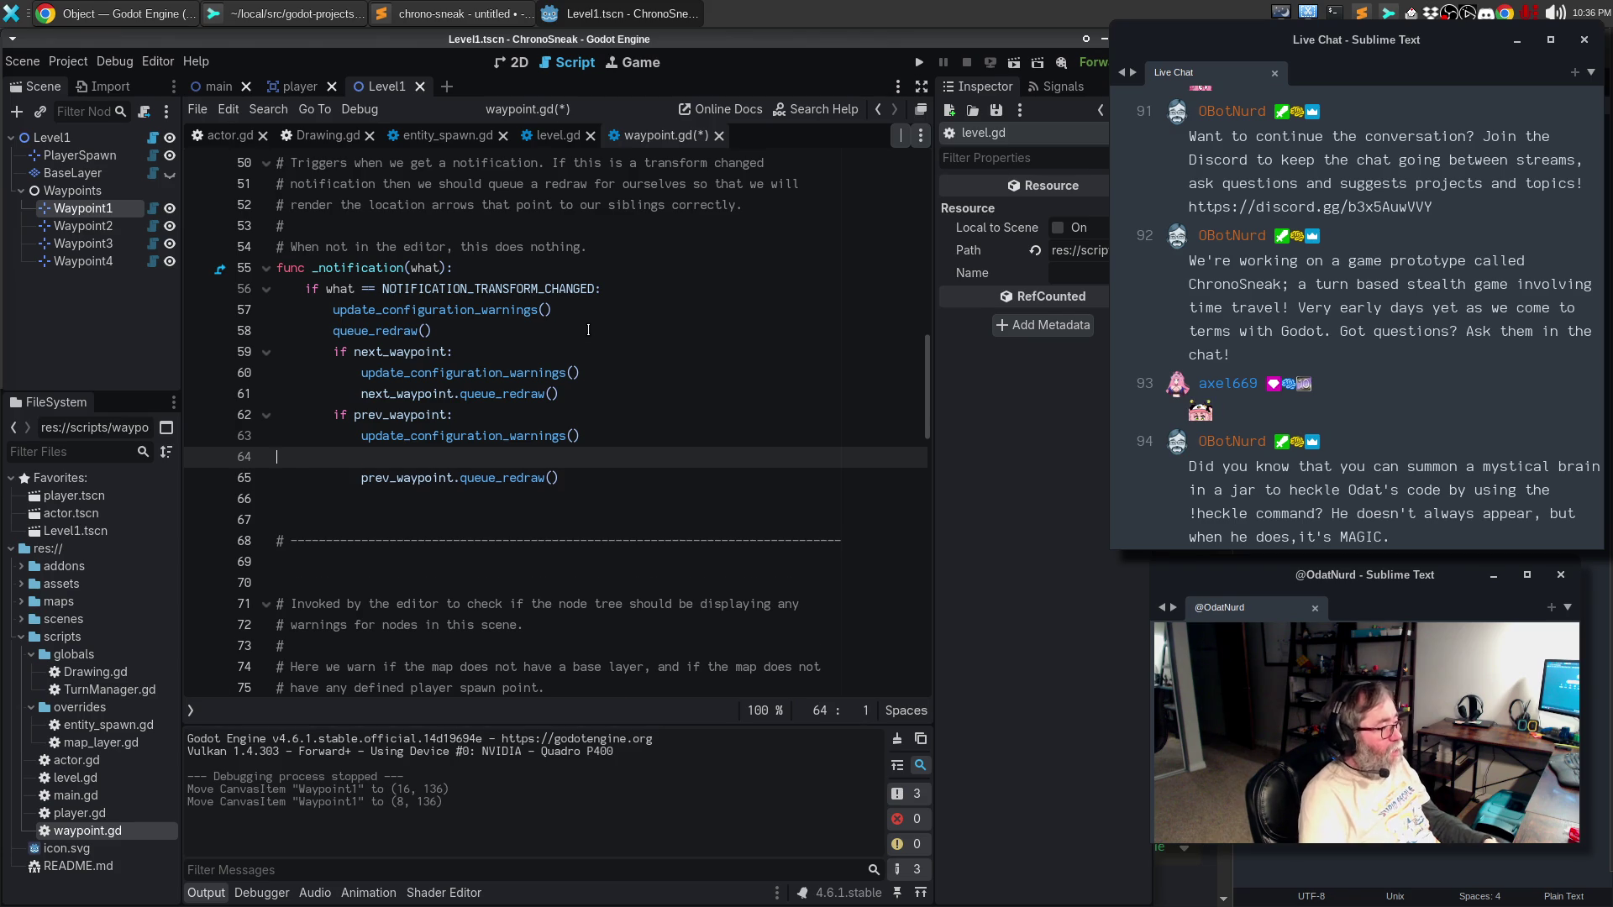
key("BackSpace")
key("Up")
key("Up")
key("Up")
key("alt+Down")
key("Down")
key("Down")
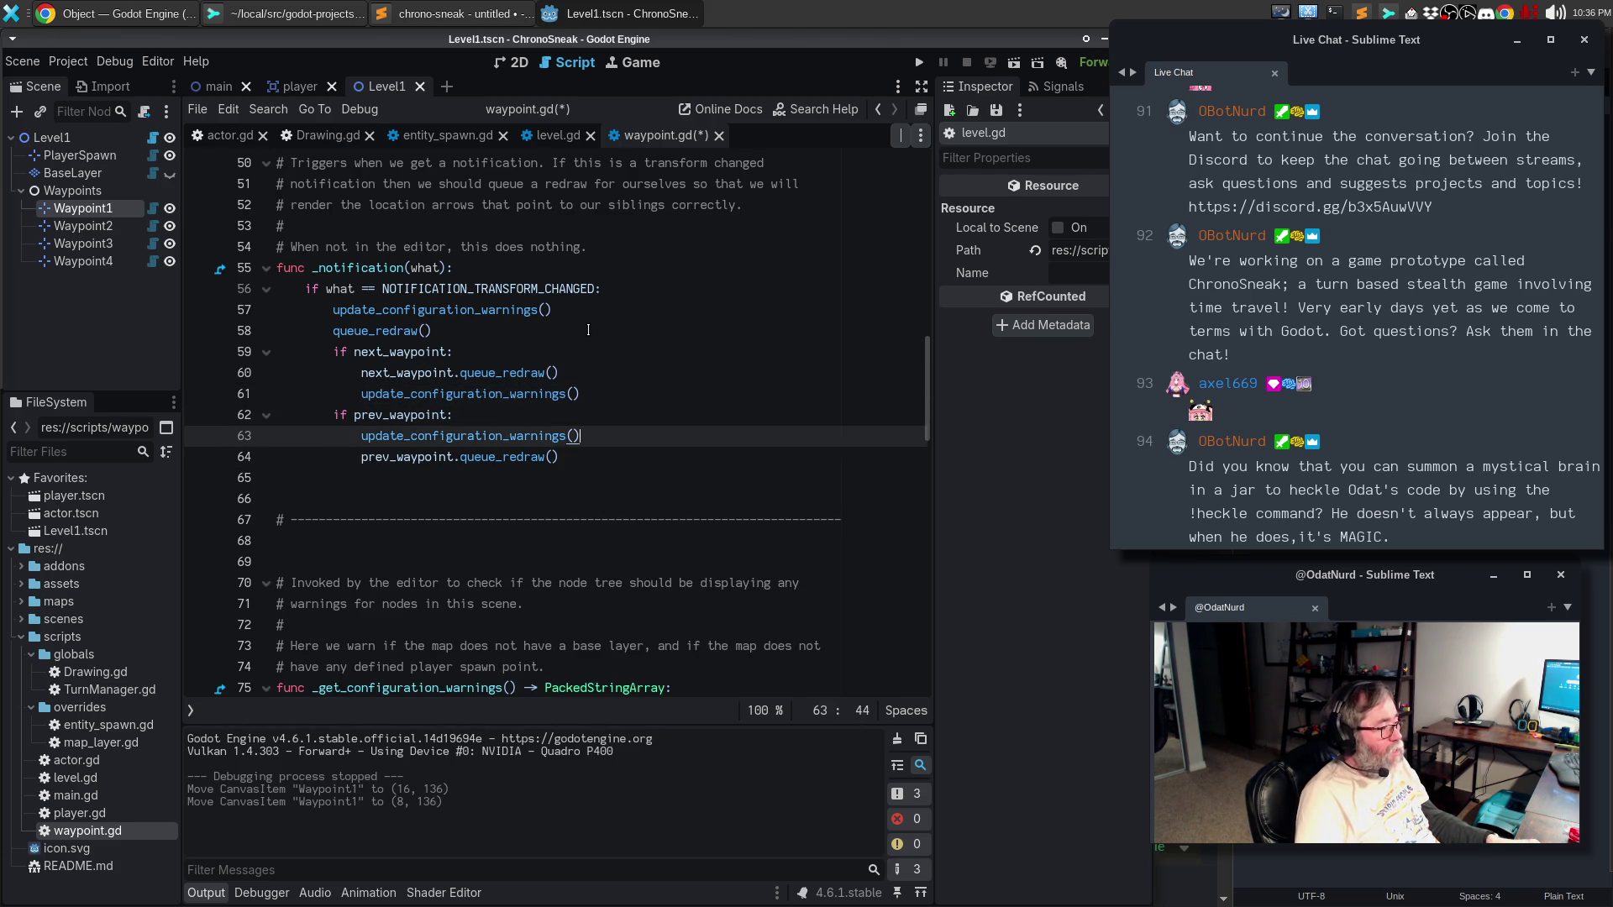
key("alt+Down")
- Try selecting the next_waypoint and prev_waypoint references with multiple carets, undoing a stray paste
left_click(399, 372)
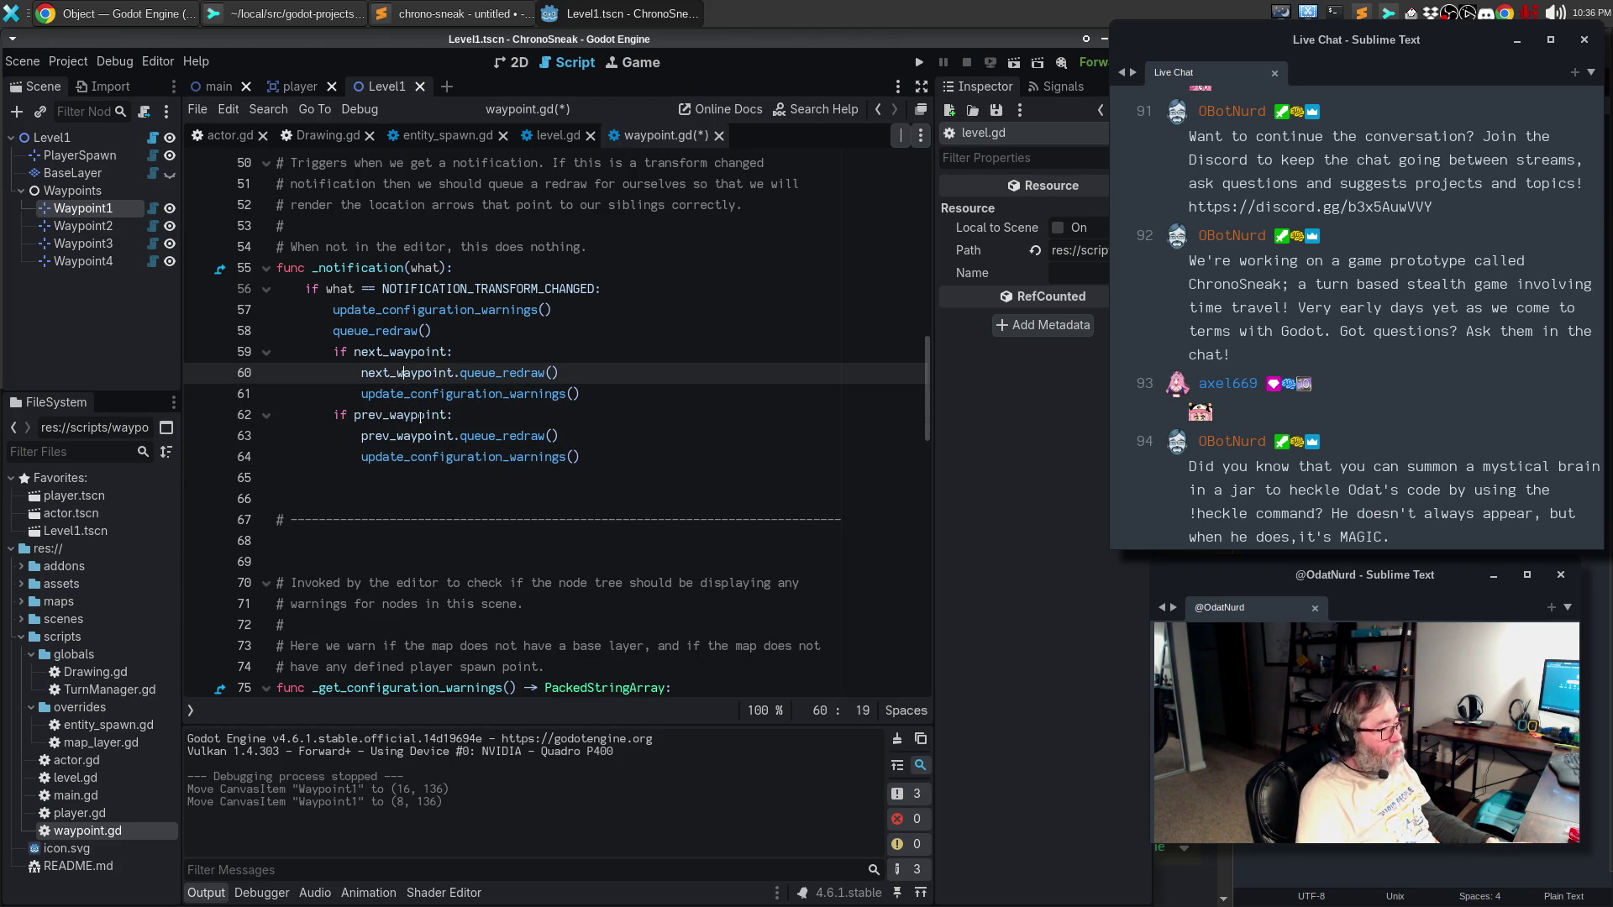
left_click(410, 445, "alt")
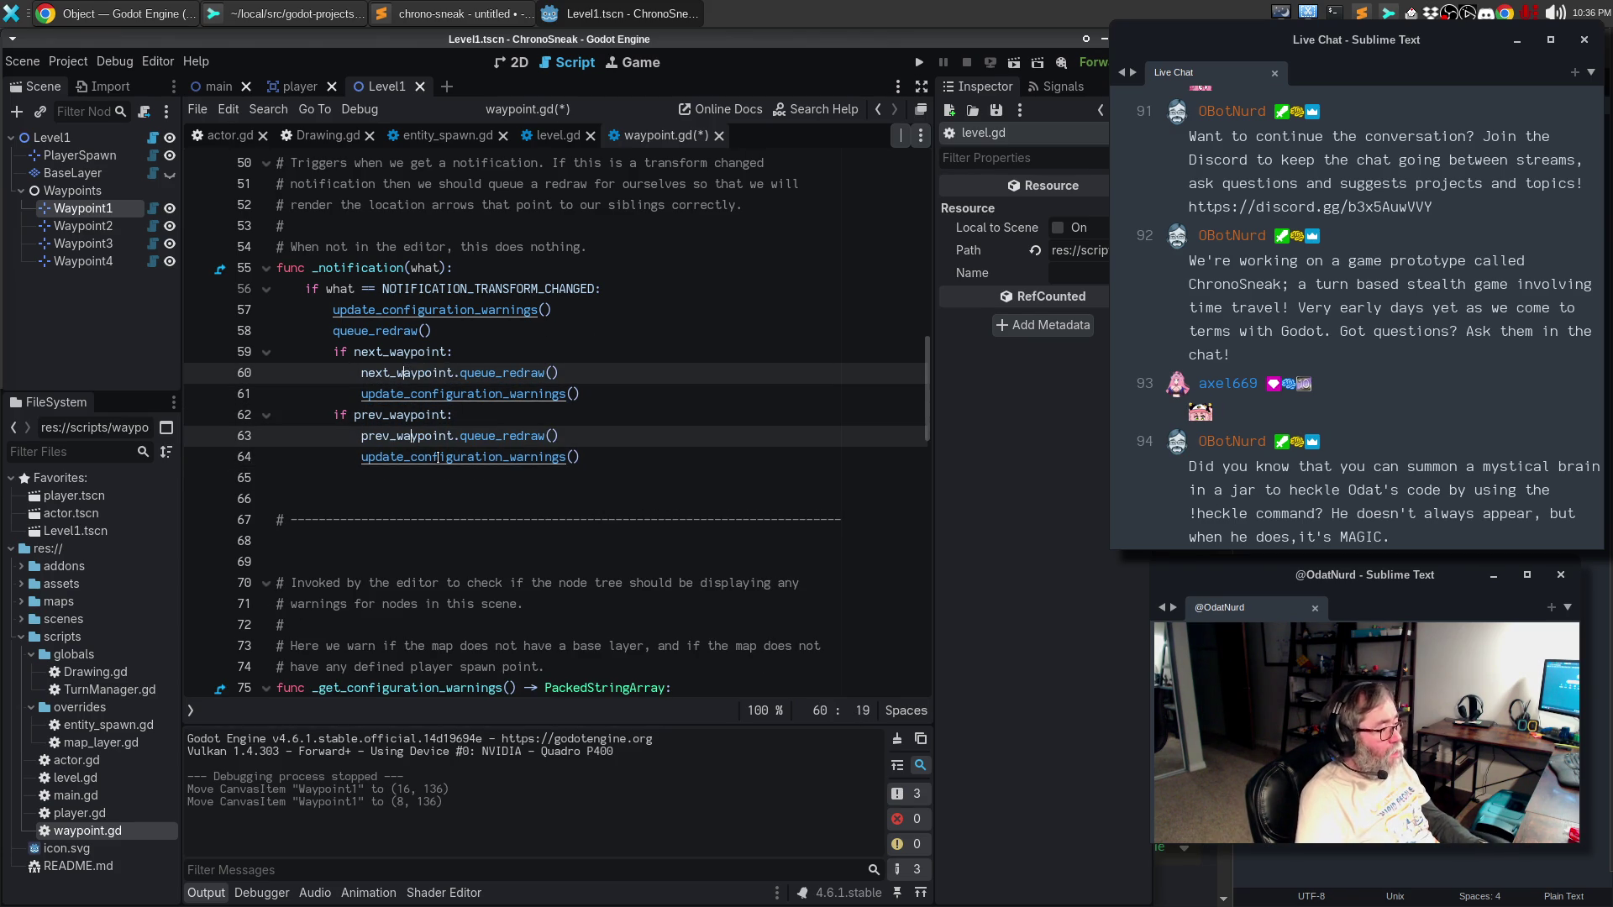
key("ctrl+d")
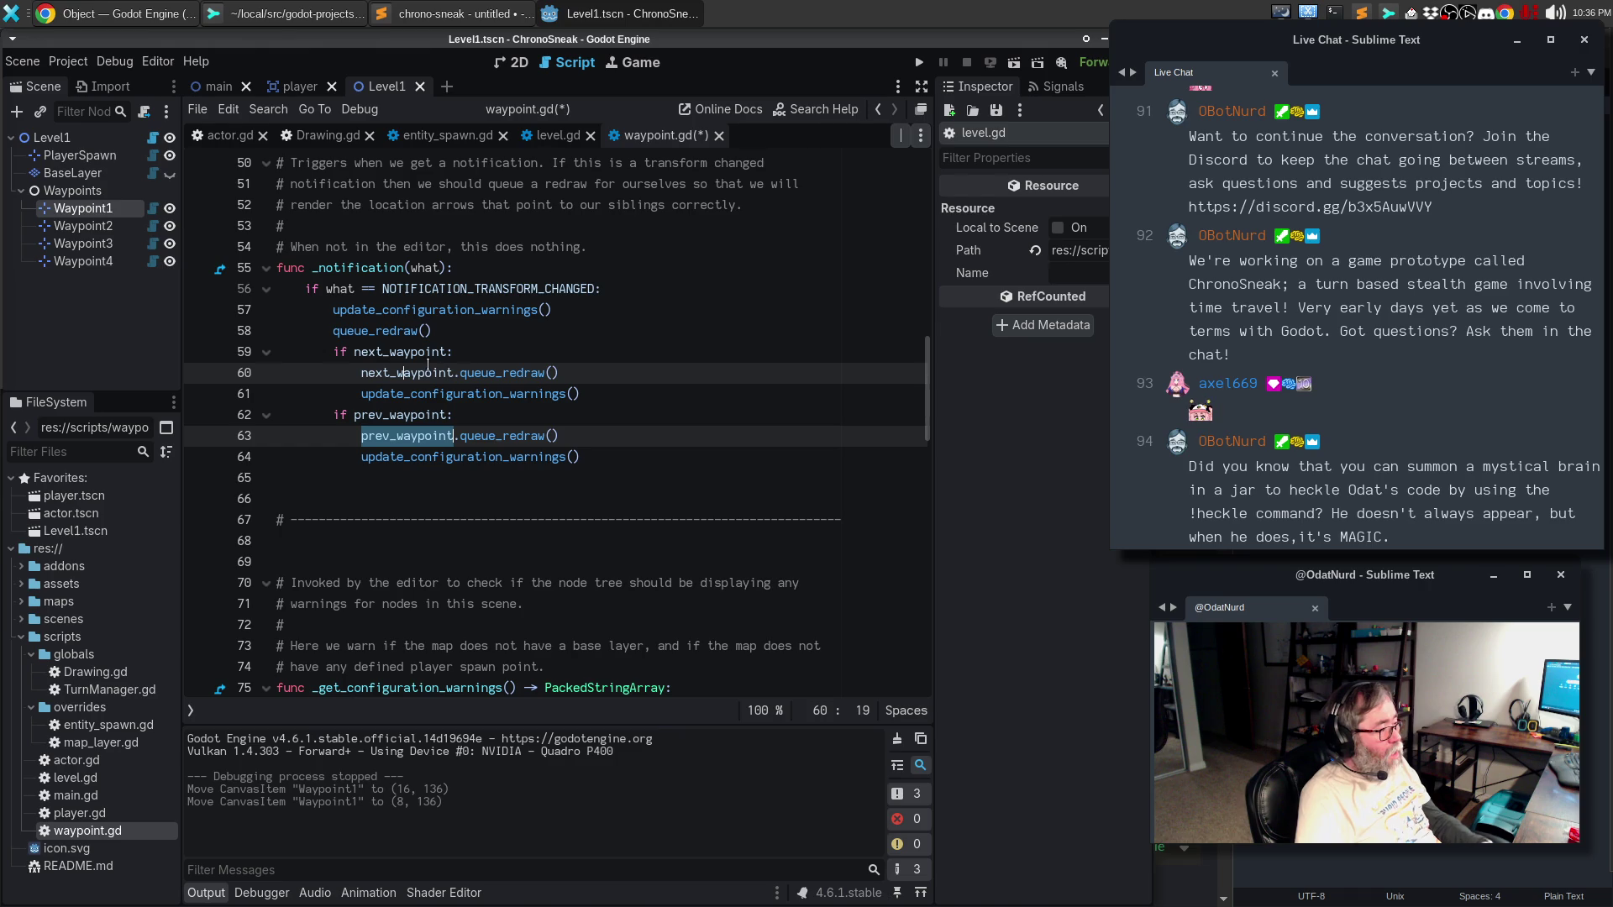
double_click(426, 373)
double_click(425, 372)
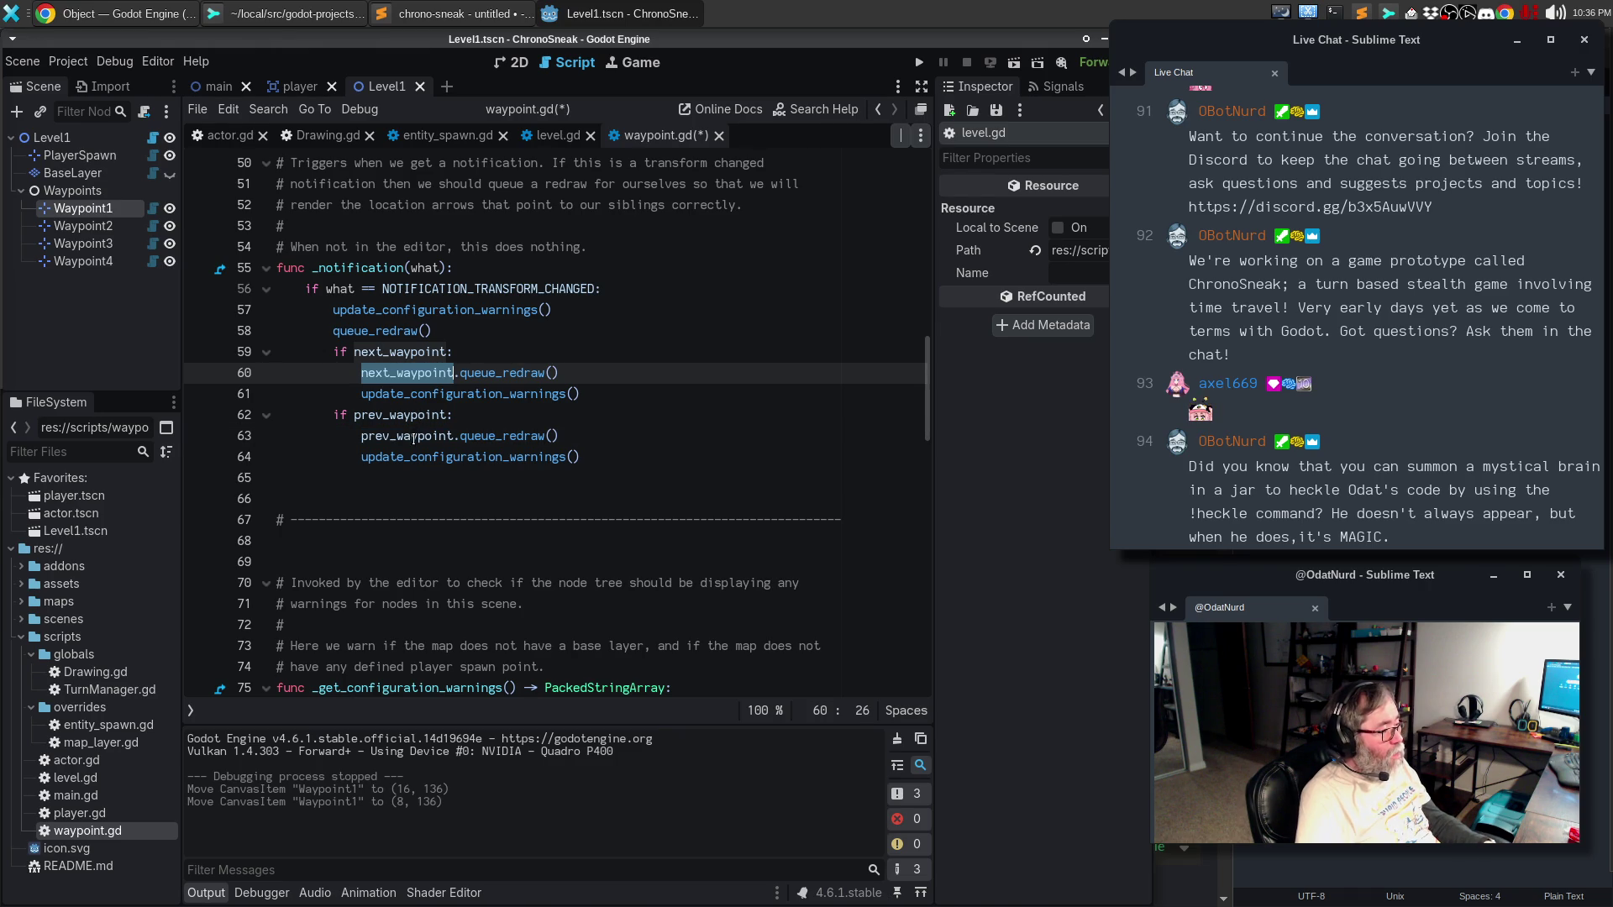
left_click(399, 481)
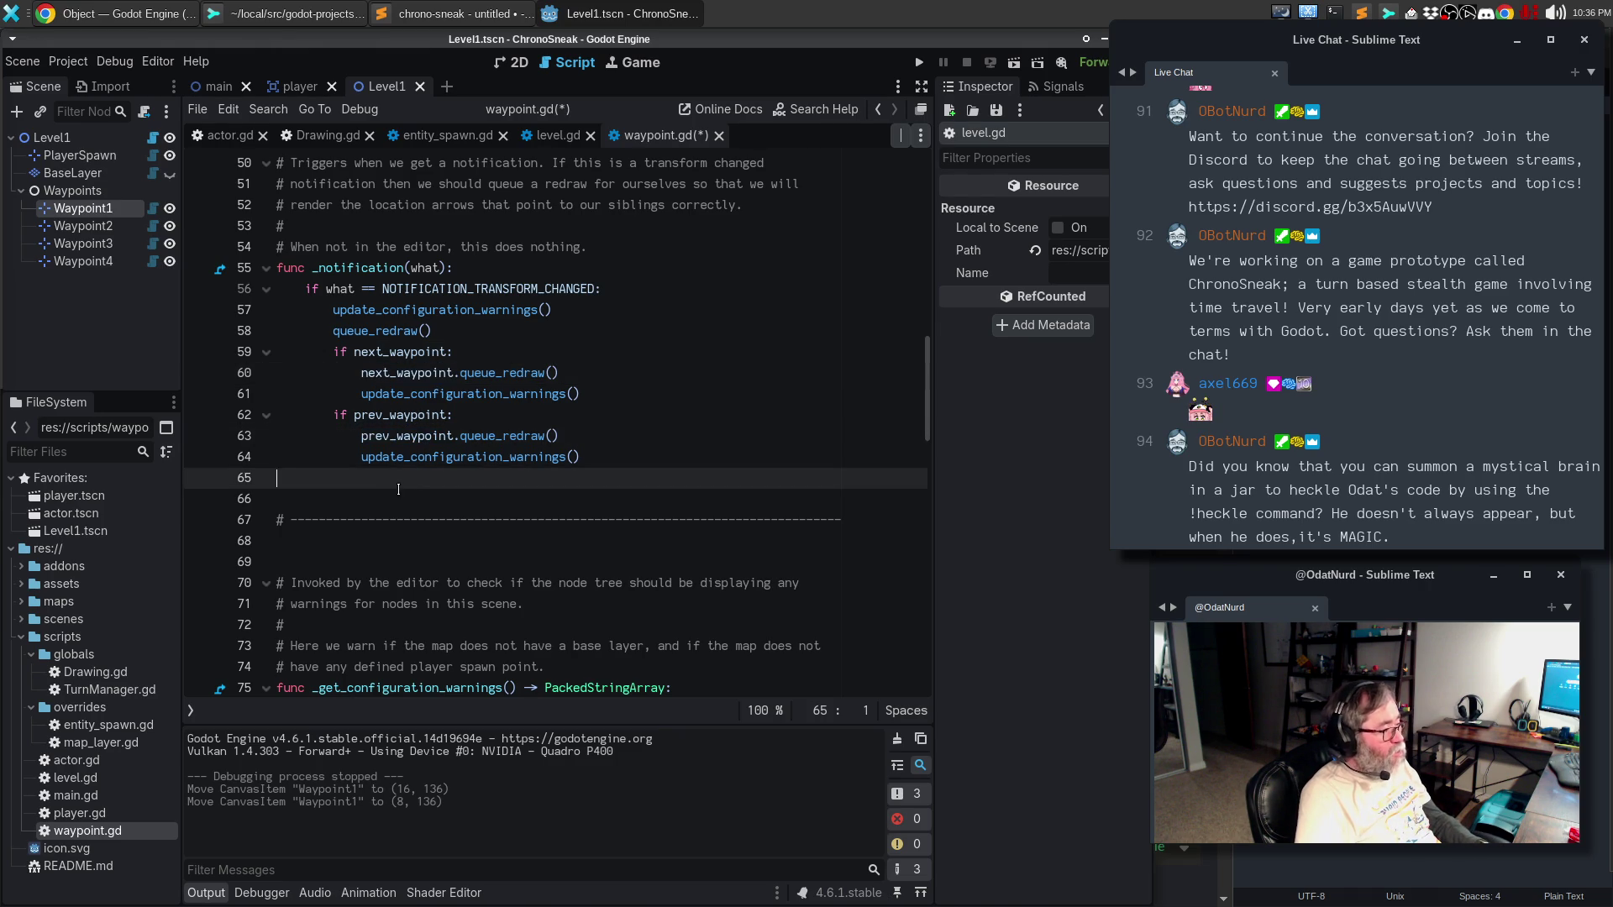
type("next_waypoint prev_waypoint")
key("ctrl+z")
- Prefix the branch warnings calls with next_waypoint. and prev_waypoint. using multi-caret copy and paste
double_click(412, 372)
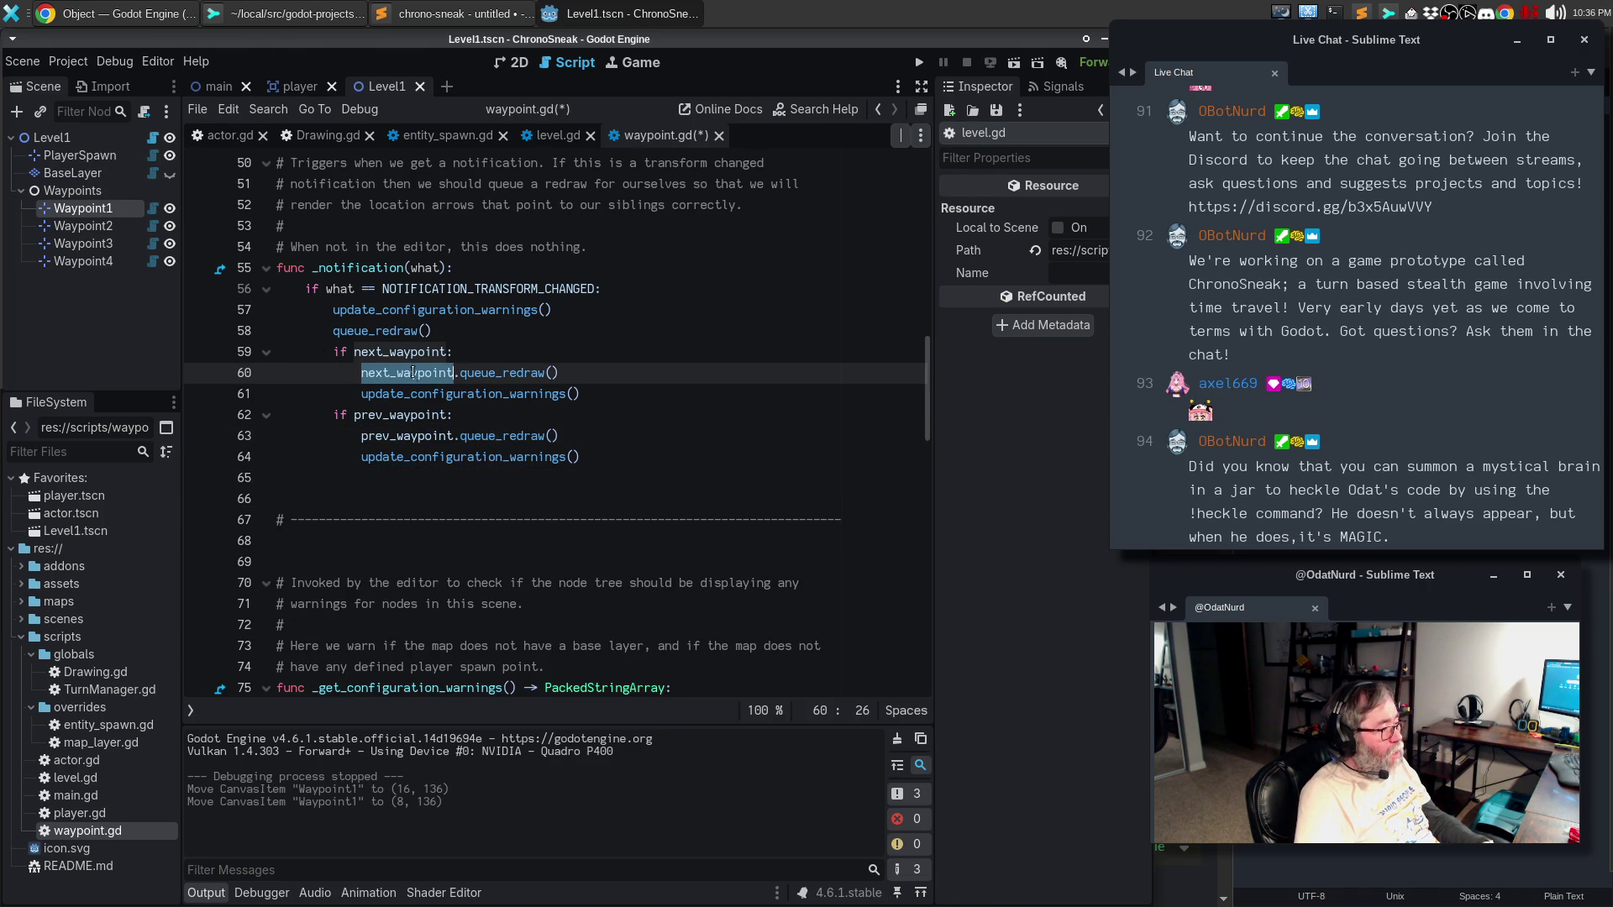
double_click(421, 436, "alt")
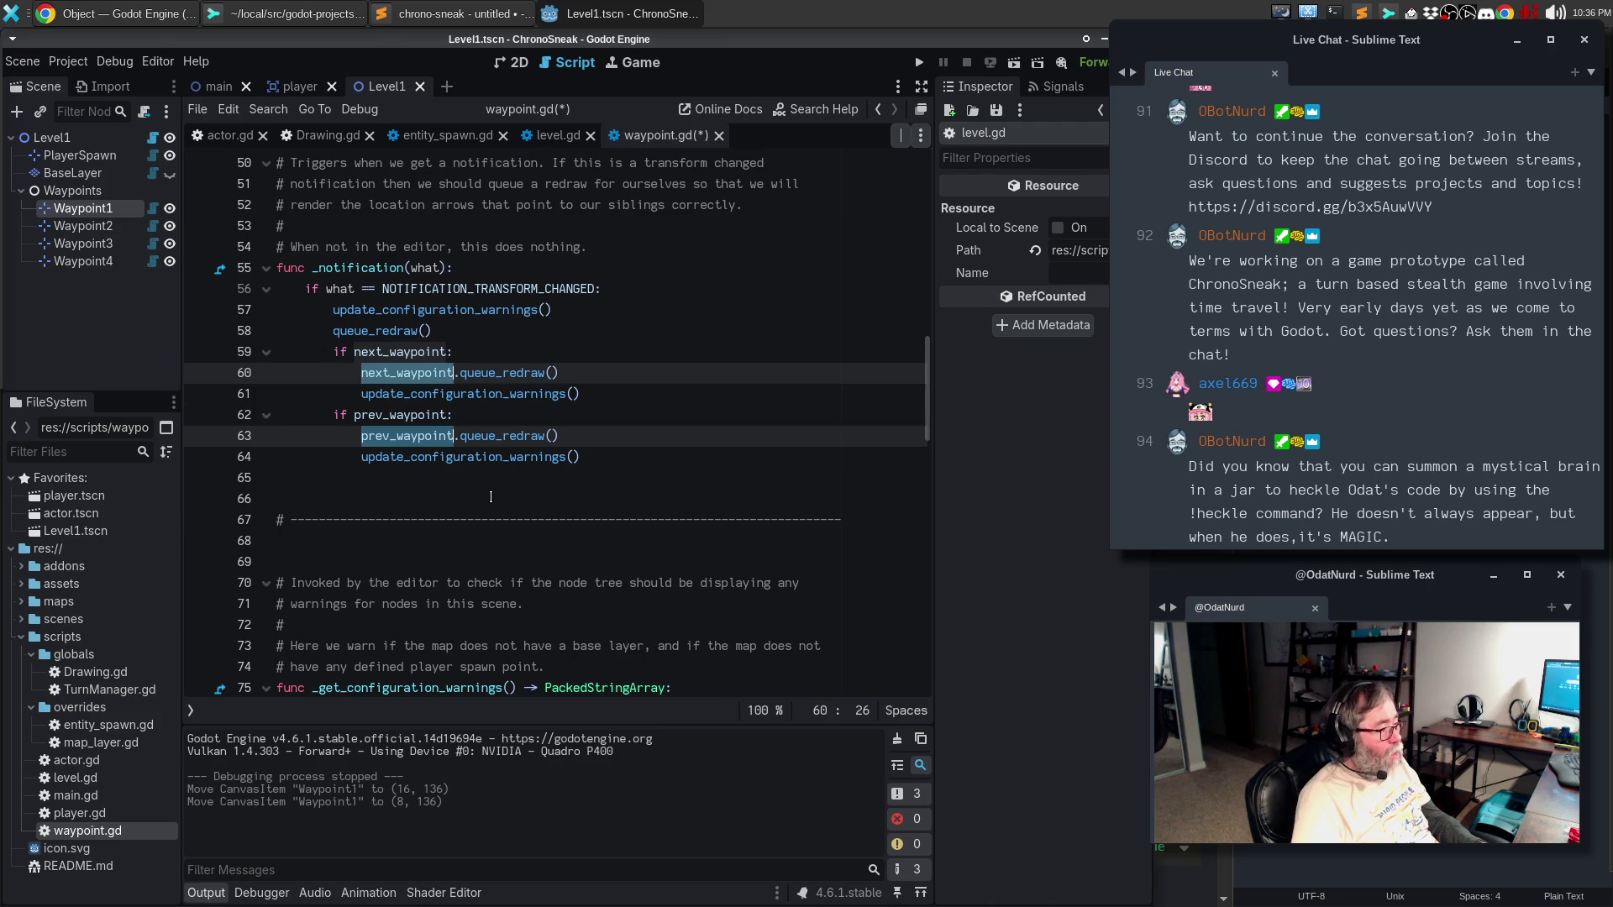
key("ctrl+c")
key("Left")
key("Down")
key("ctrl+v")
type(".")
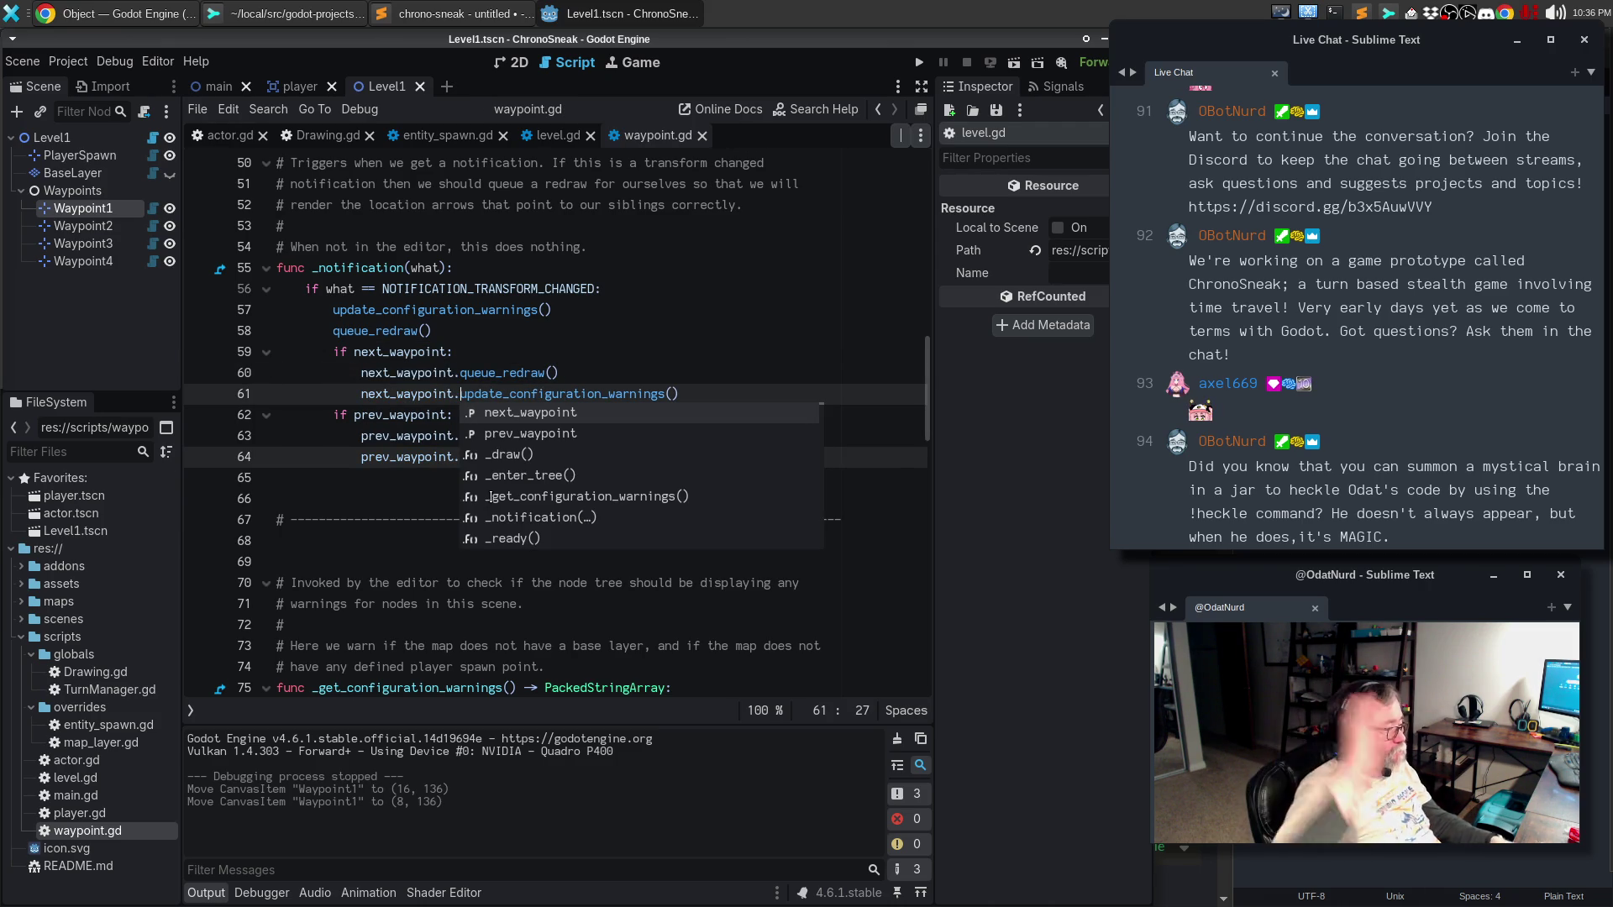
left_click(332, 459)
scroll(577, 410, "up", 7)
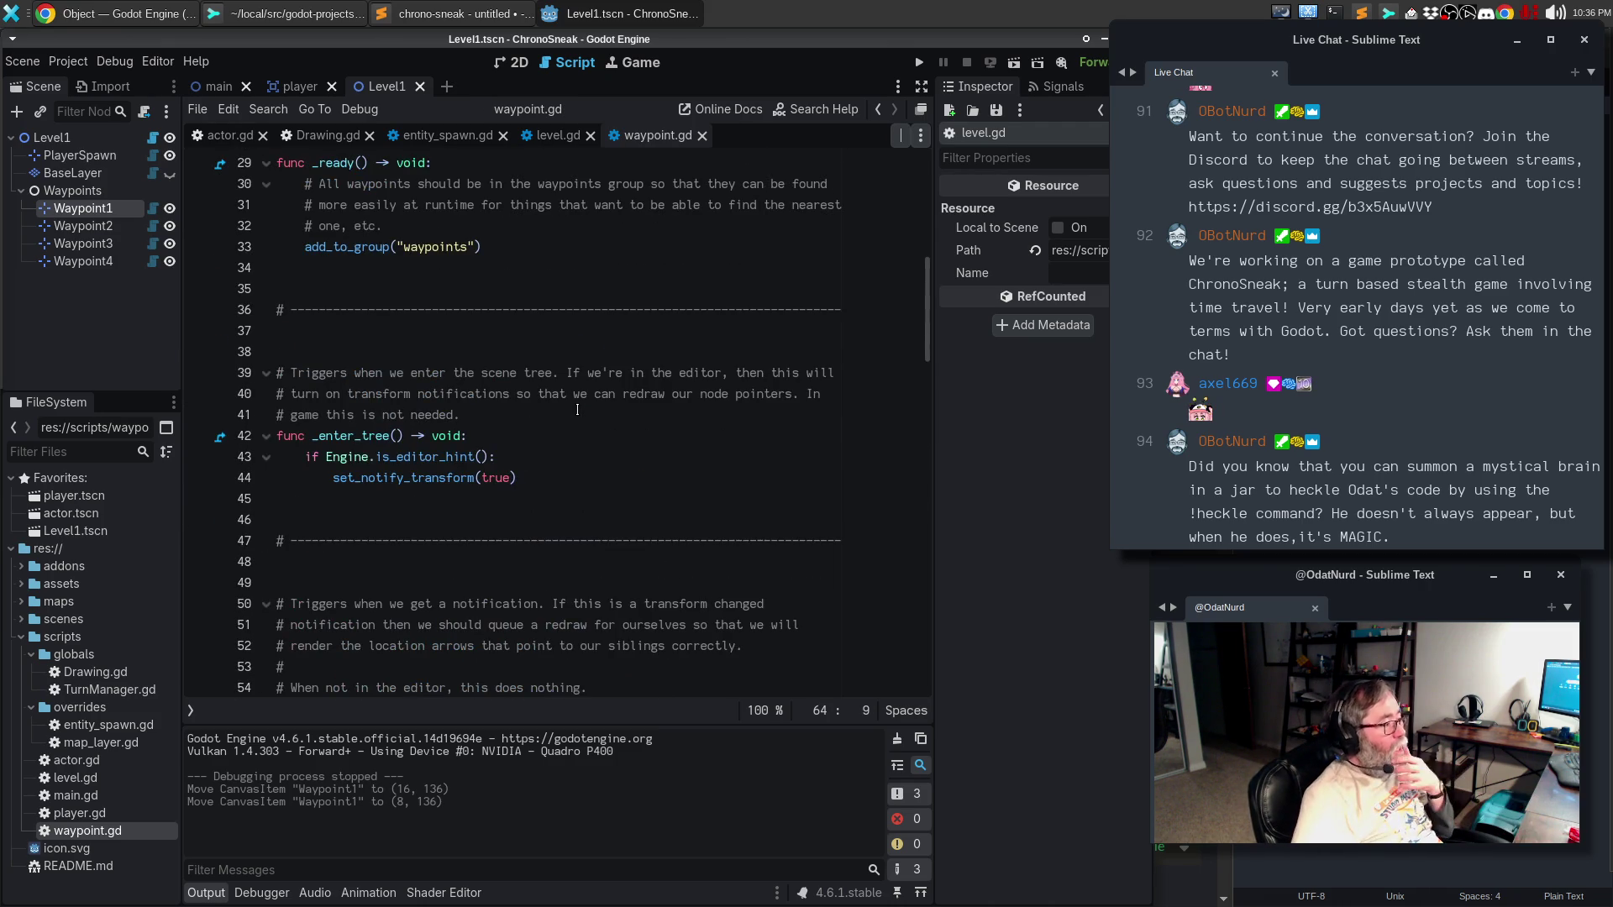
scroll(577, 409, "down", 10)
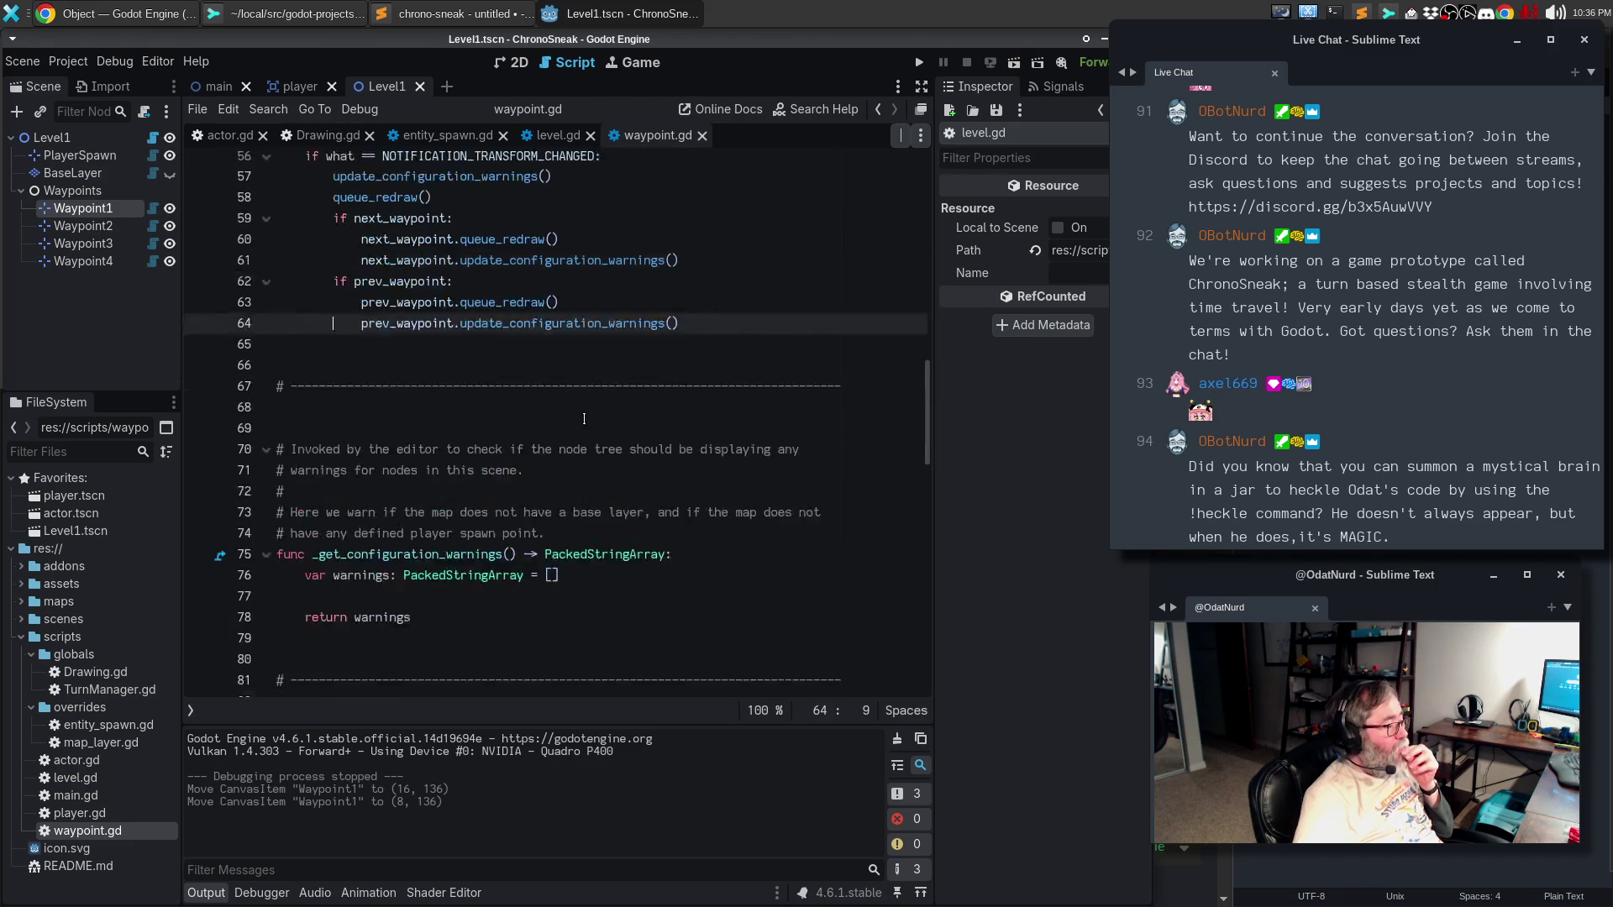
- Replace the old comment text: warn when our next or previous node has no axis in common with us
left_click(501, 540)
key("Return")
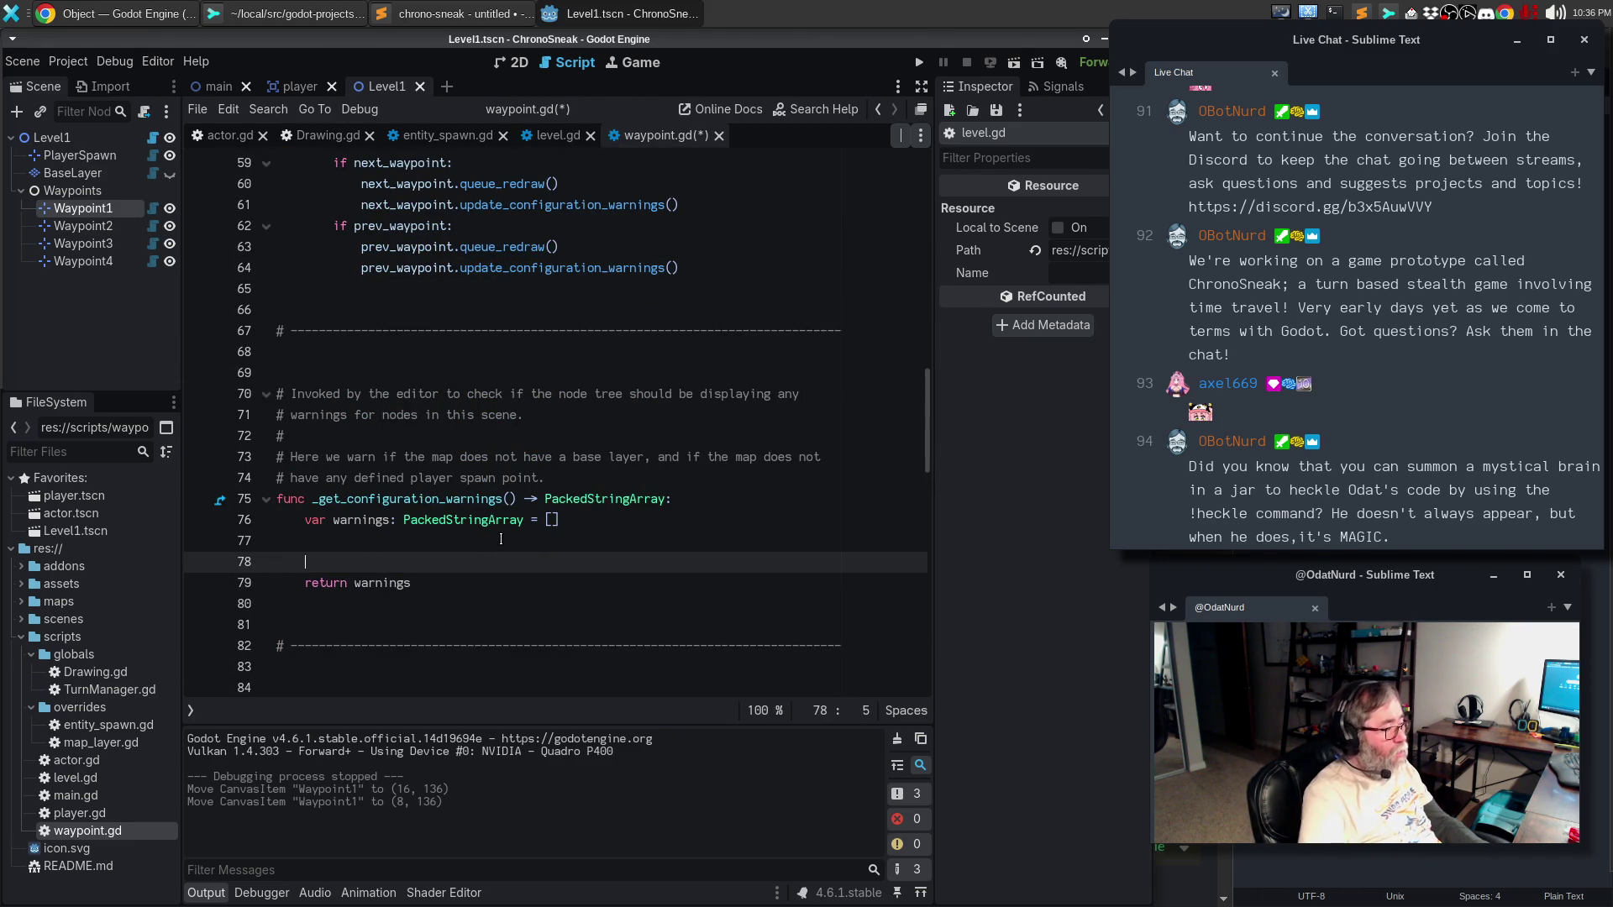
left_click_drag(576, 479, 406, 458)
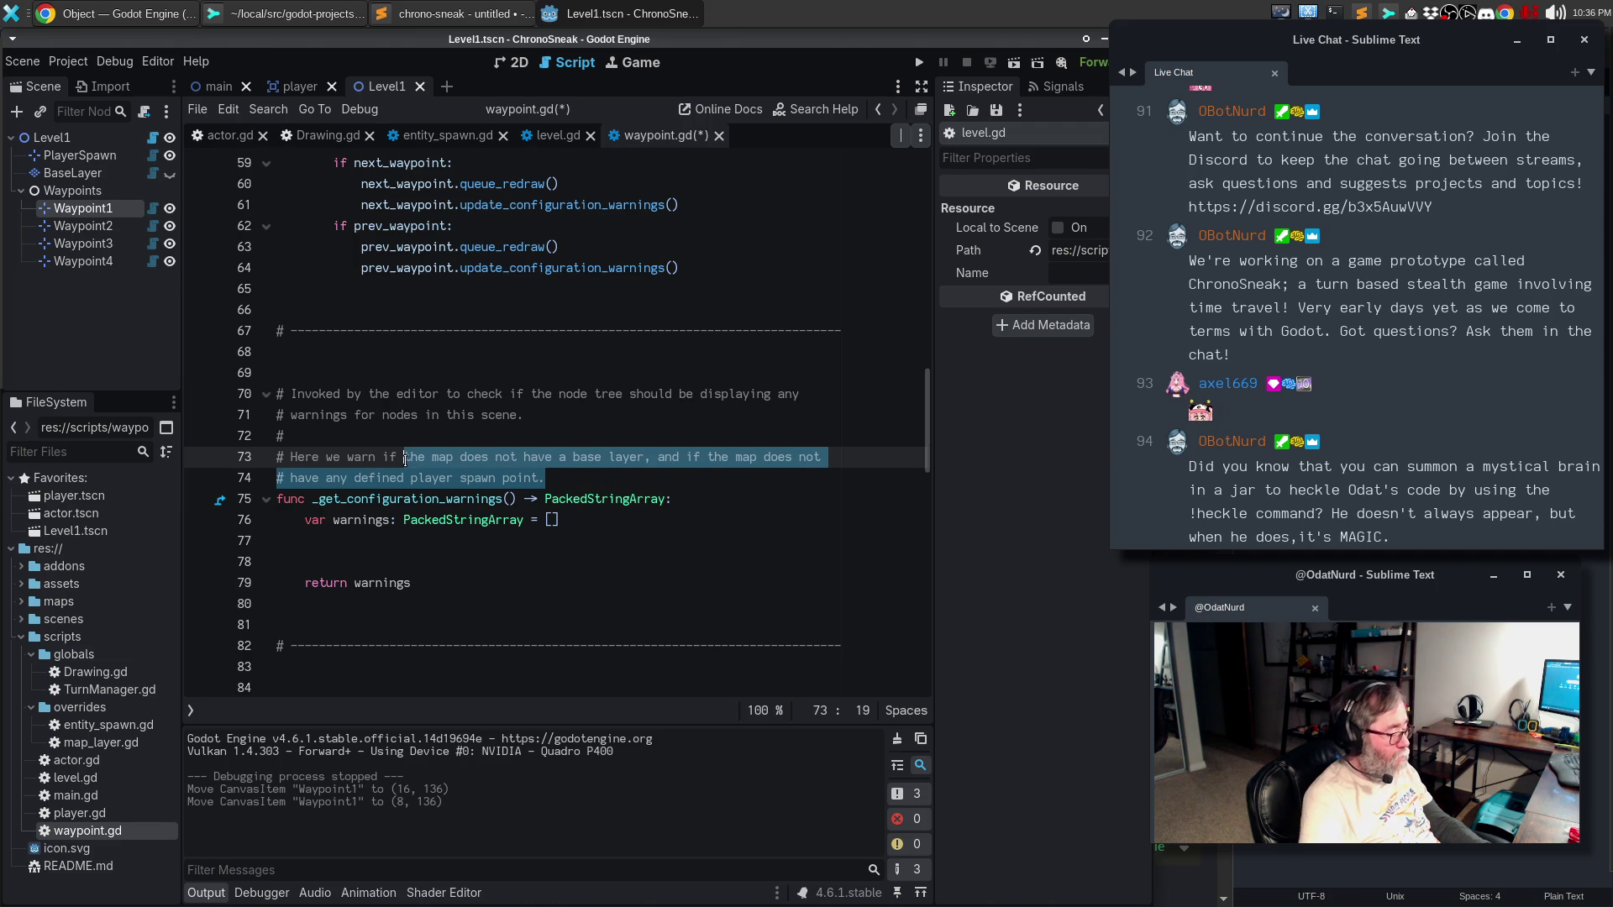
type("the location of our ")
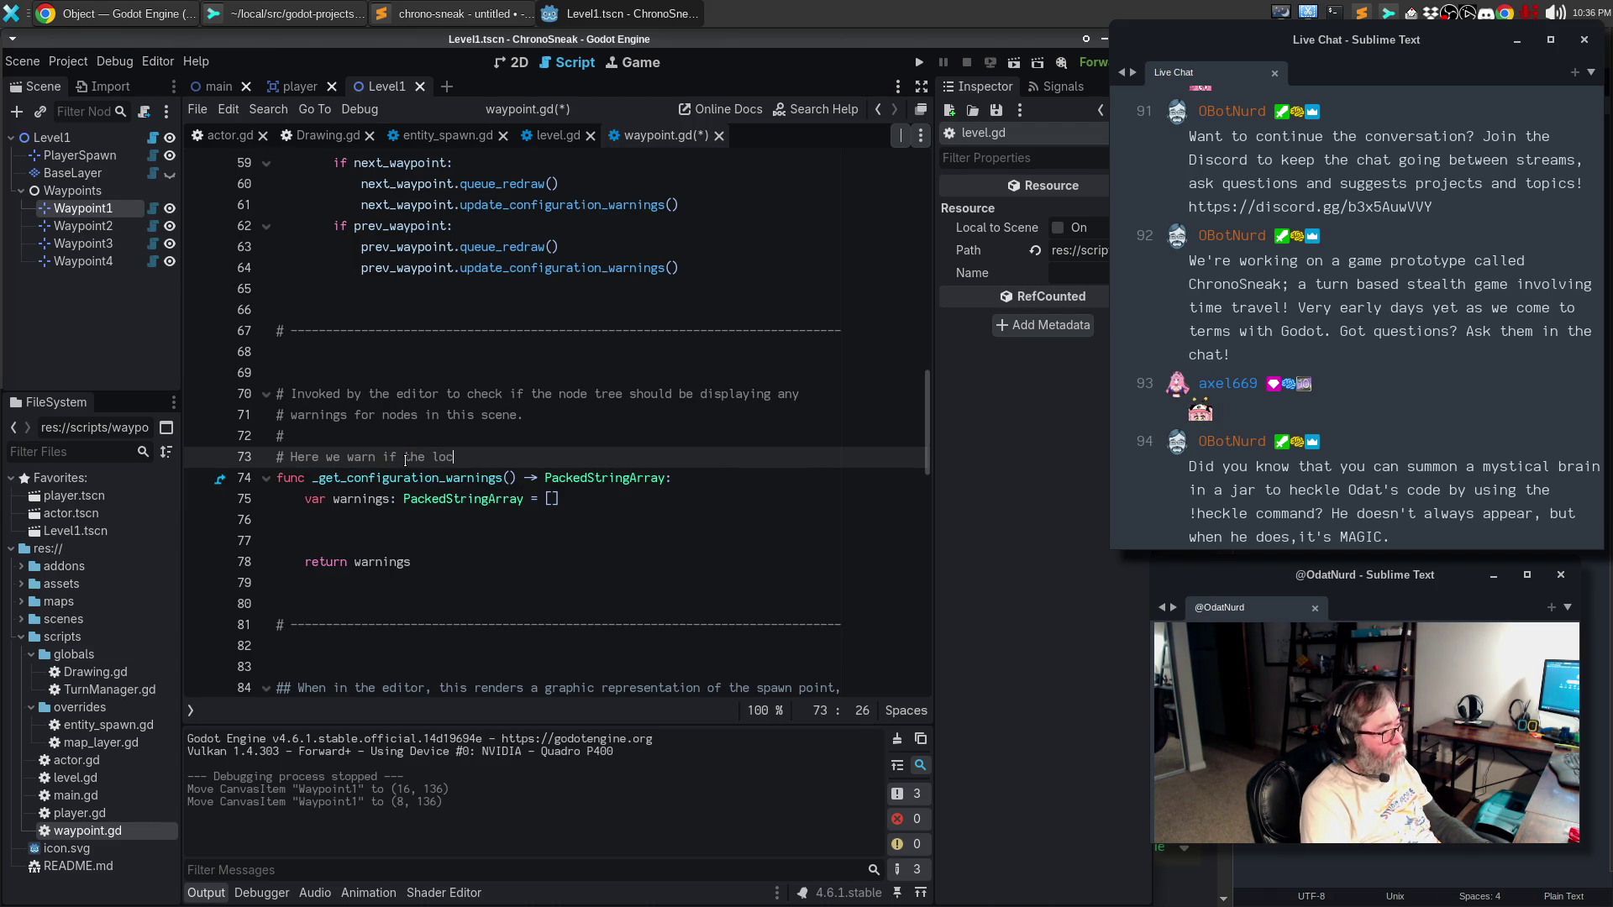
type("next or previous node does not have ")
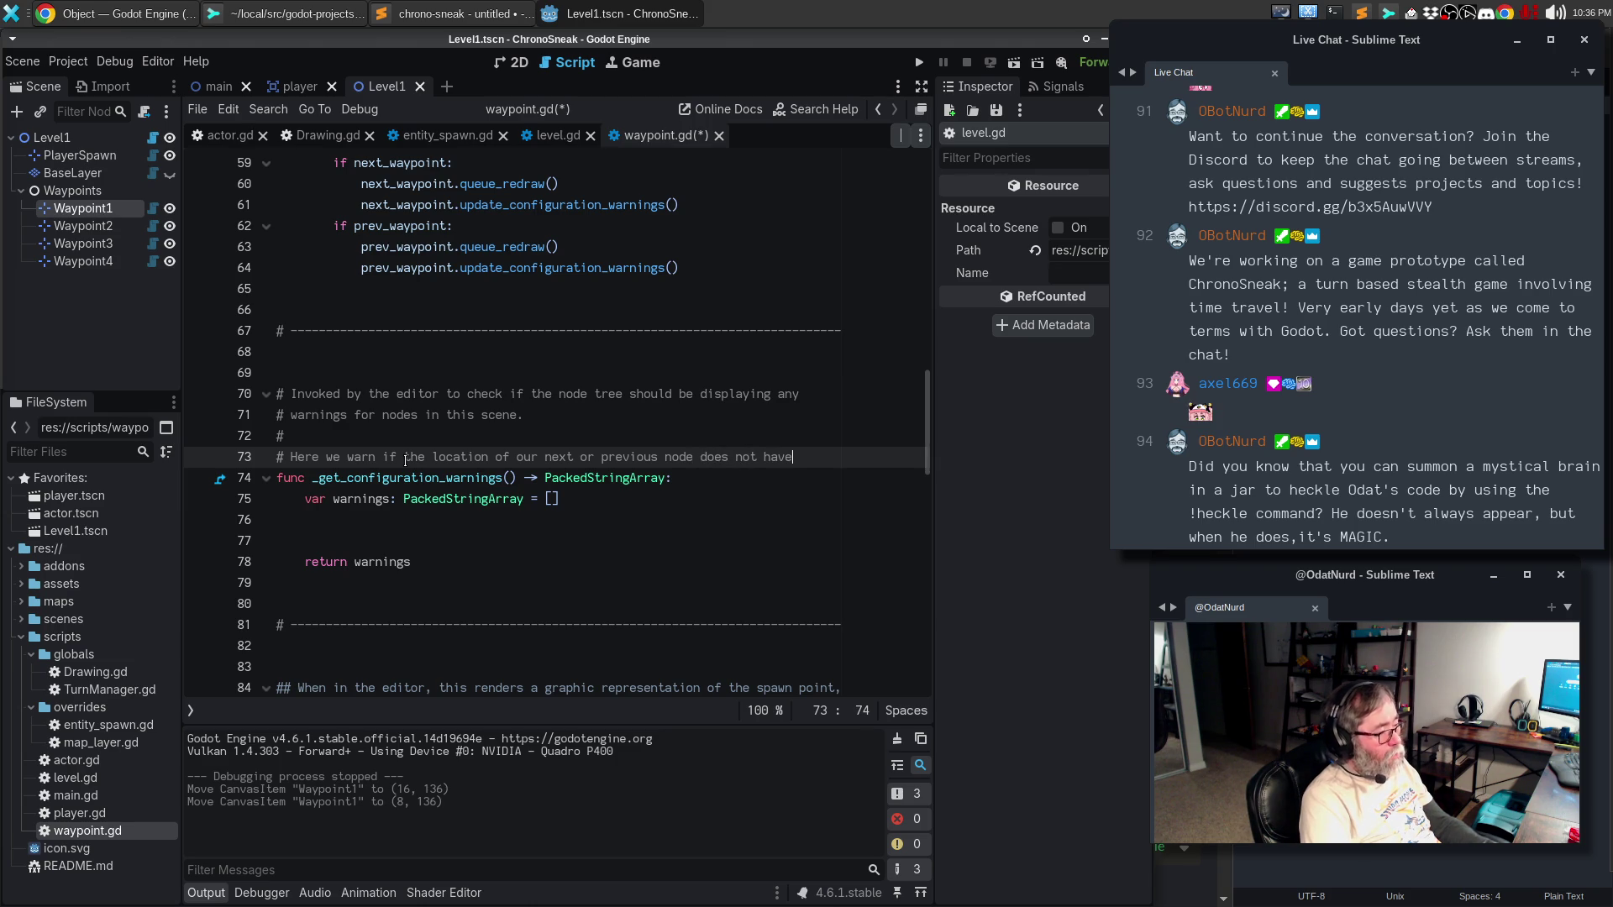
type("at")
key("Return")
type("# least")
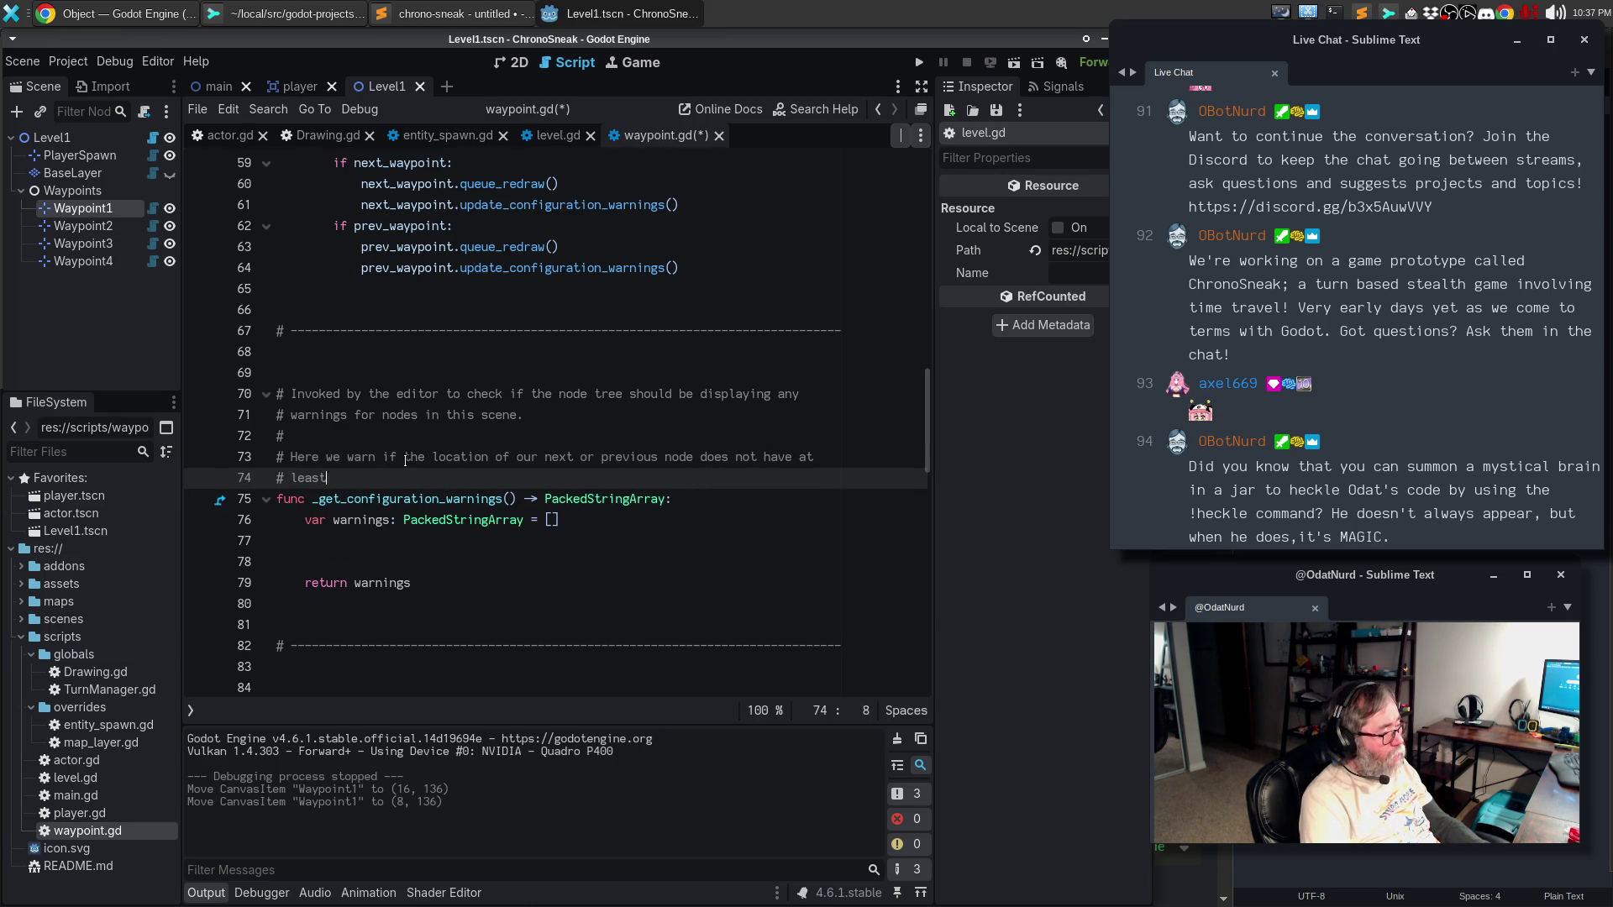
type(" one ac")
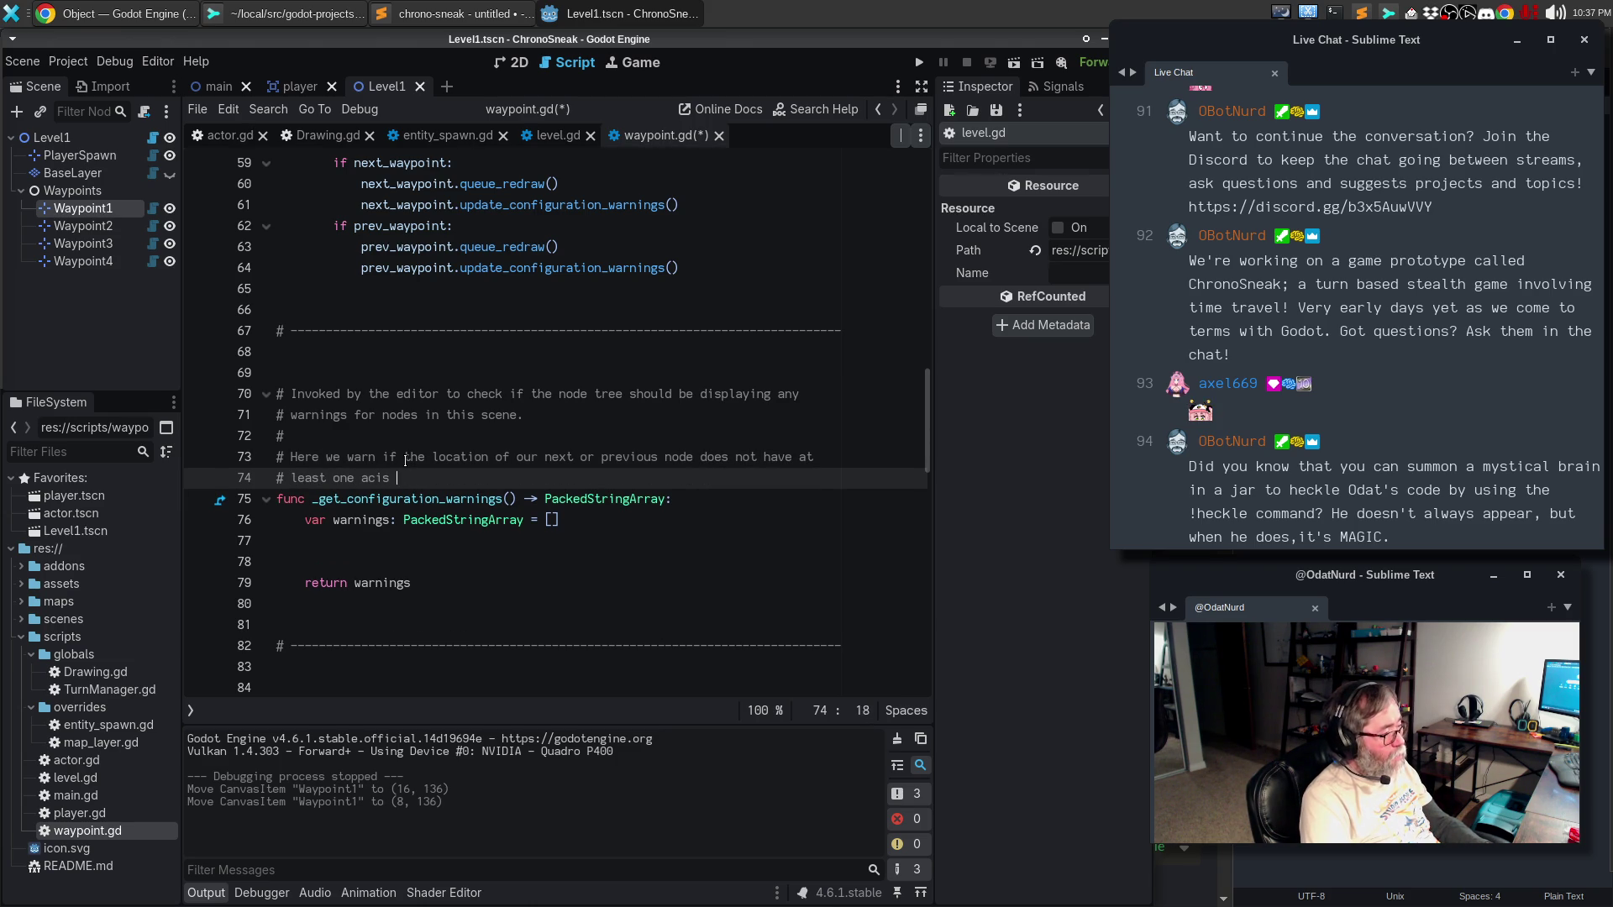
key("BackSpace")
type("xis in comm")
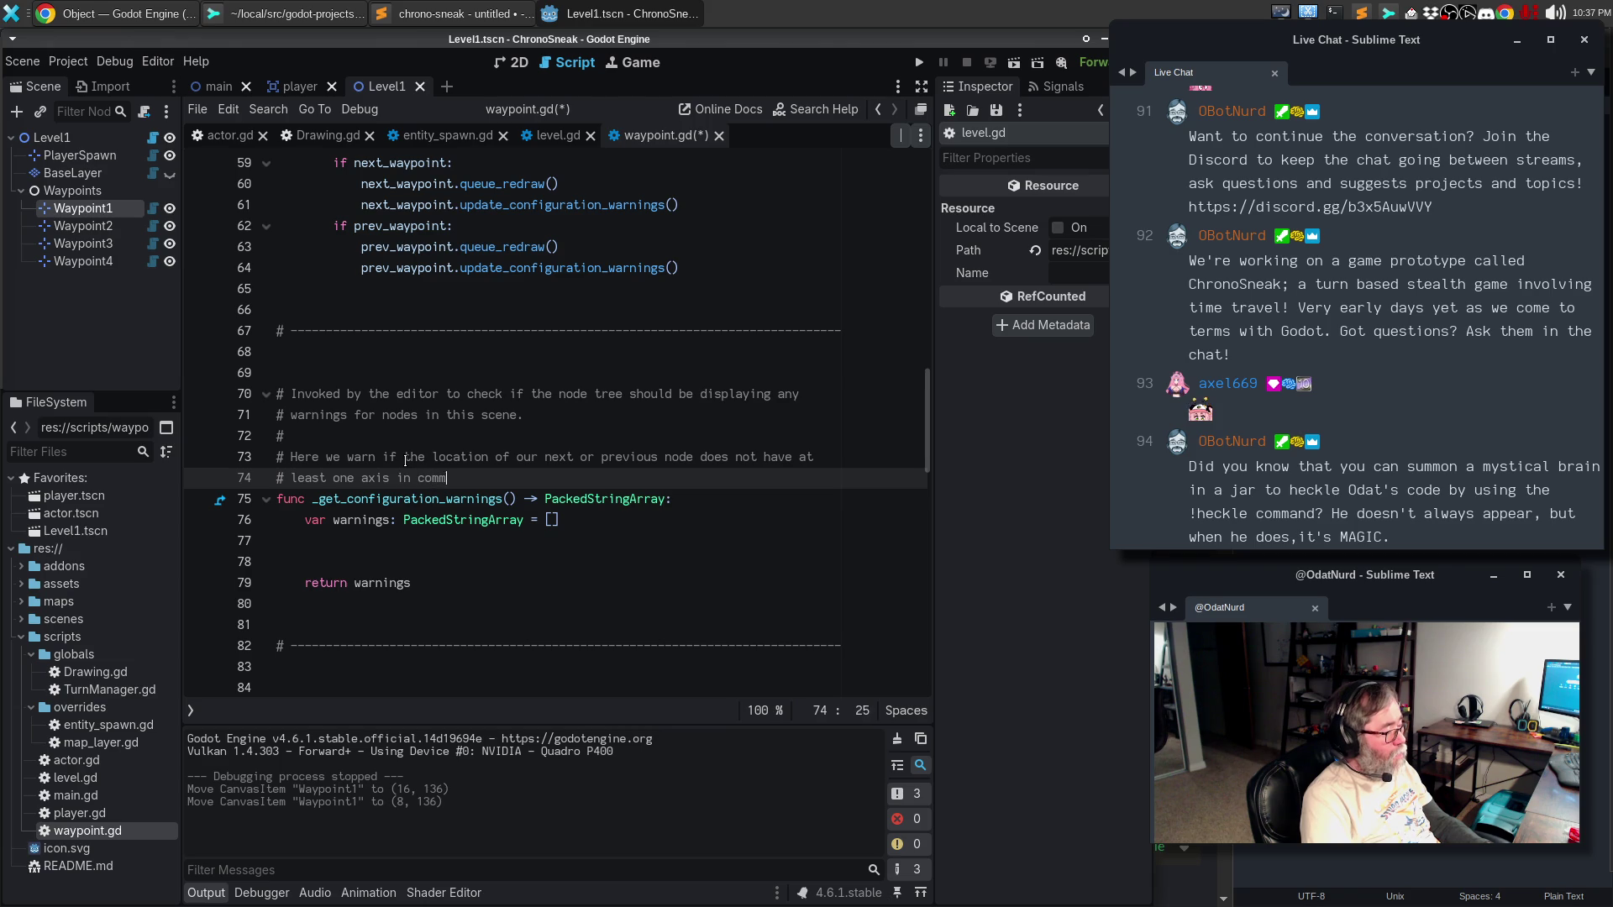
type("on with us")
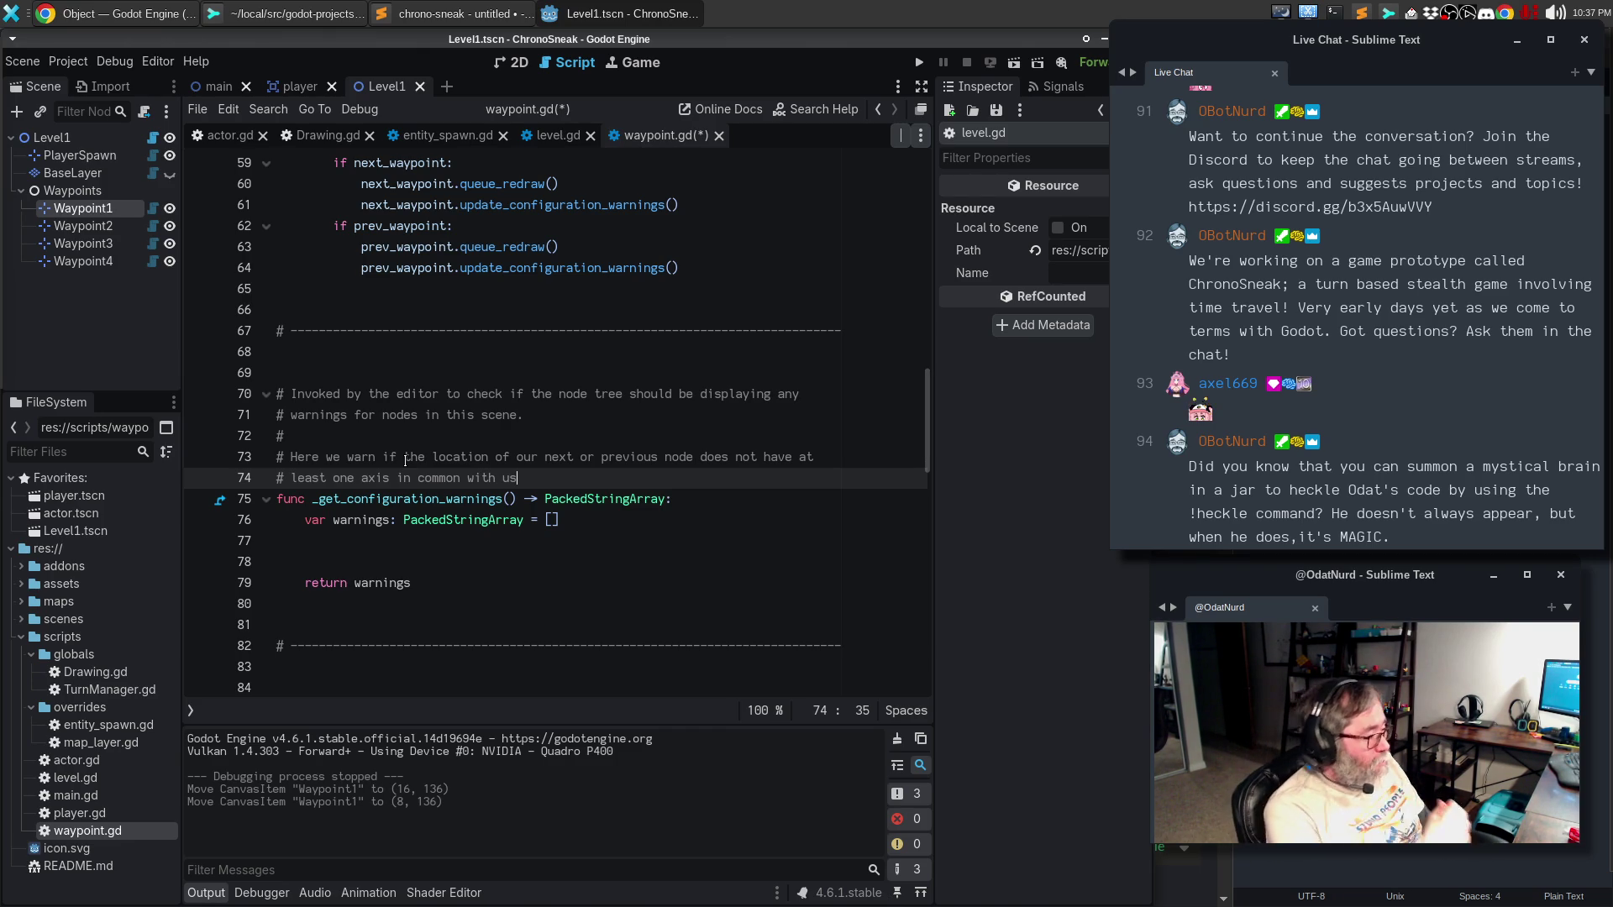
- Add that guard movement paths along waypoints need to be on the grid, then add a body line
type(".")
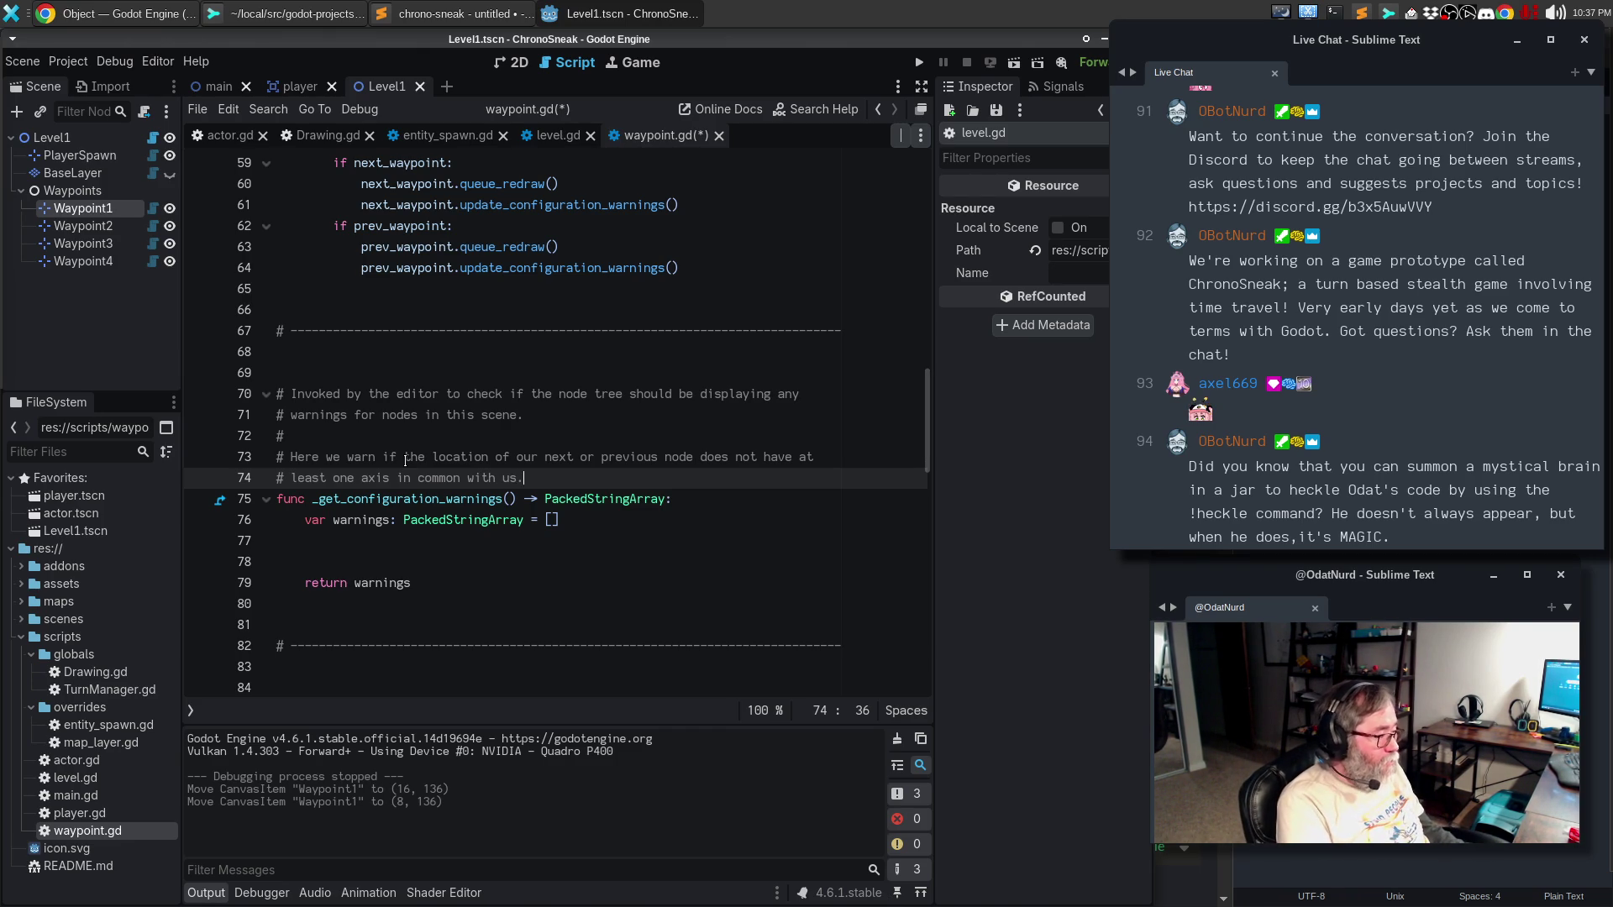
type(" since")
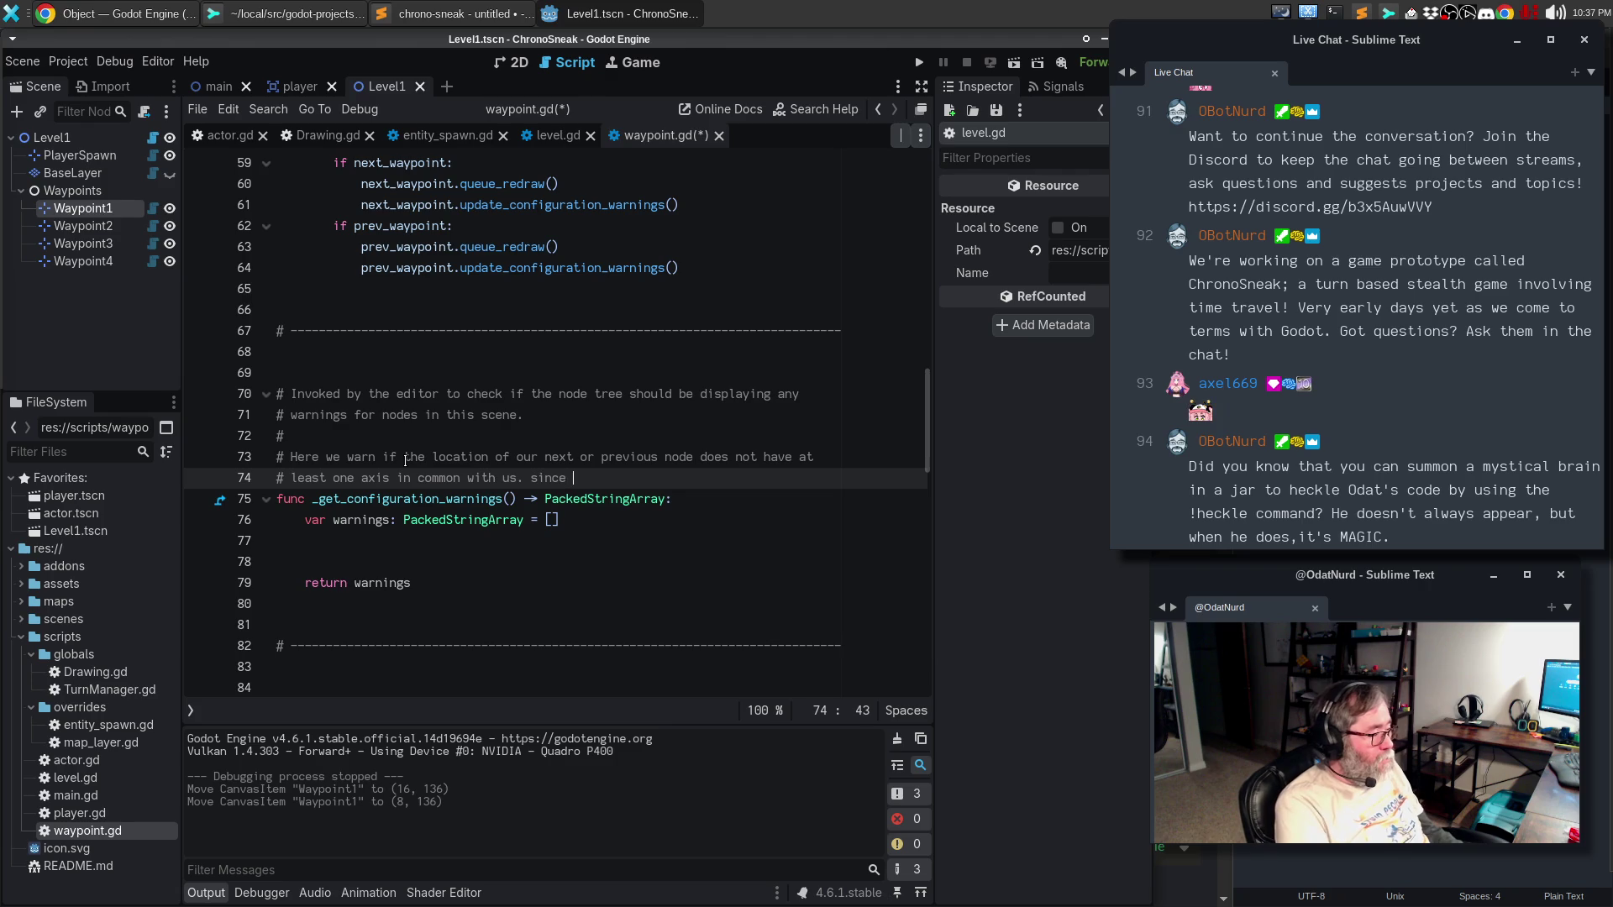
key("BackSpace")
key("BackSpace")
key("BackSpace")
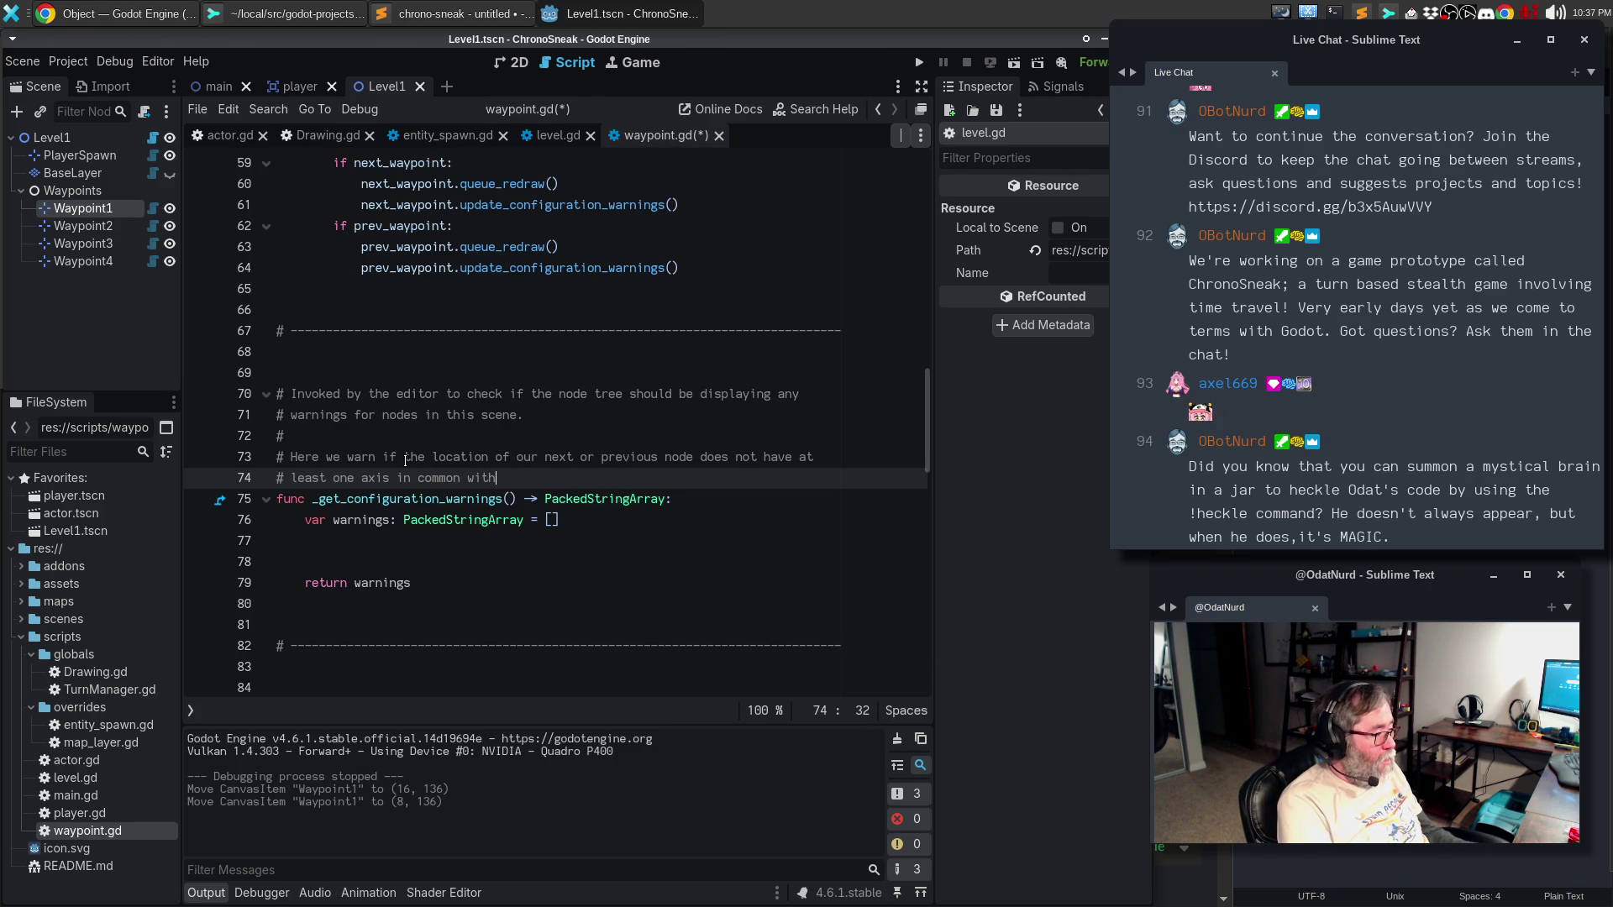
type("us, since movement paths of guards along")
key("Return")
type("# waypoints need to be on the grid.")
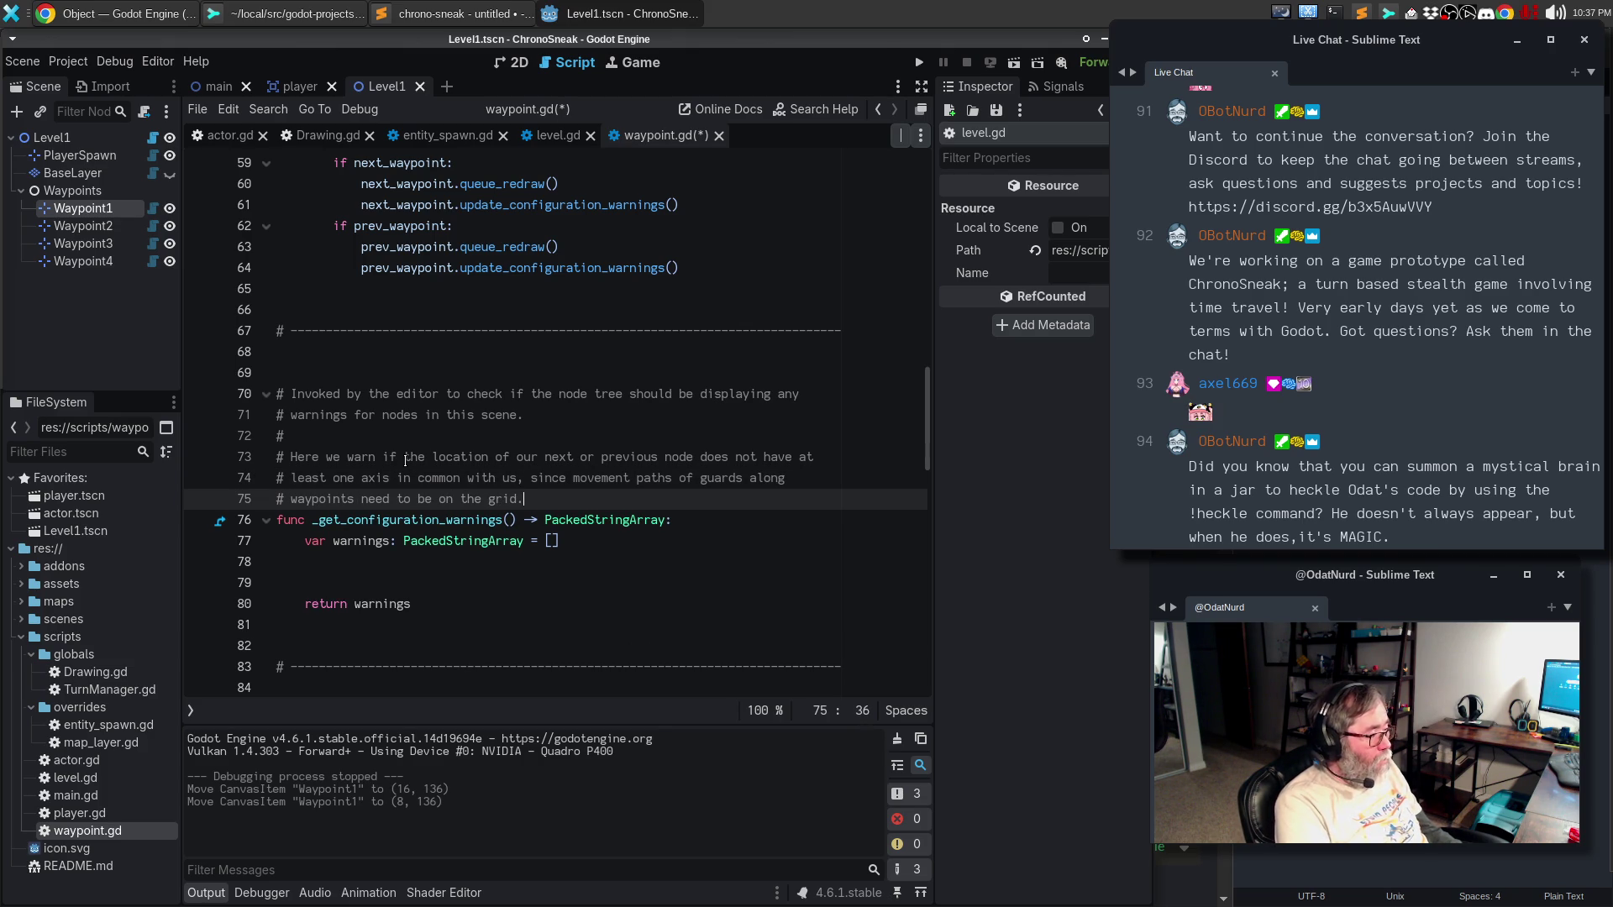
key("Down")
key("Down")
key("Down")
key("Return")
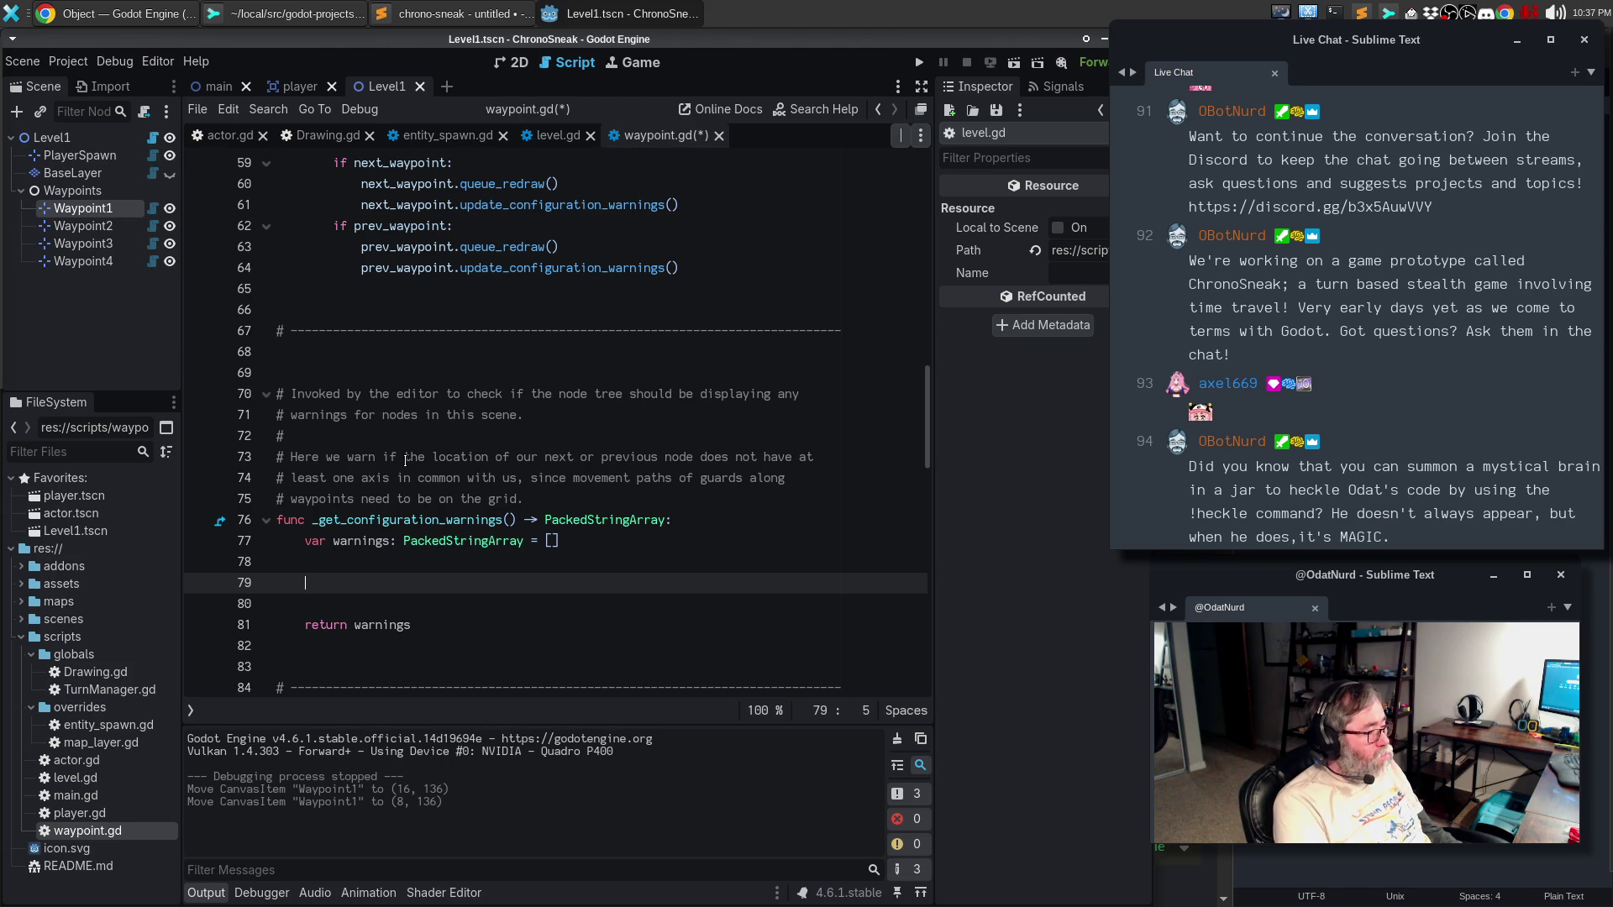
- Start an 'if next_waypoint:' block in the configuration-warnings function
type("if ")
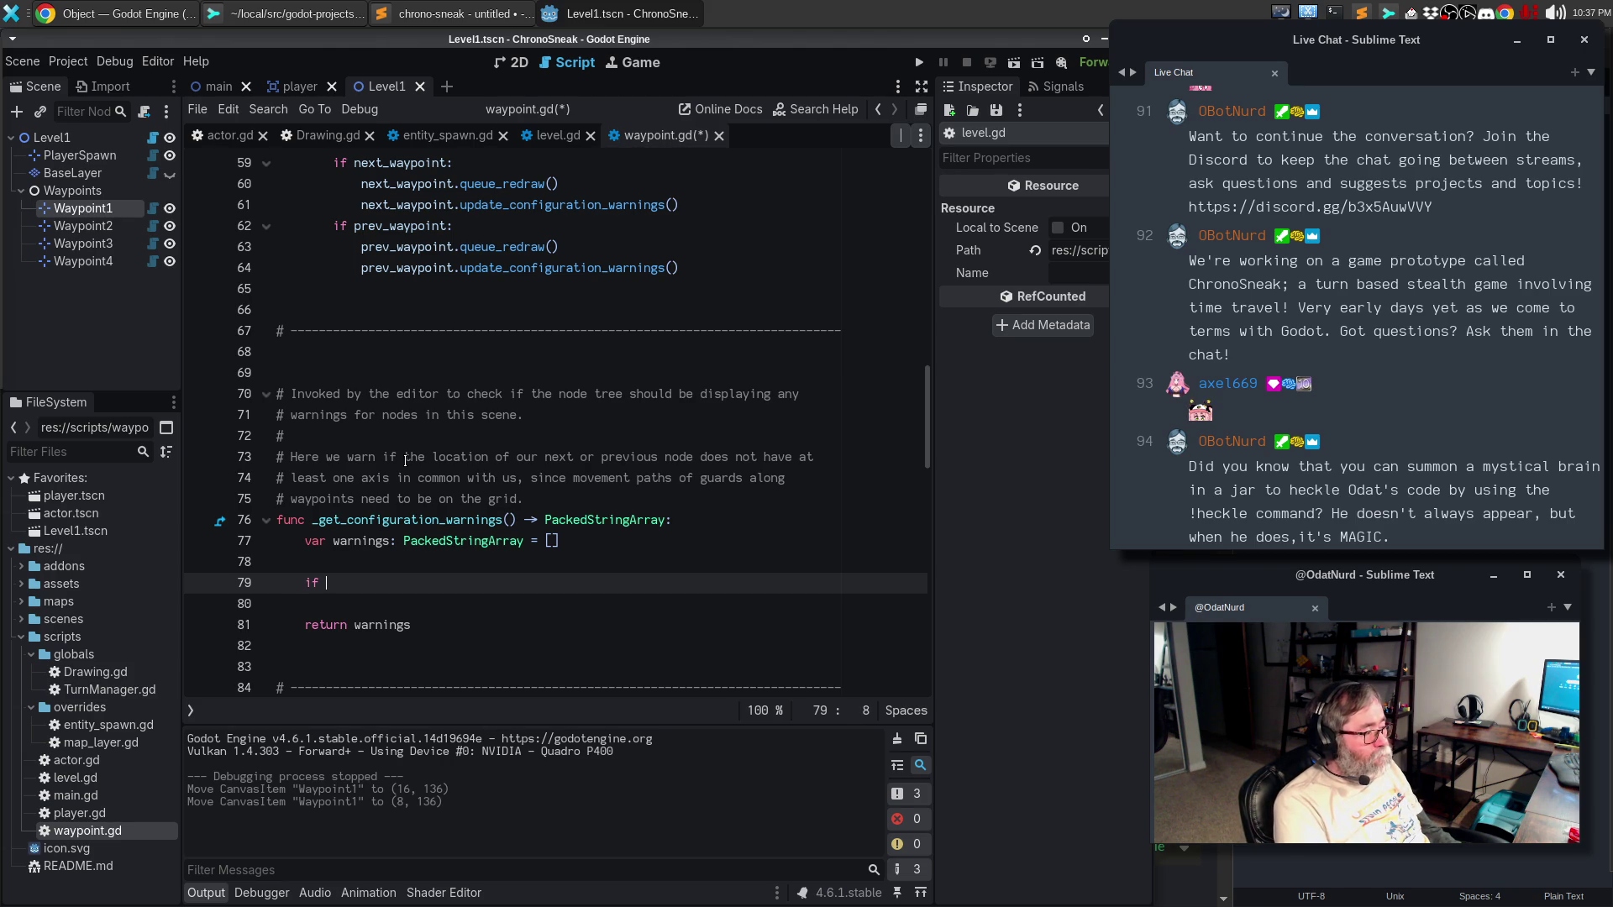
type("next_")
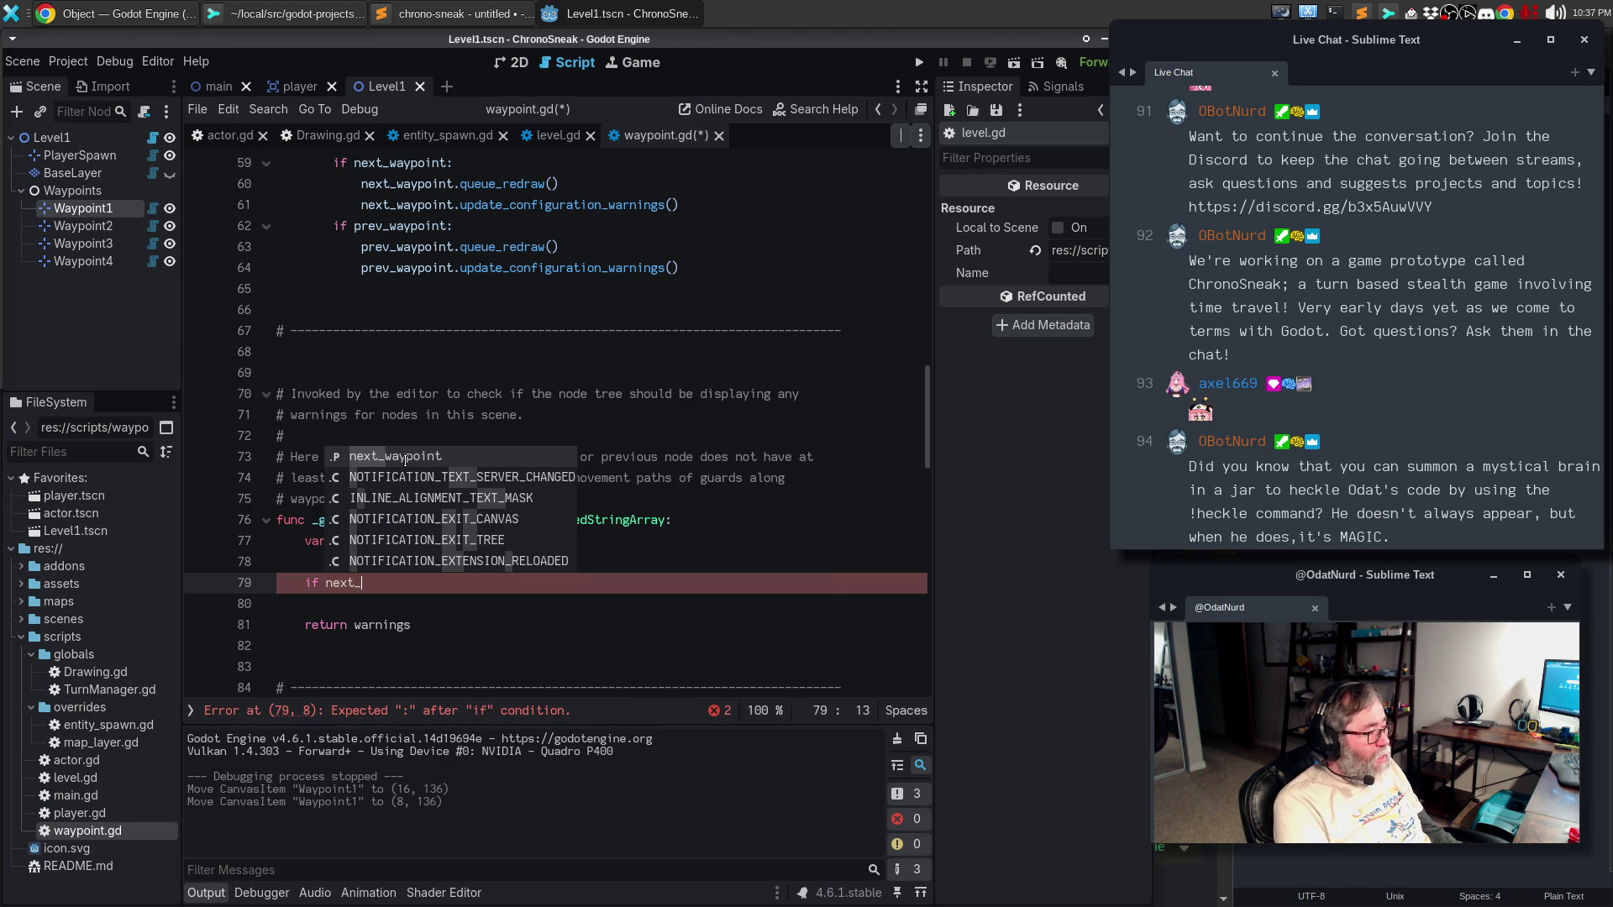
key("Return")
type(":")
key("Return")
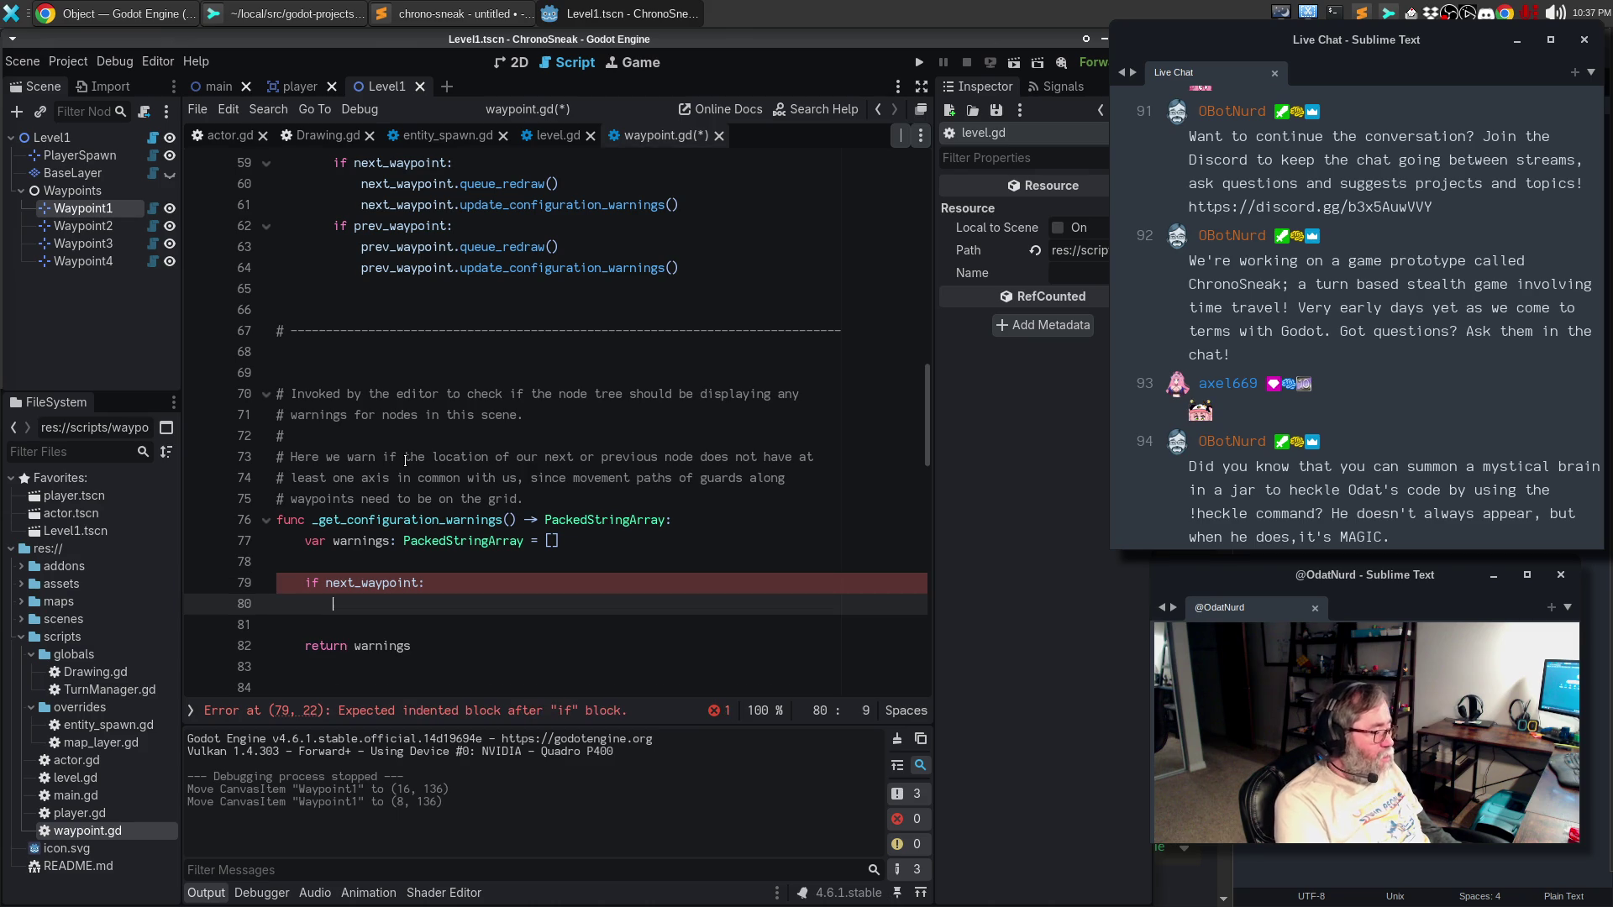
- Extend the condition to 'if next_waypoint and ( … ):' and begin a 'warnings.' line in its body
key("Up")
key("End")
key("BackSpace")
type("and ")
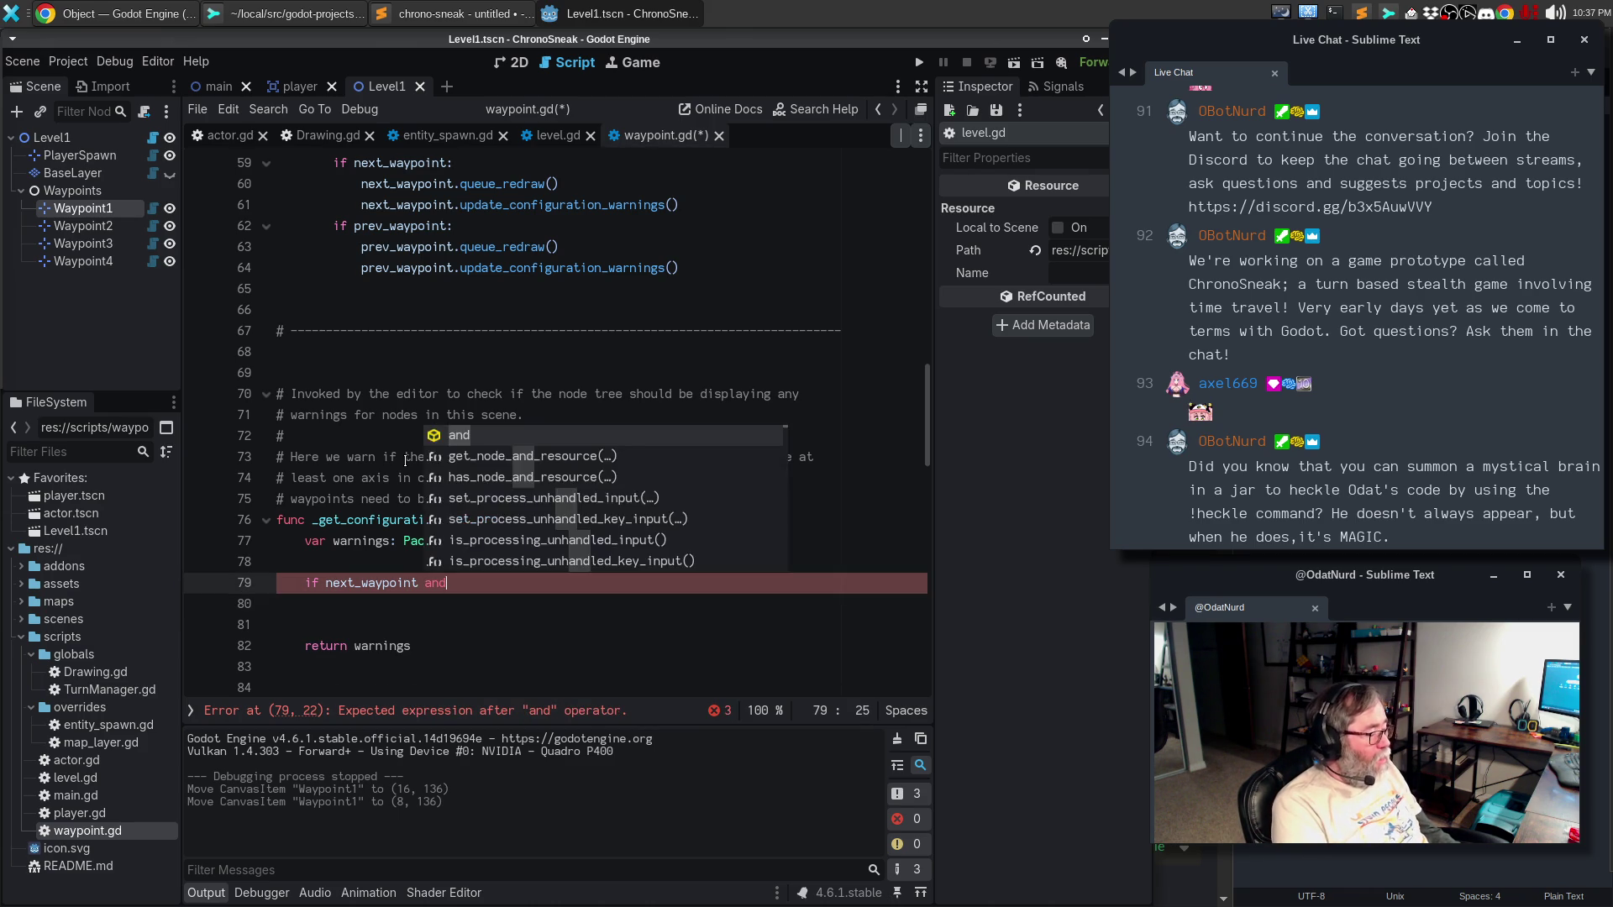
type("(")
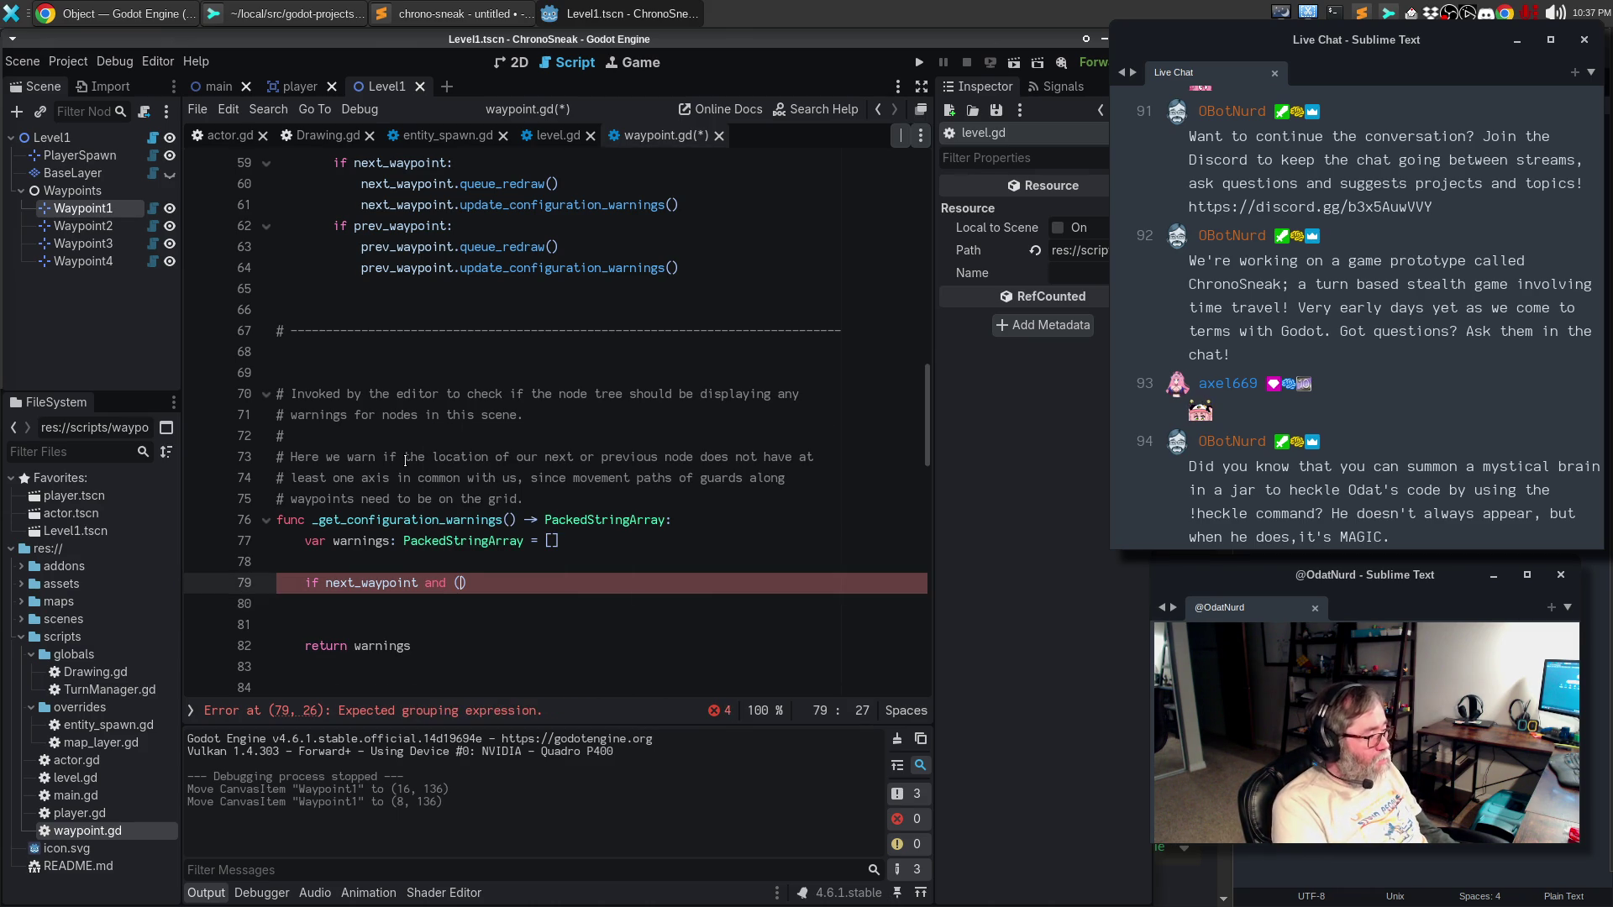
key("Return")
key("Down")
type(":")
key("Return")
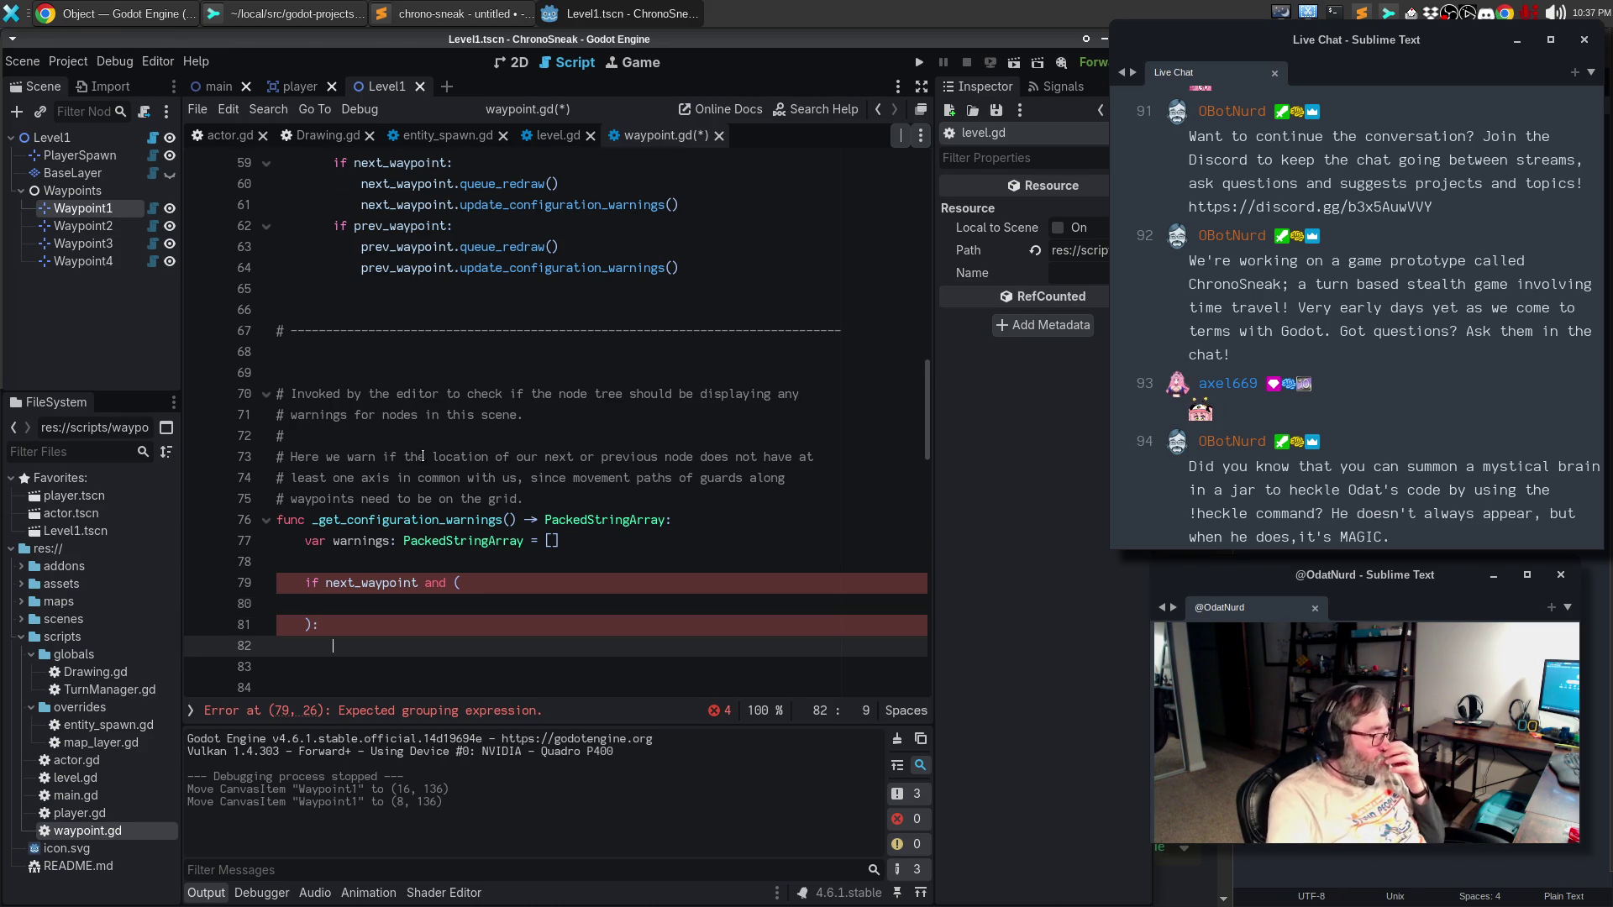
scroll(421, 457, "down", 2)
type("warnings.")
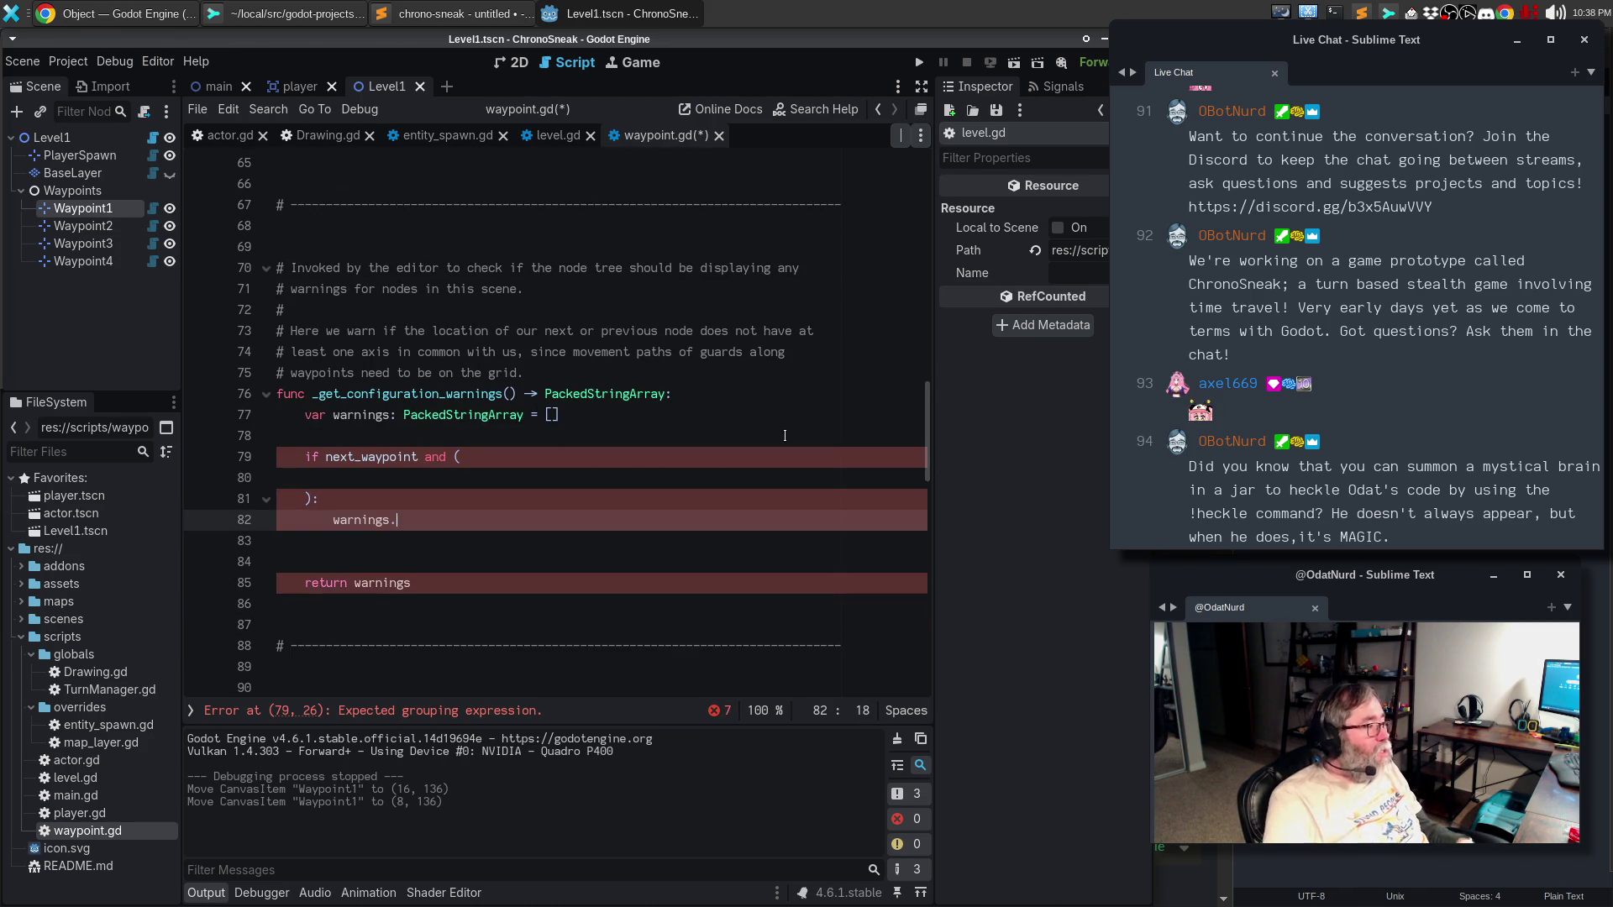
left_click(225, 140)
left_click(547, 139)
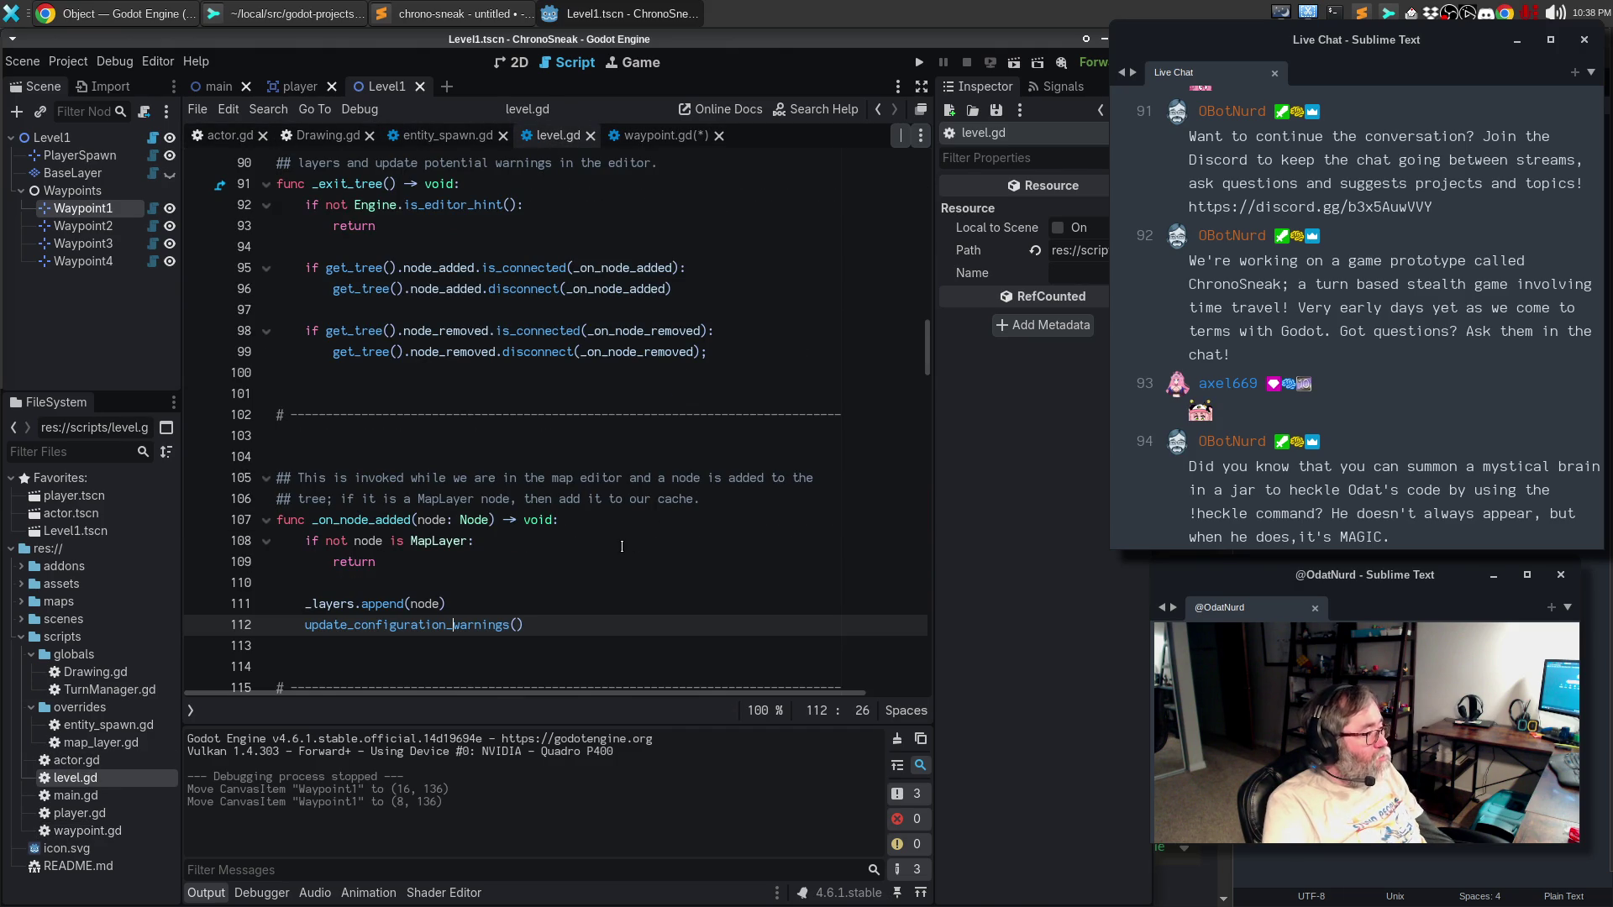
scroll(626, 536, "up", 4)
key("ctrl+alt+f")
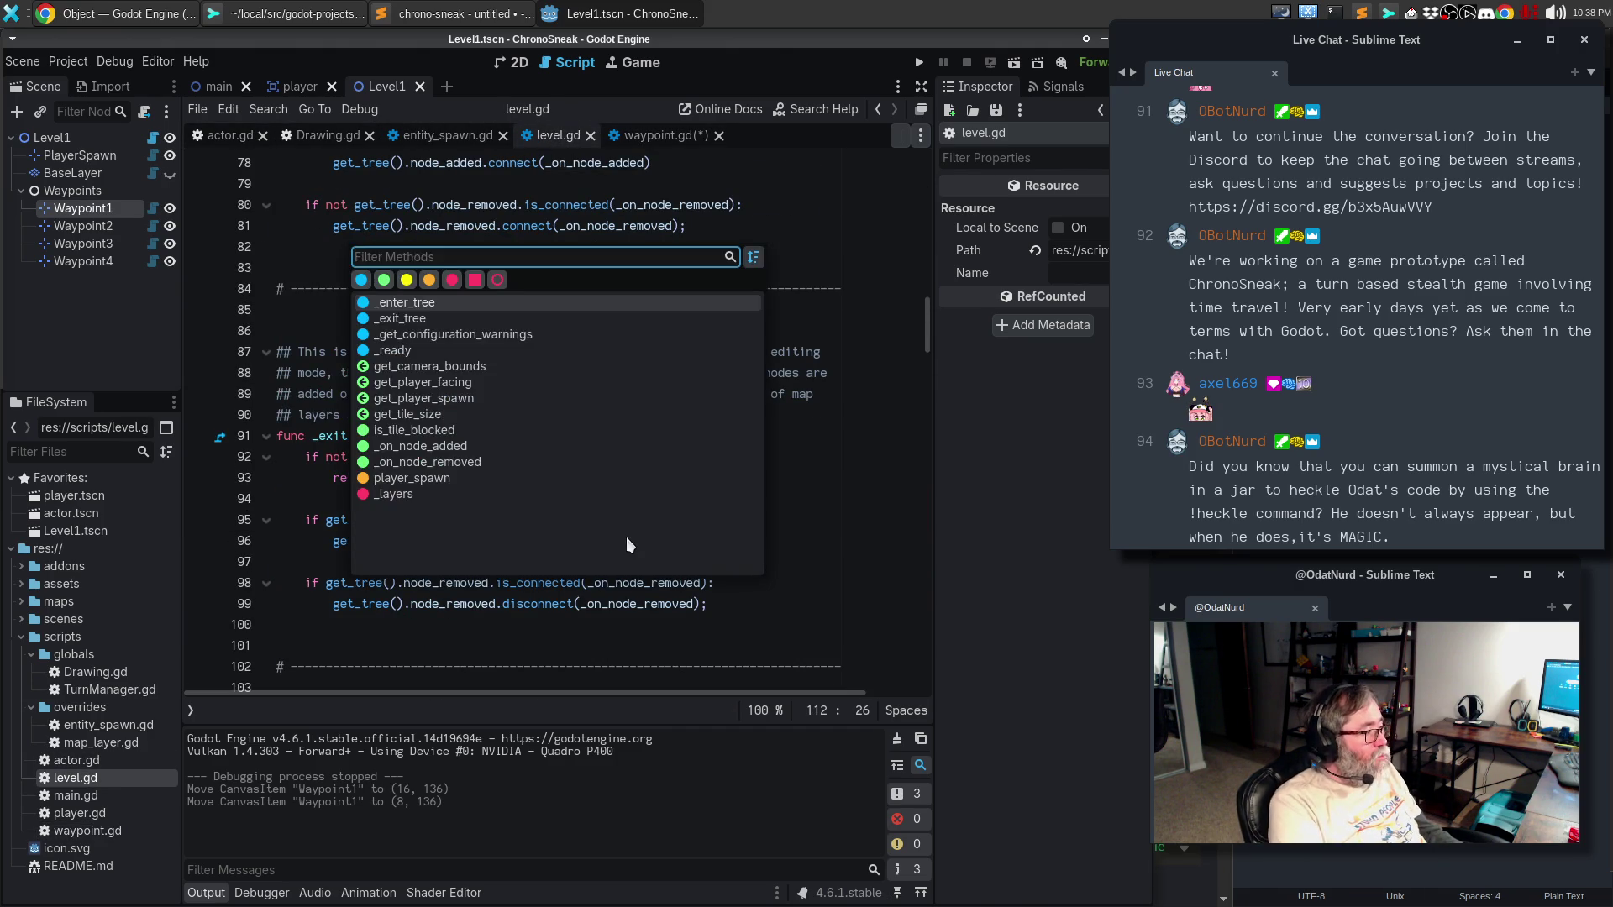
type("_up")
key("BackSpace")
key("BackSpace")
key("Return")
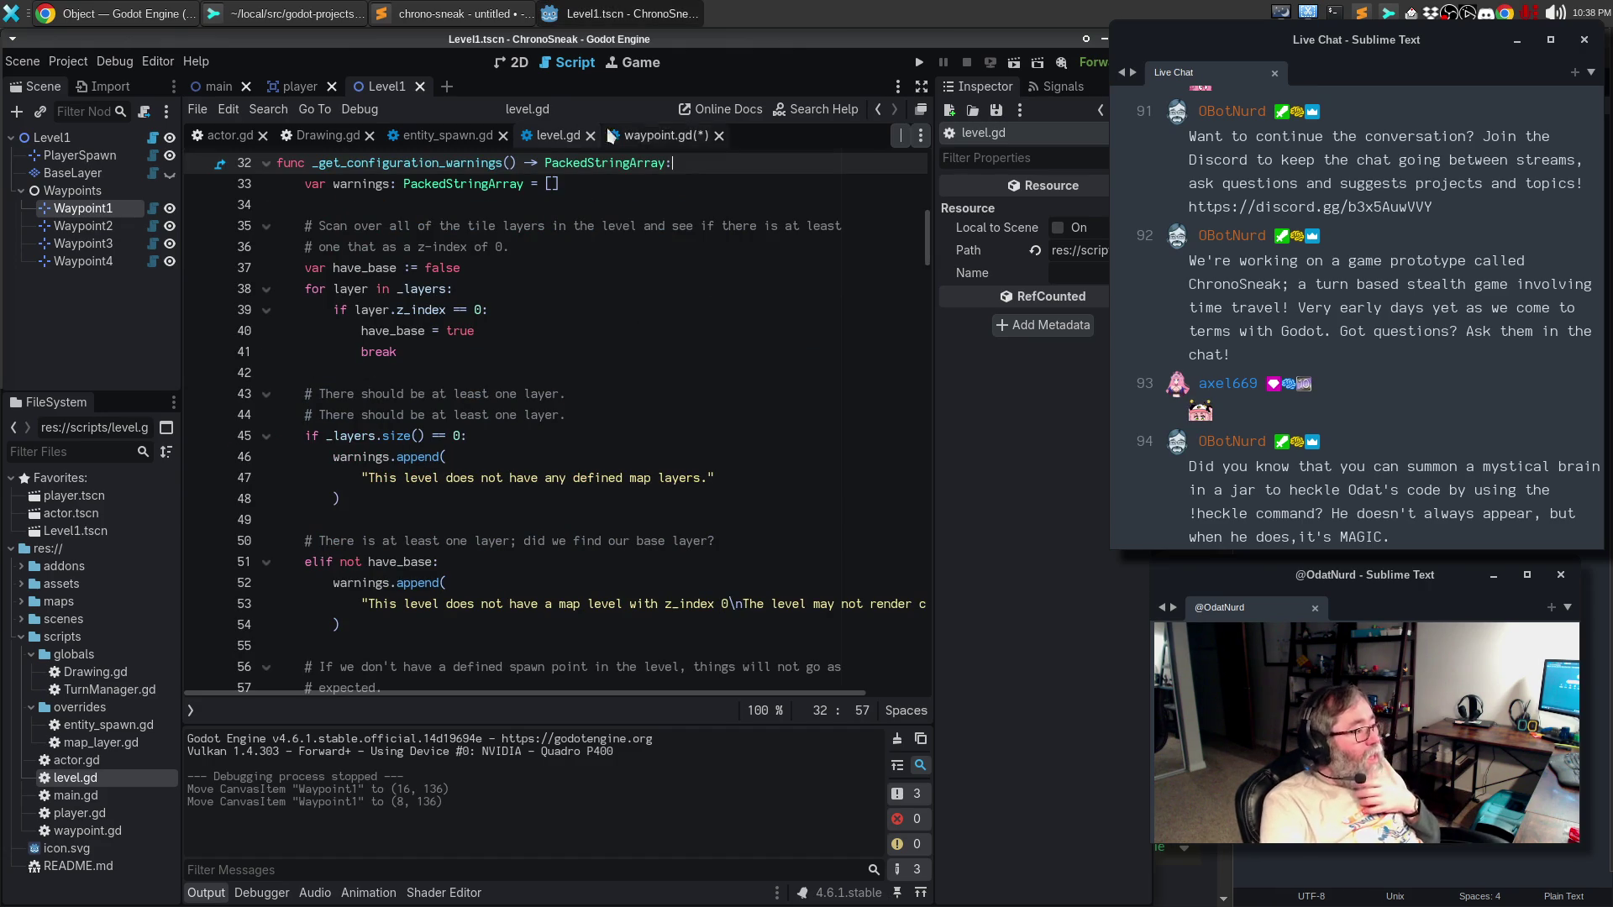
left_click(670, 139)
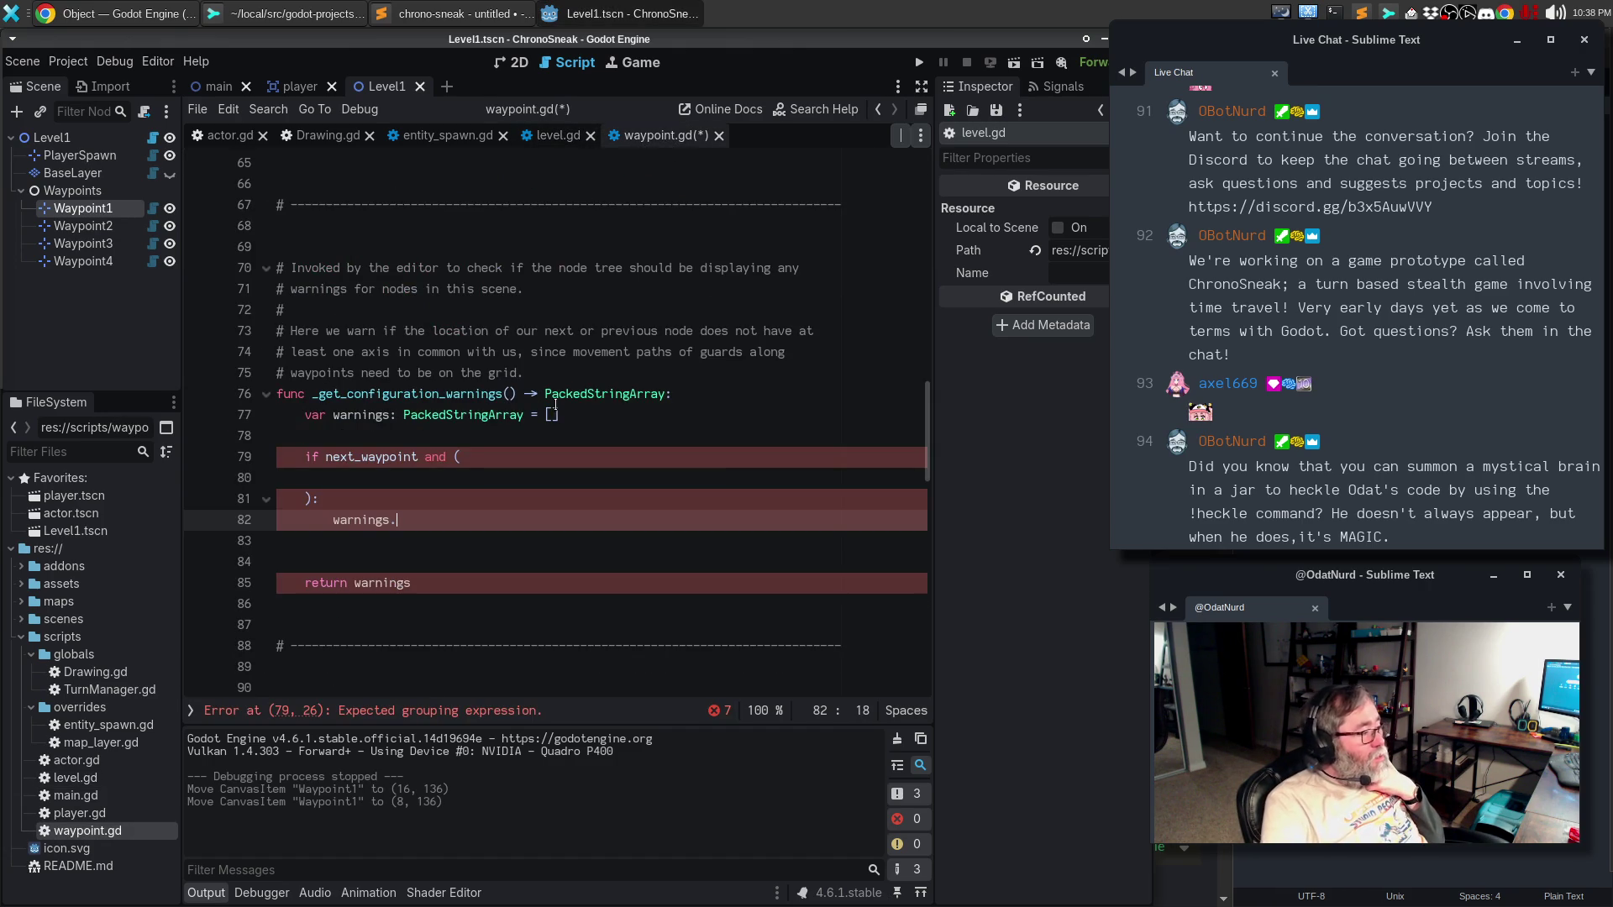
- Complete line 82 as warnings.append("The next waypoint is not grid aligned with this waypoint")
type("aspend(\"")
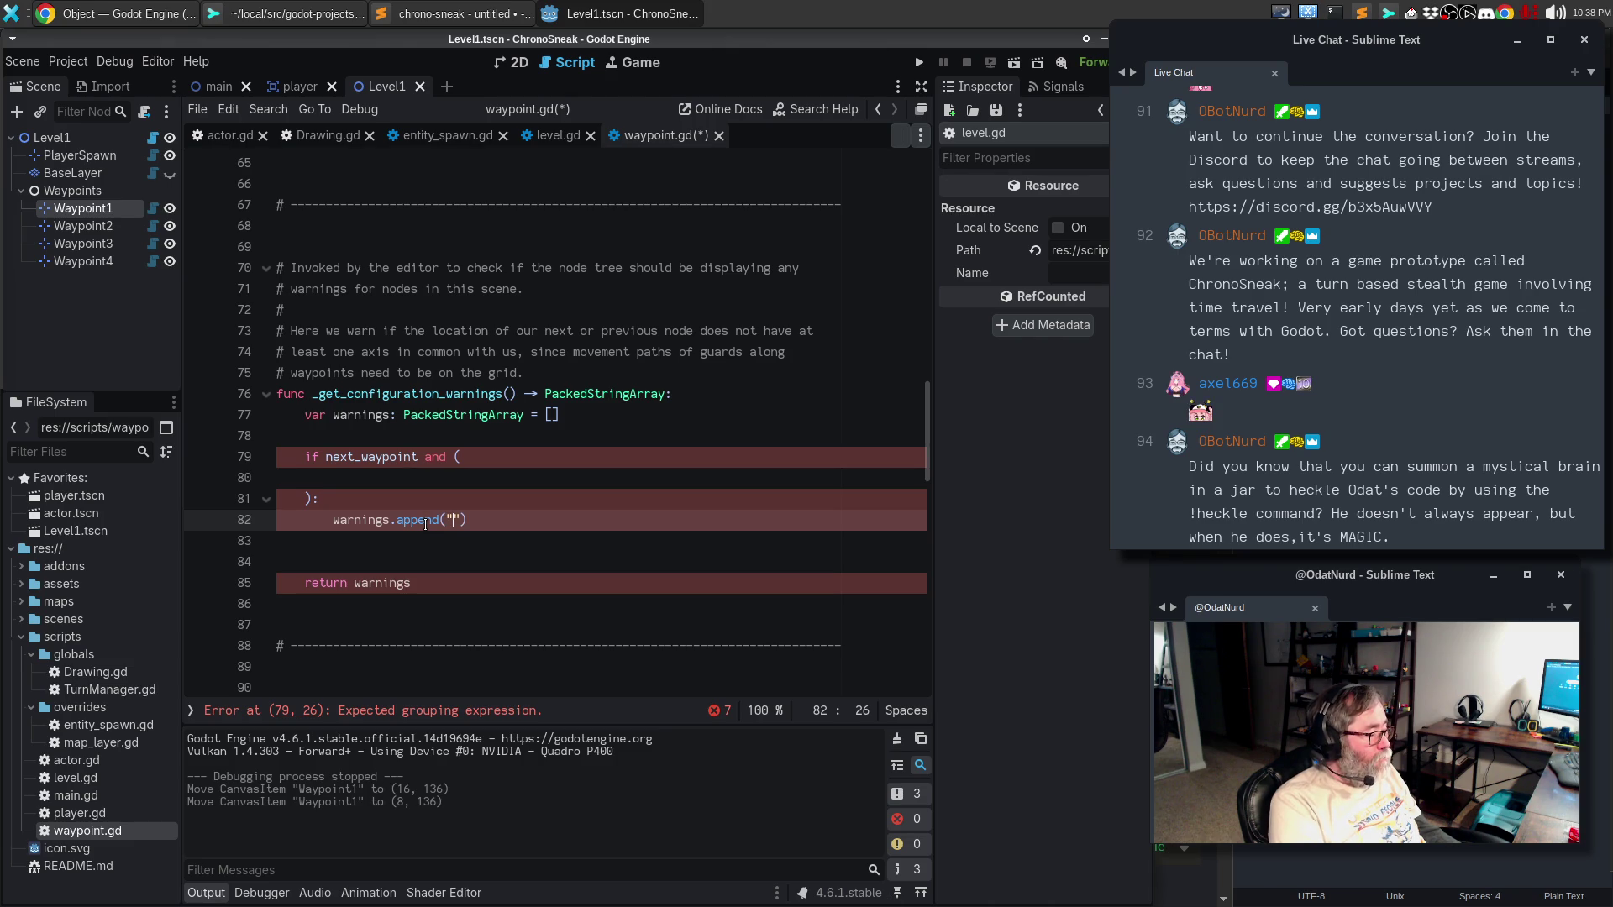
type("Next")
key("BackSpace")
key("BackSpace")
key("BackSpace")
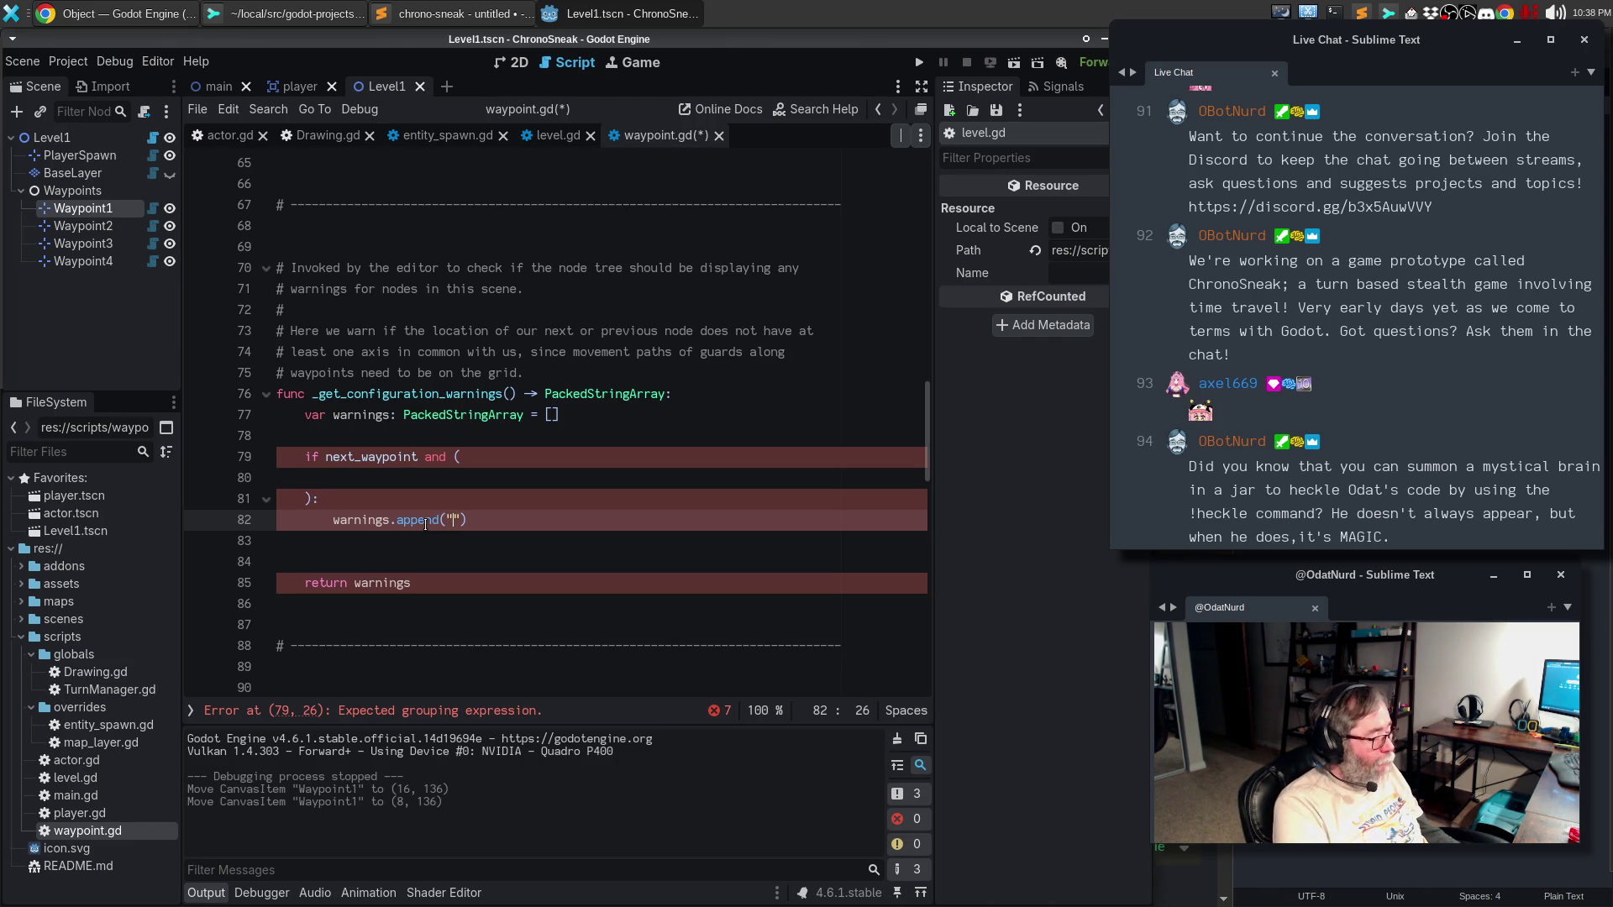
type("The next way")
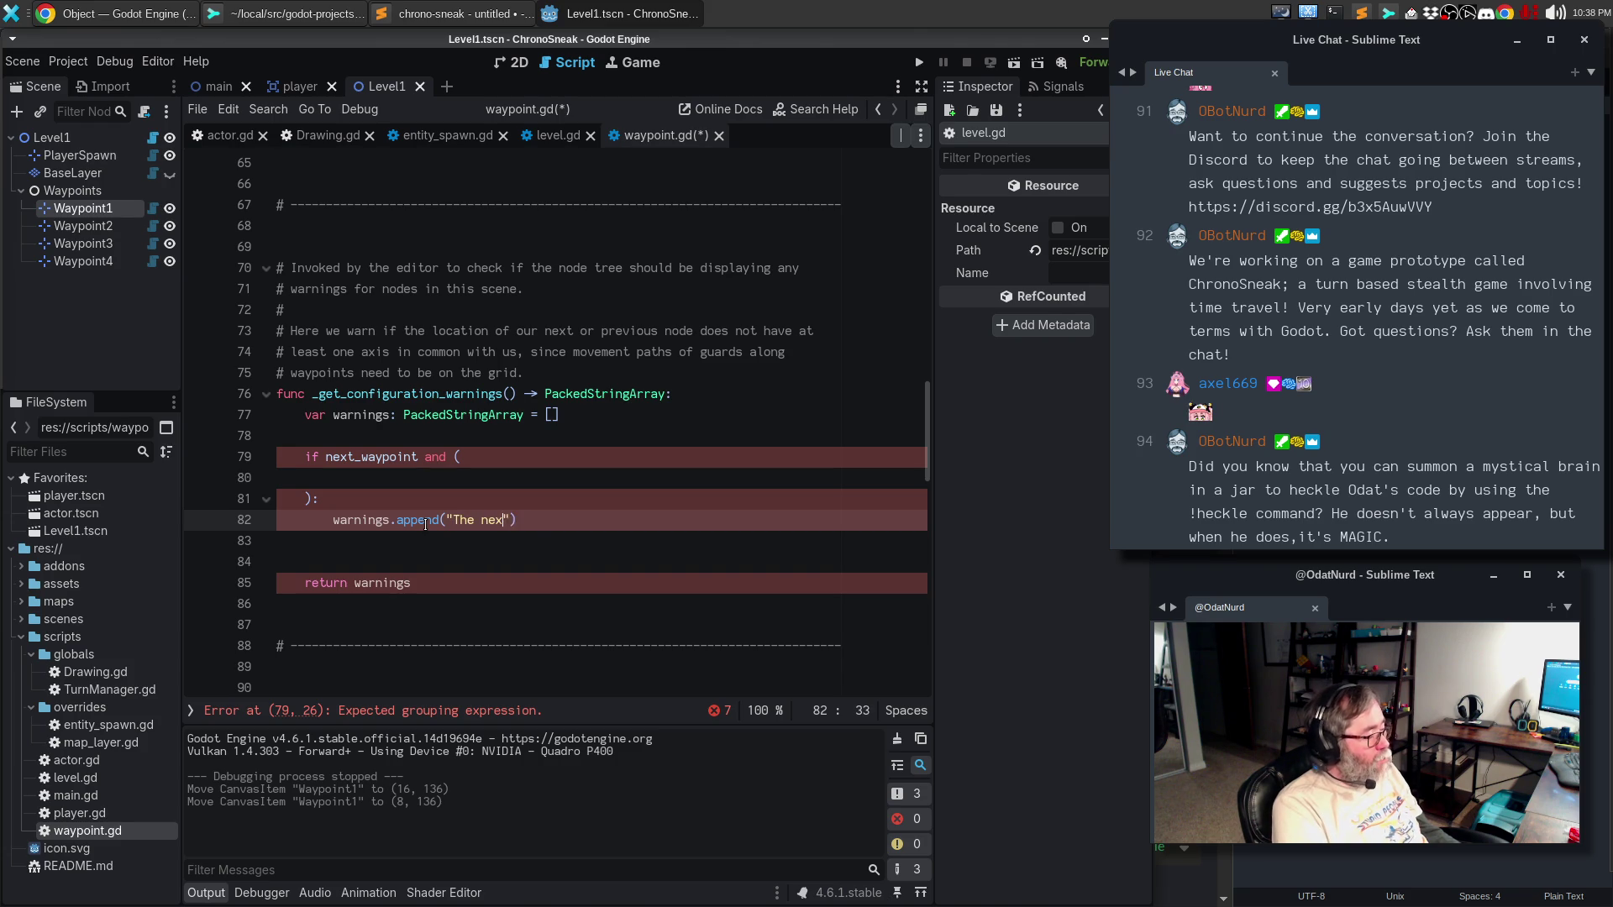
type("point is not ")
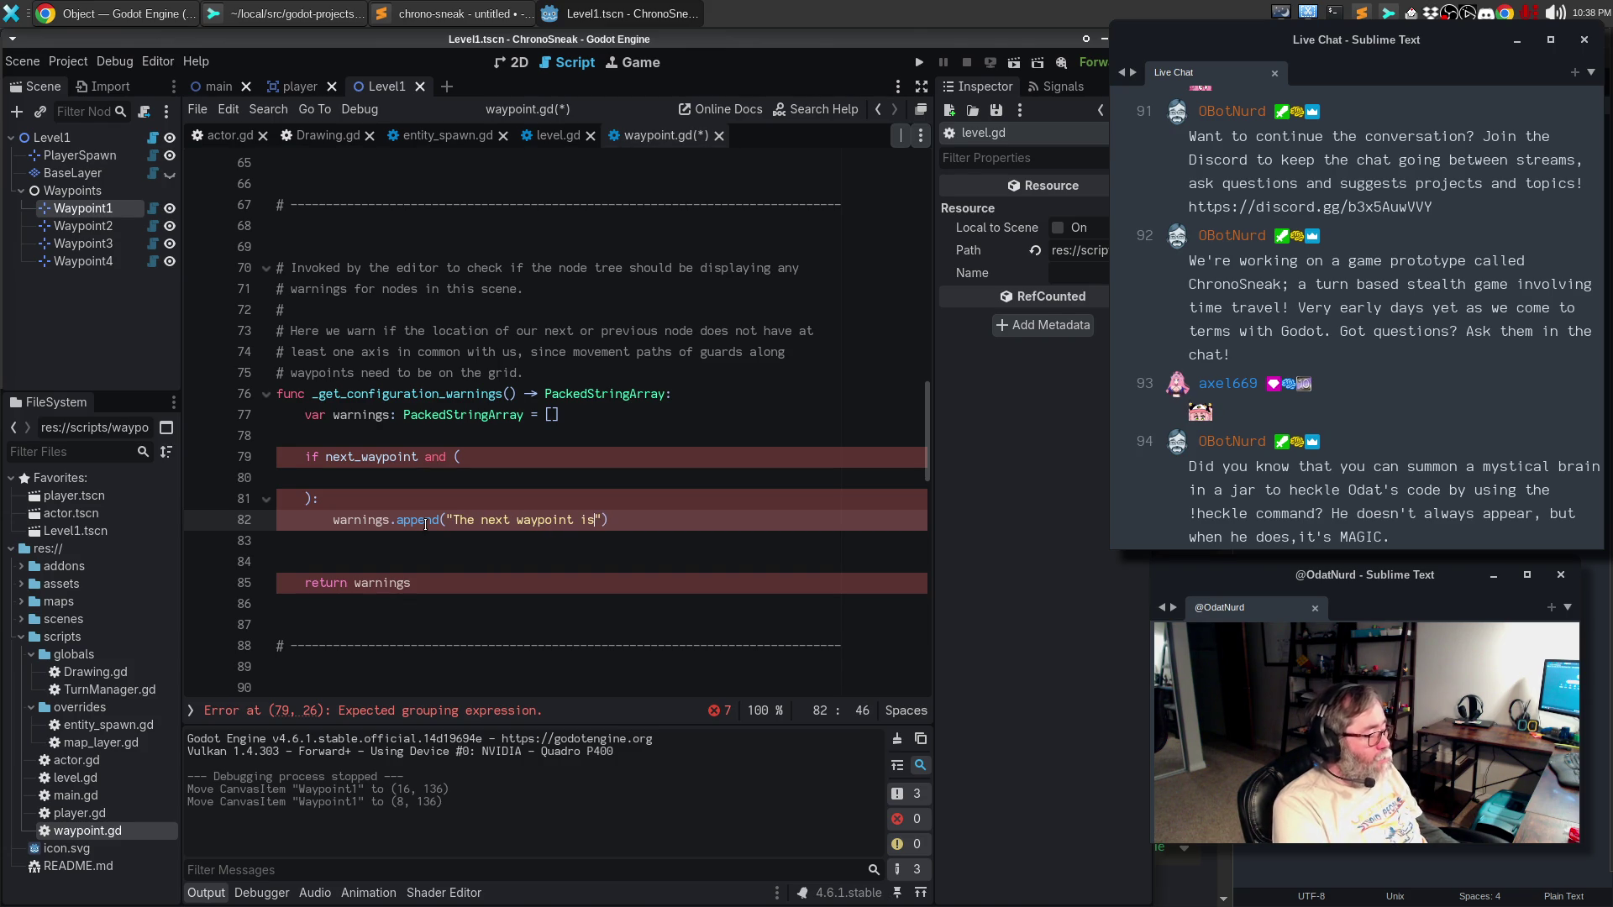
type("grid aligned ")
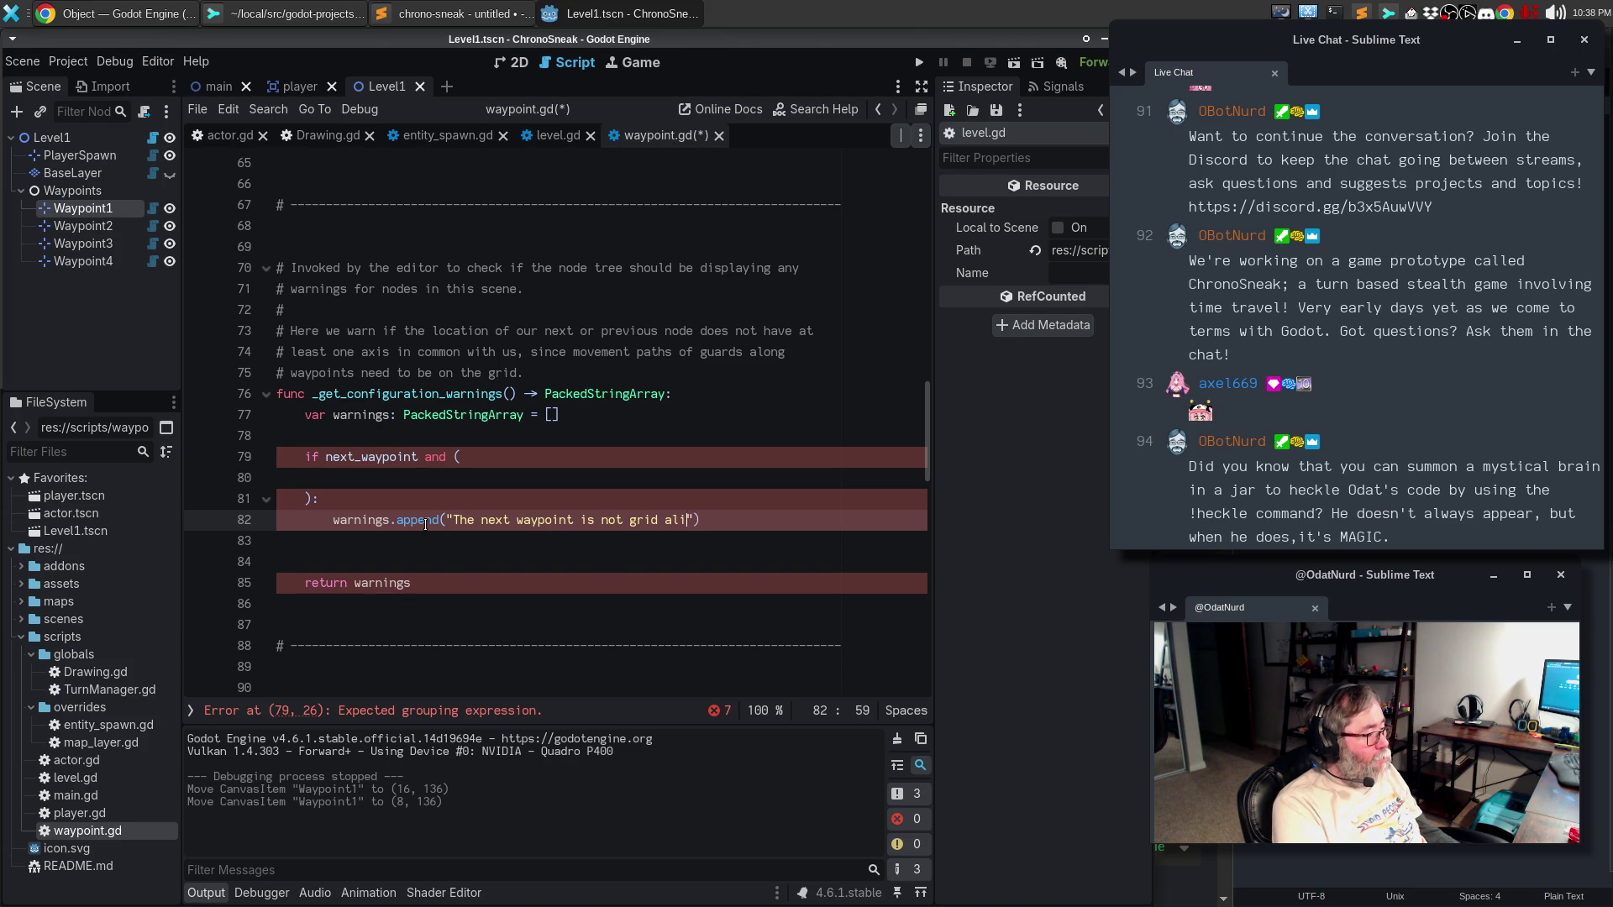
type("with this node")
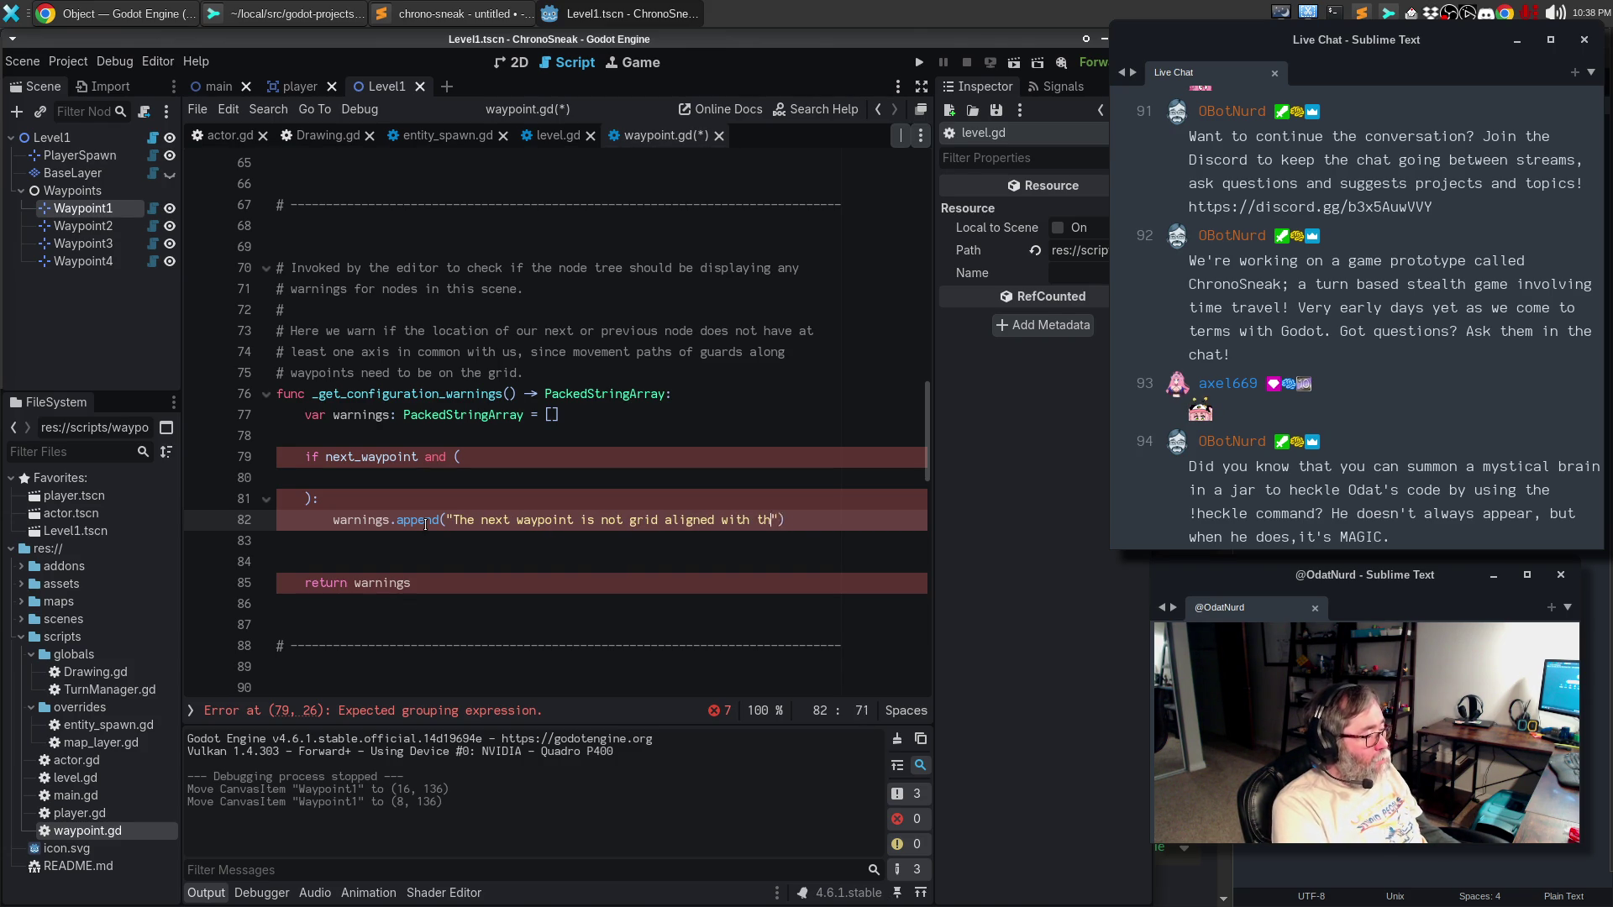
key("BackSpace")
key("BackSpace")
key("BackSpace")
type("waypoint")
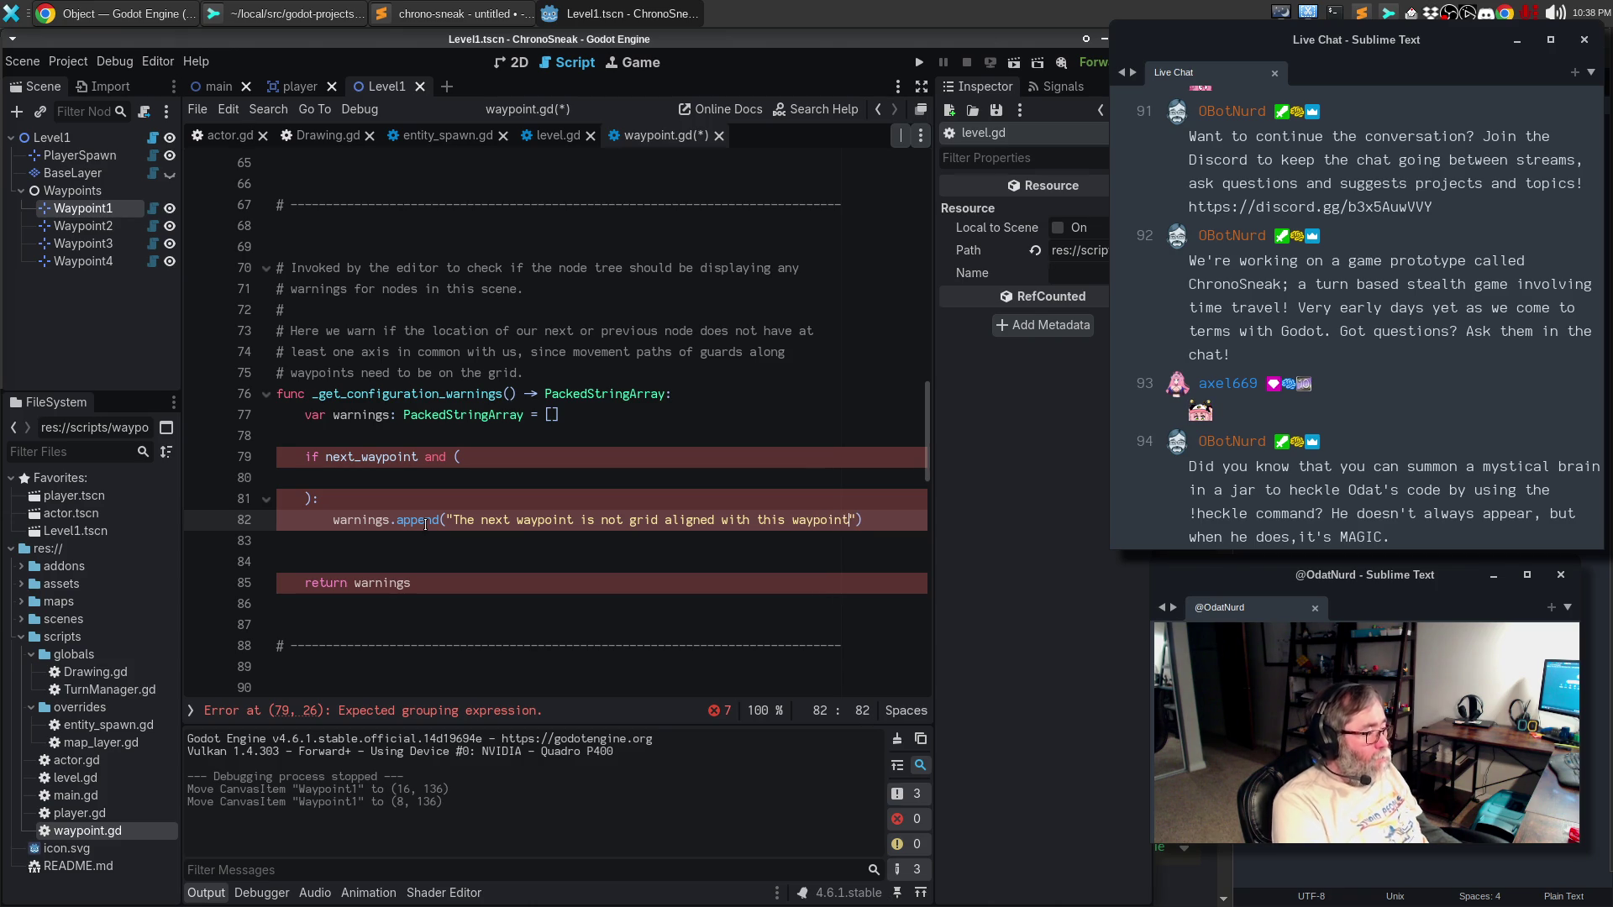
left_click(526, 477)
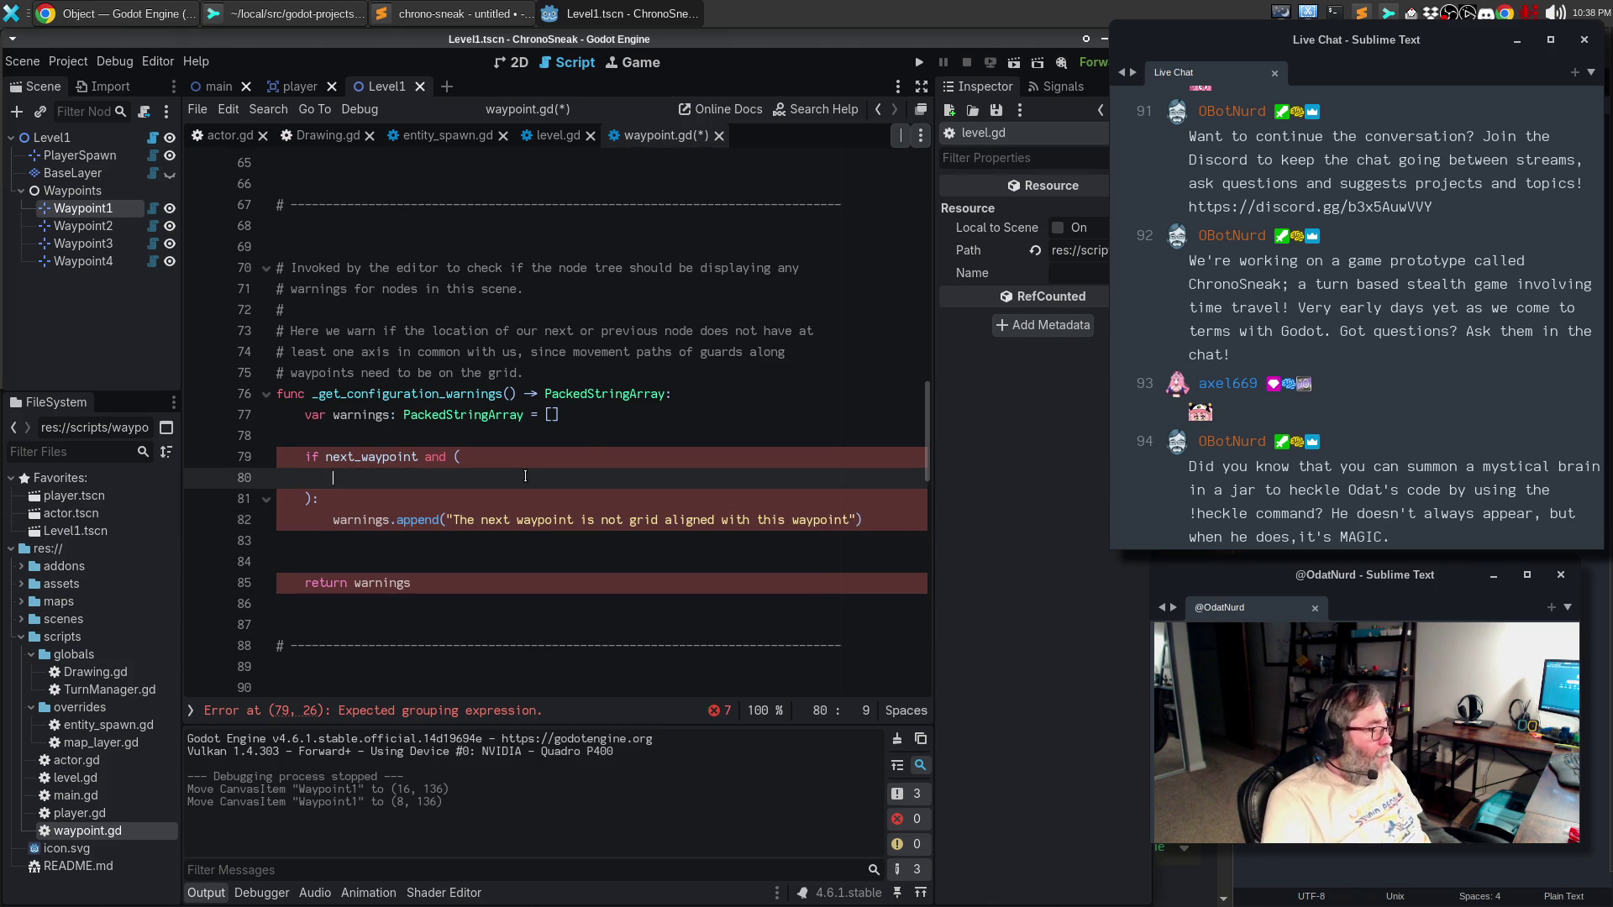
- Fill the parentheses with position.x != next_waypoint.position.x and position.y != next_waypoint.position.y
type("postion.")
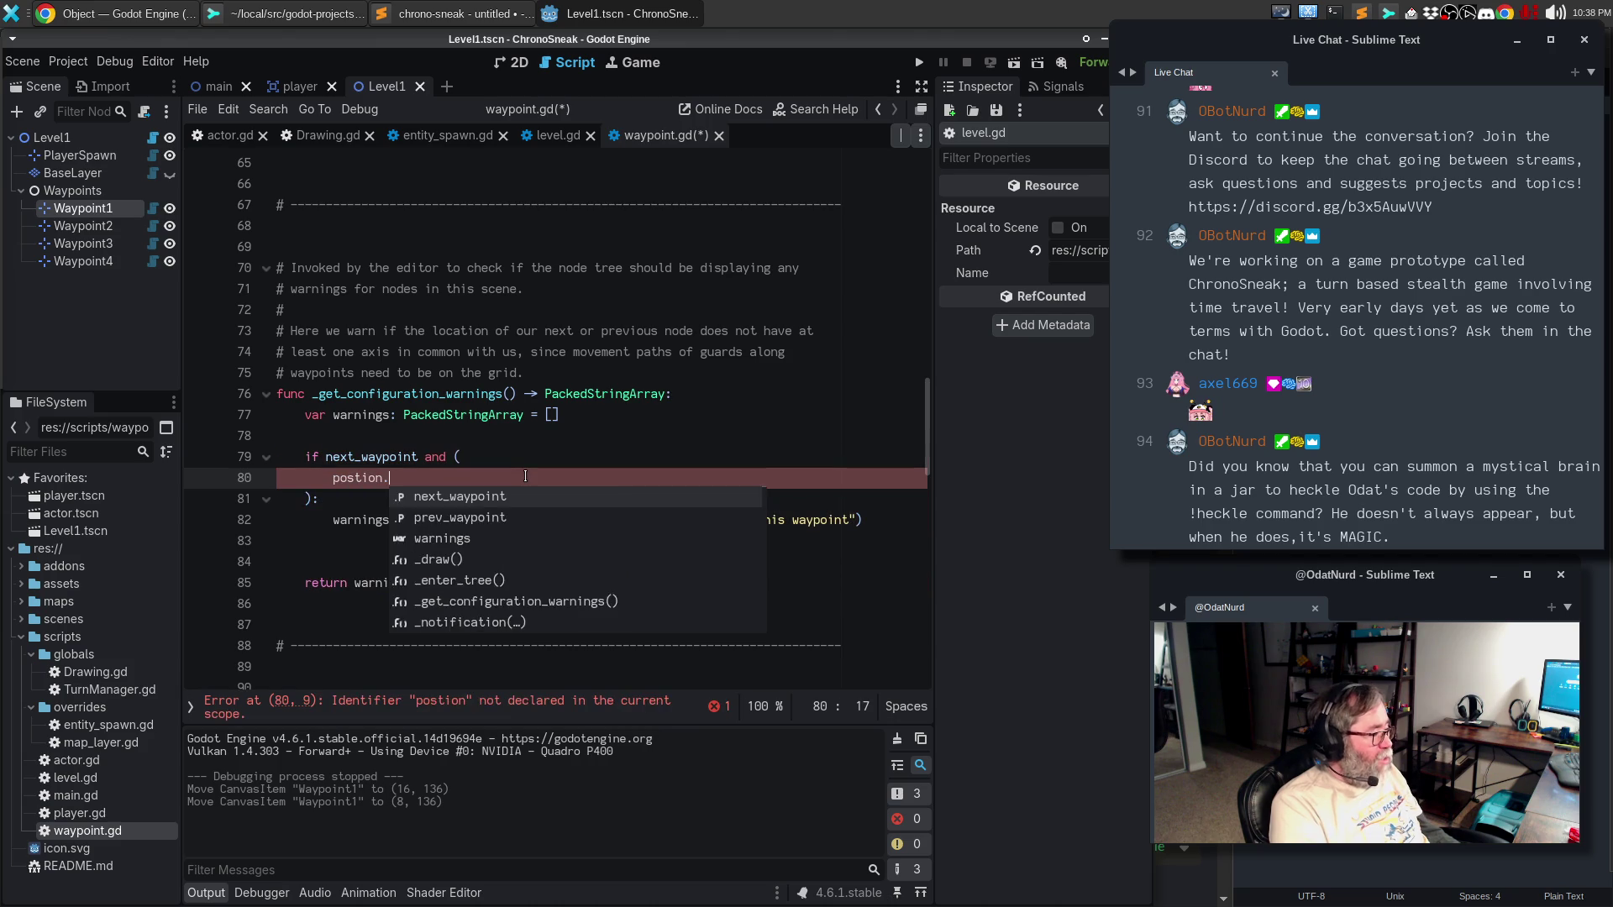
key("Escape")
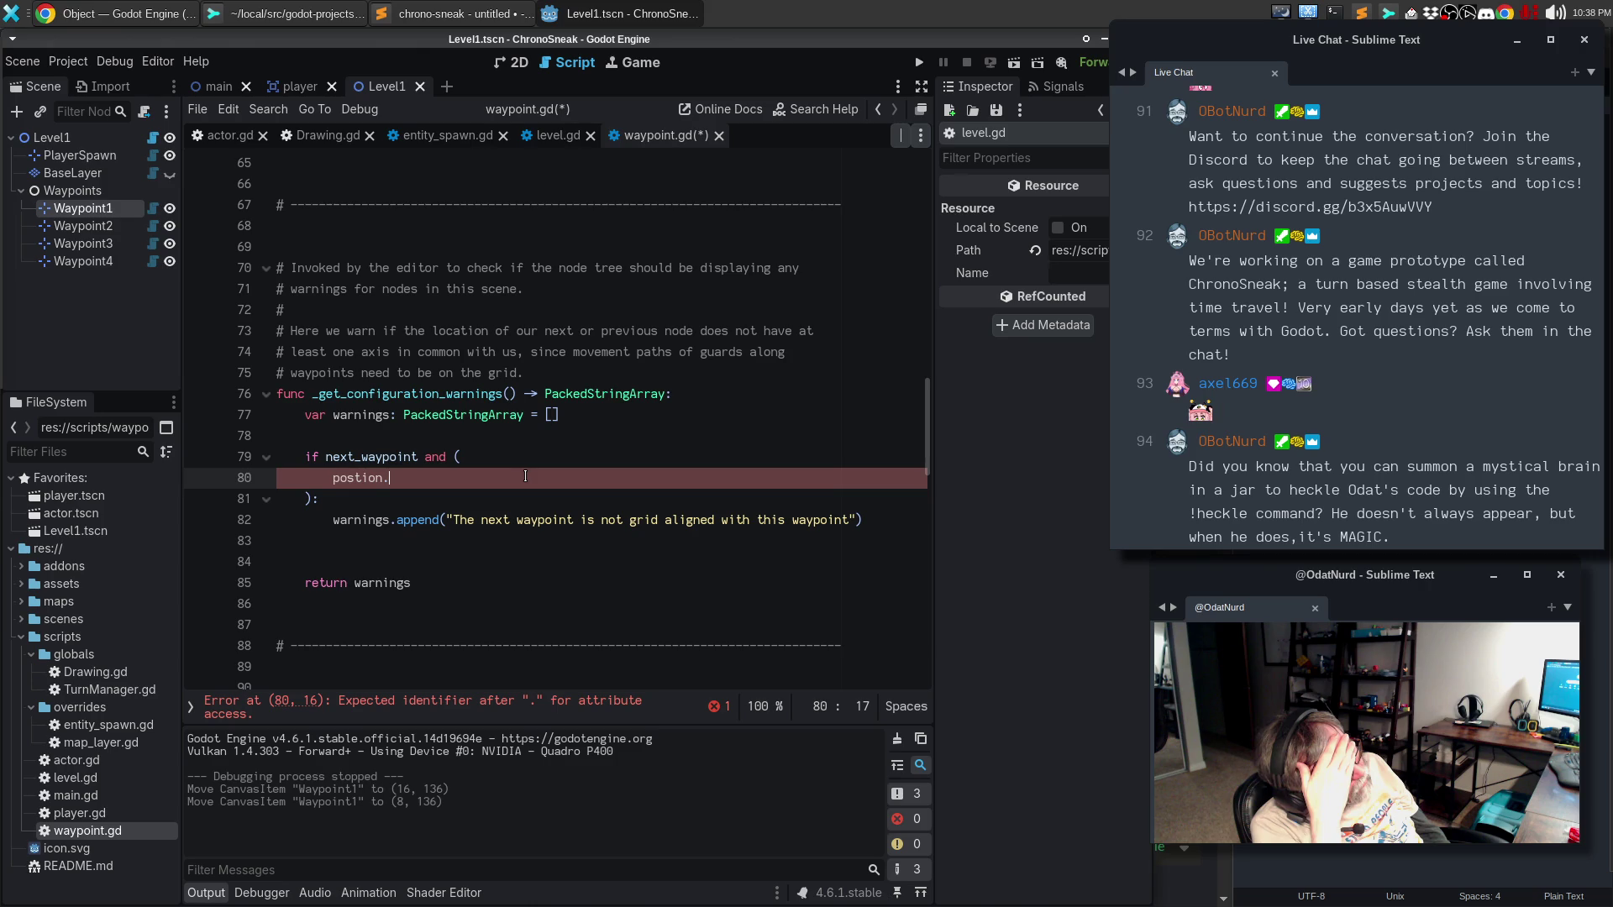
type("x !=")
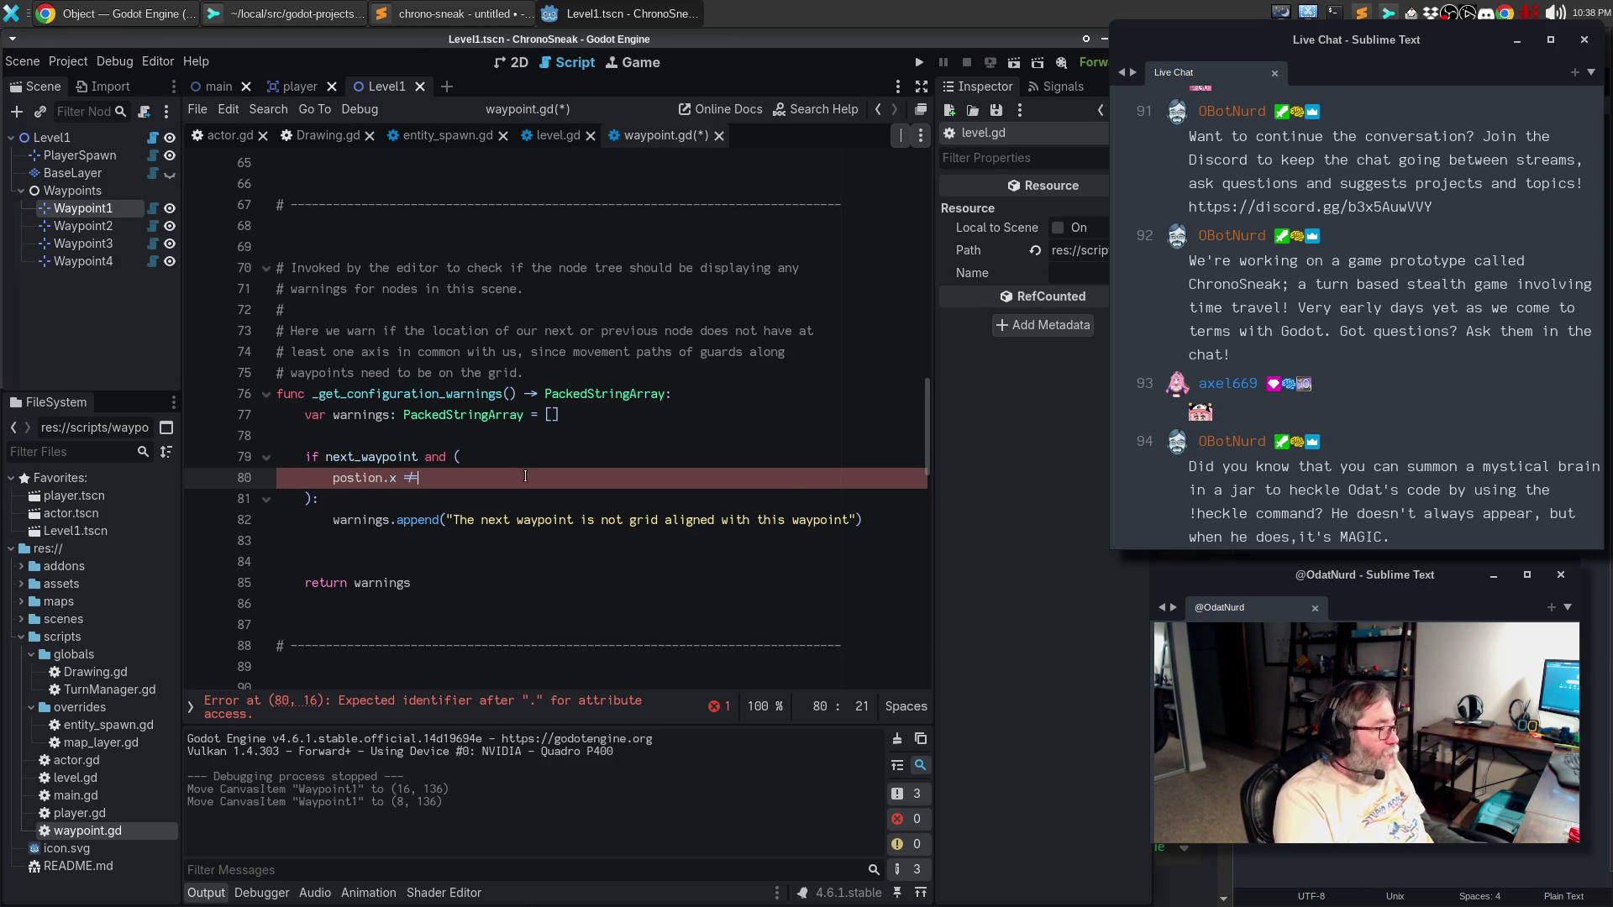
type(" next_")
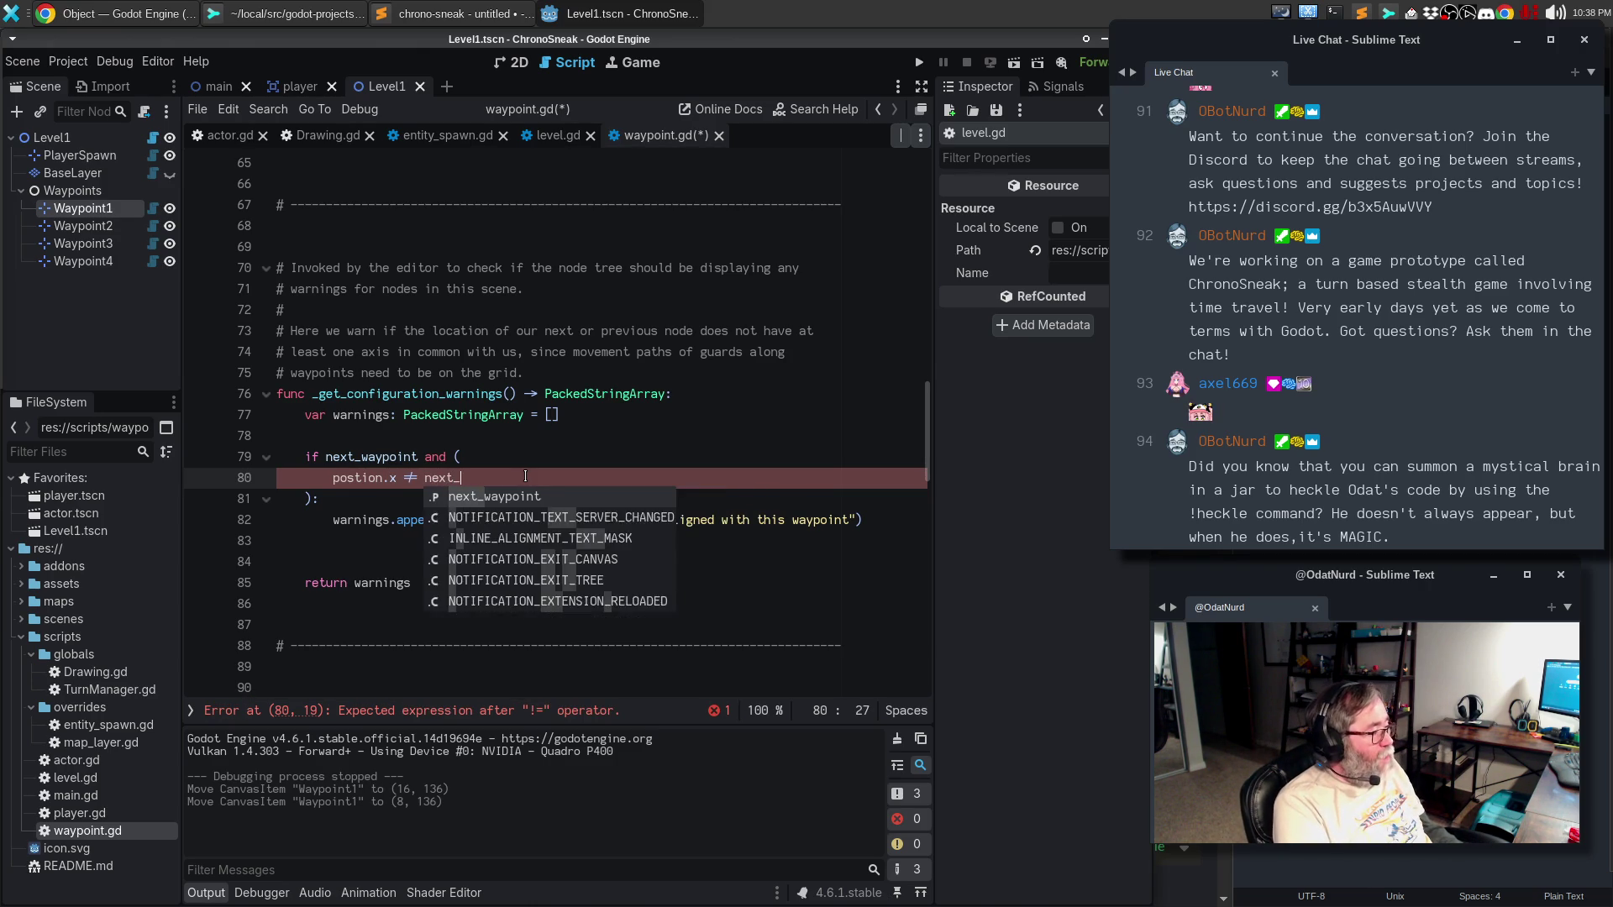
type("waypoint.pos")
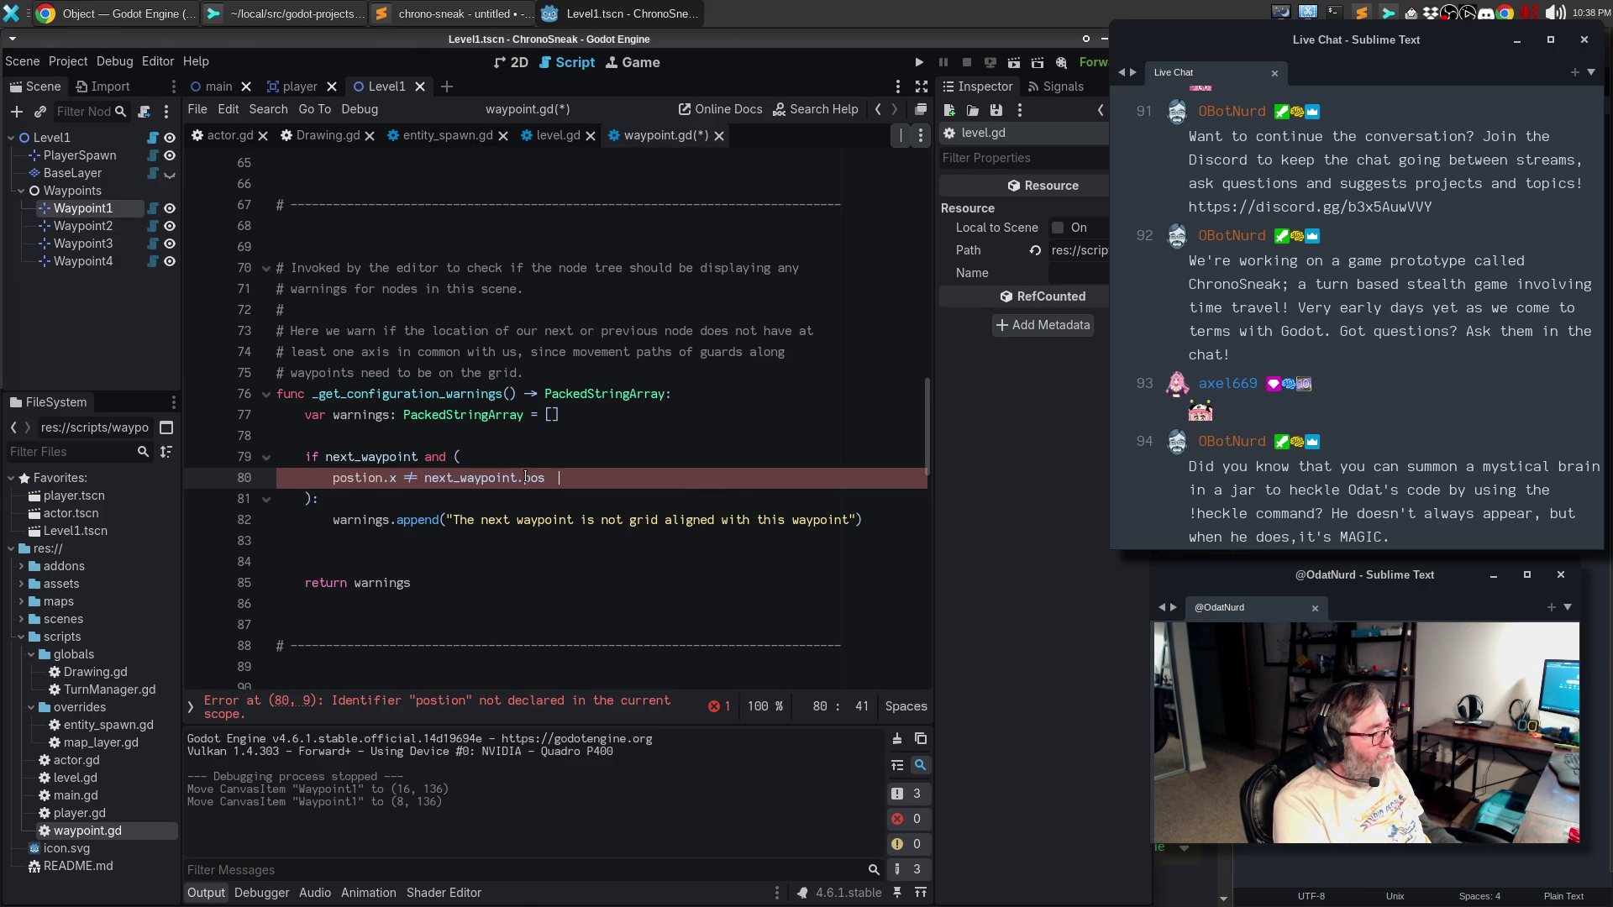
type("ition.x and")
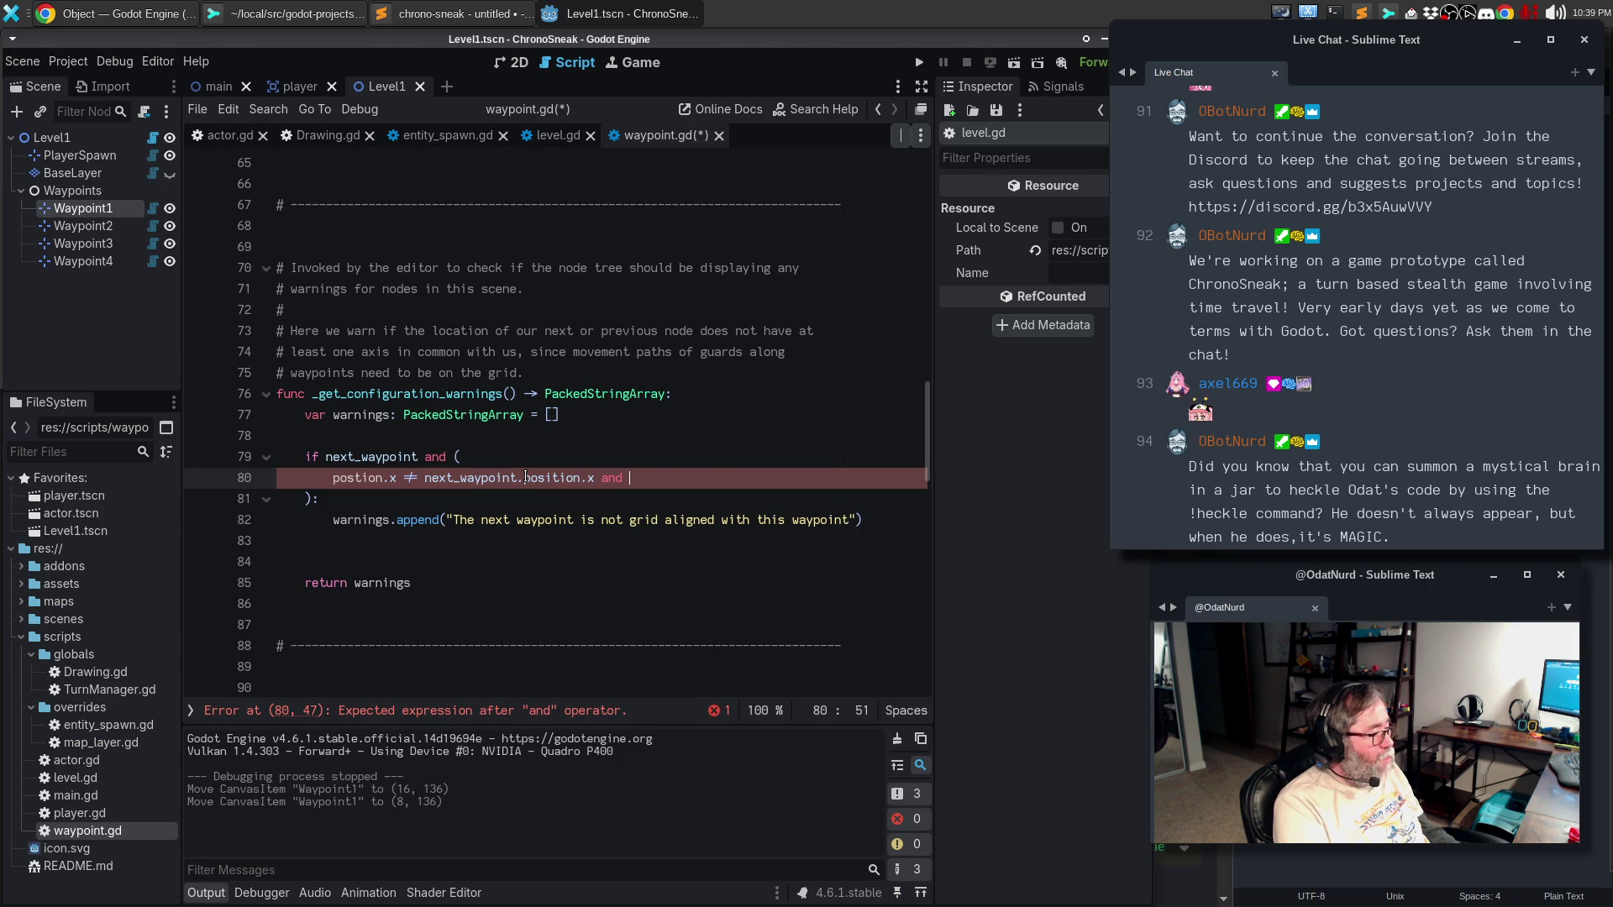
key("Return")
type("position.y != next_waypoint.position.y")
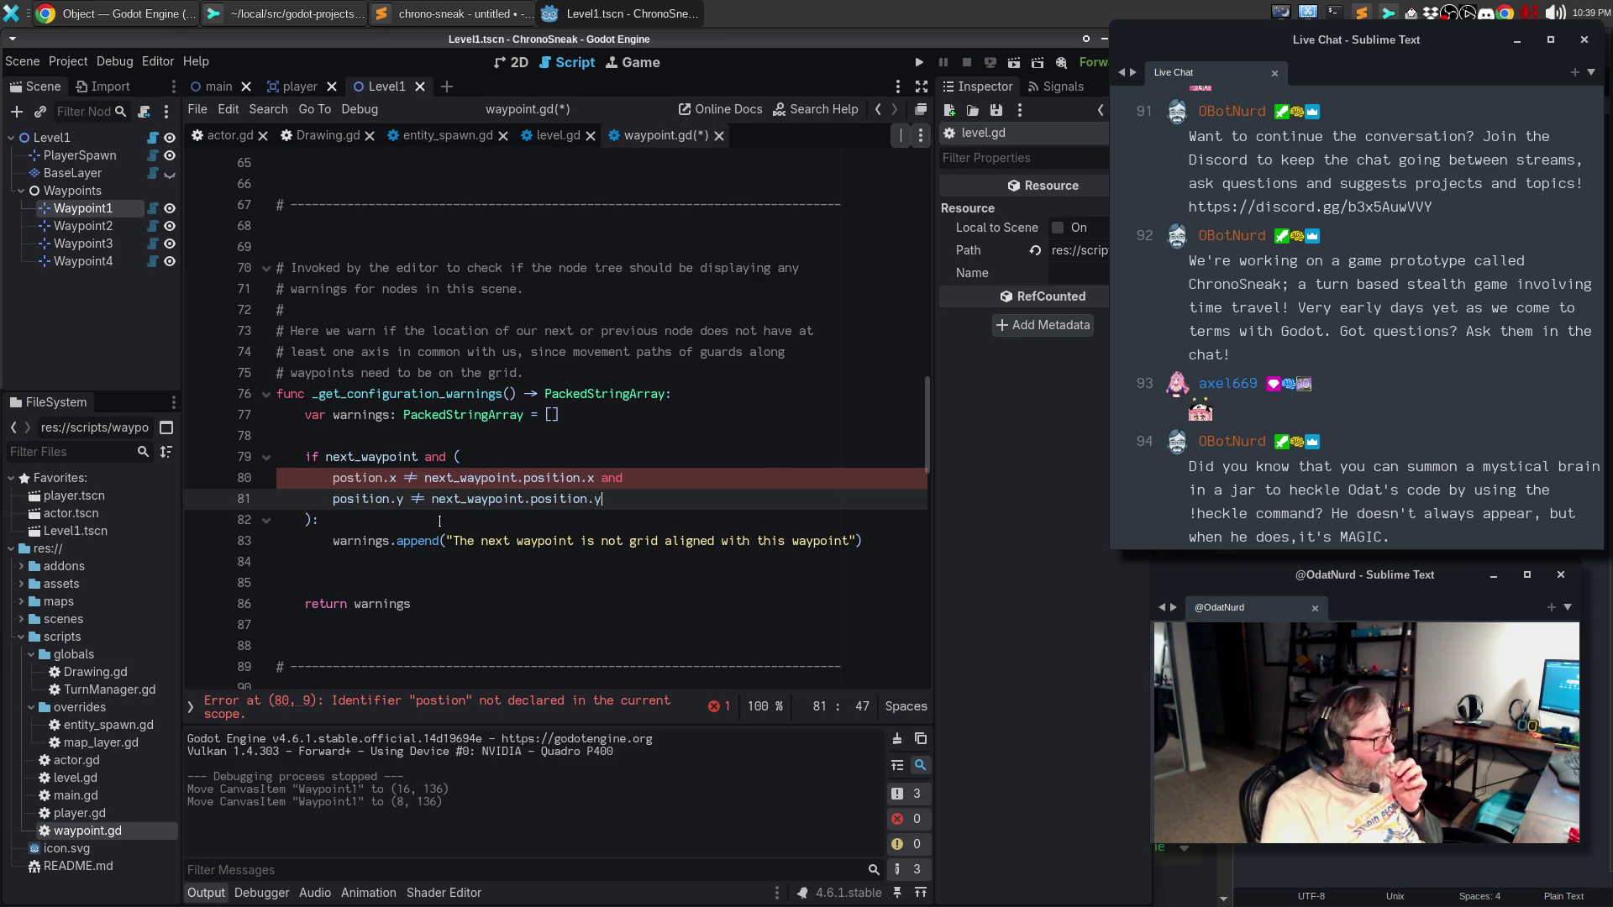
- Fix the 'postion' typo on line 80 and select the finished check on lines 79–83
double_click(360, 496)
key("ctrl+c")
double_click(346, 478)
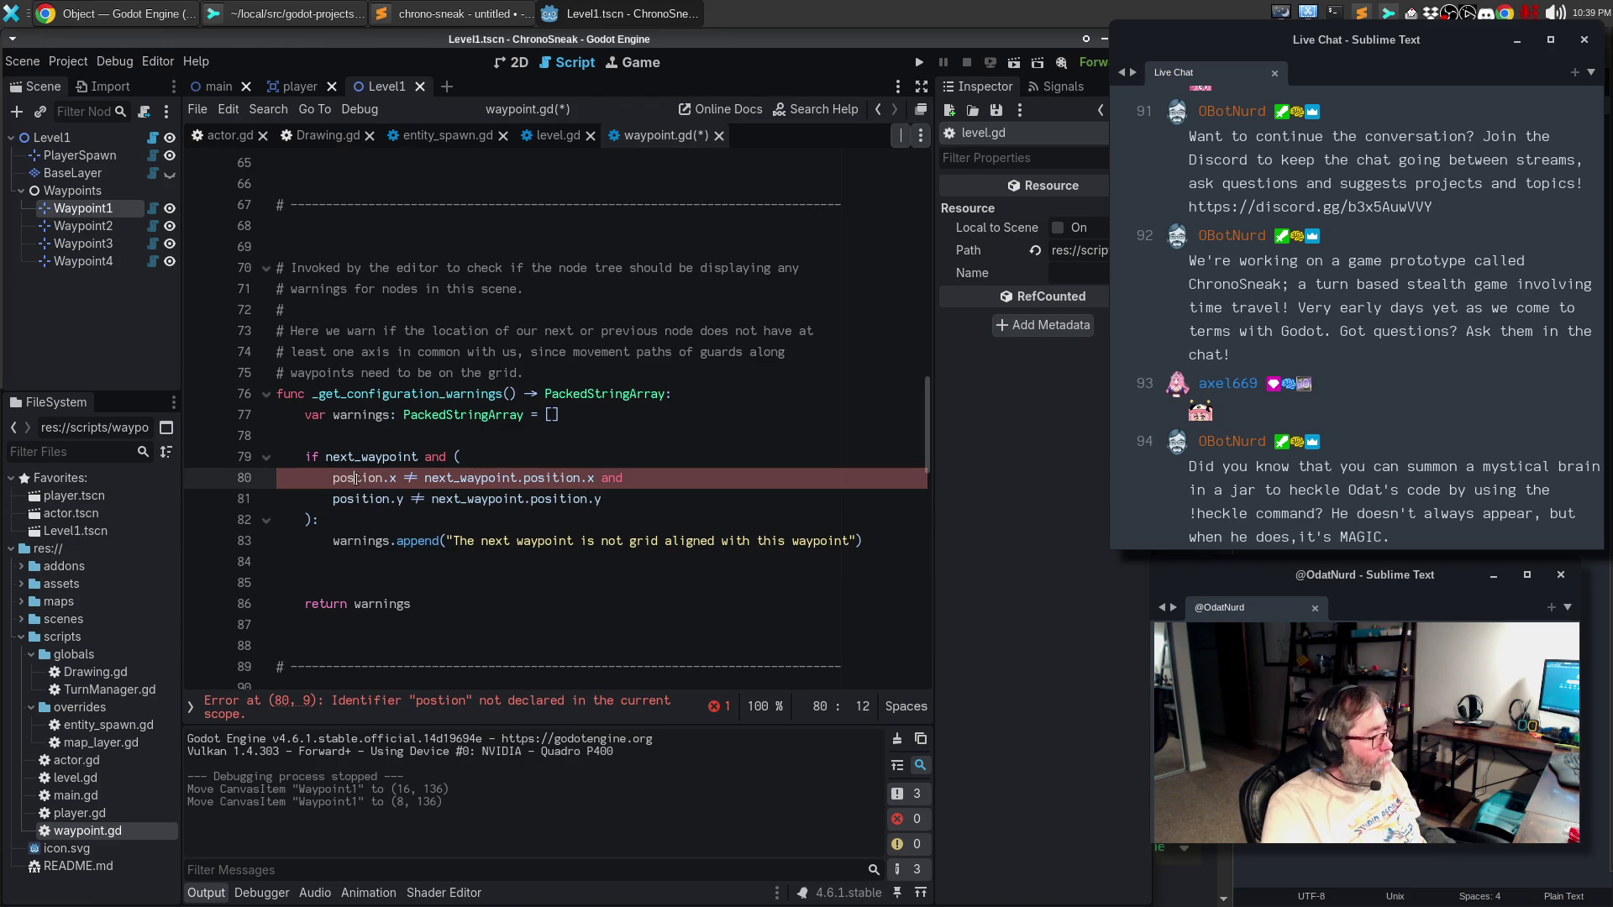
key("ctrl+v")
left_click(397, 521)
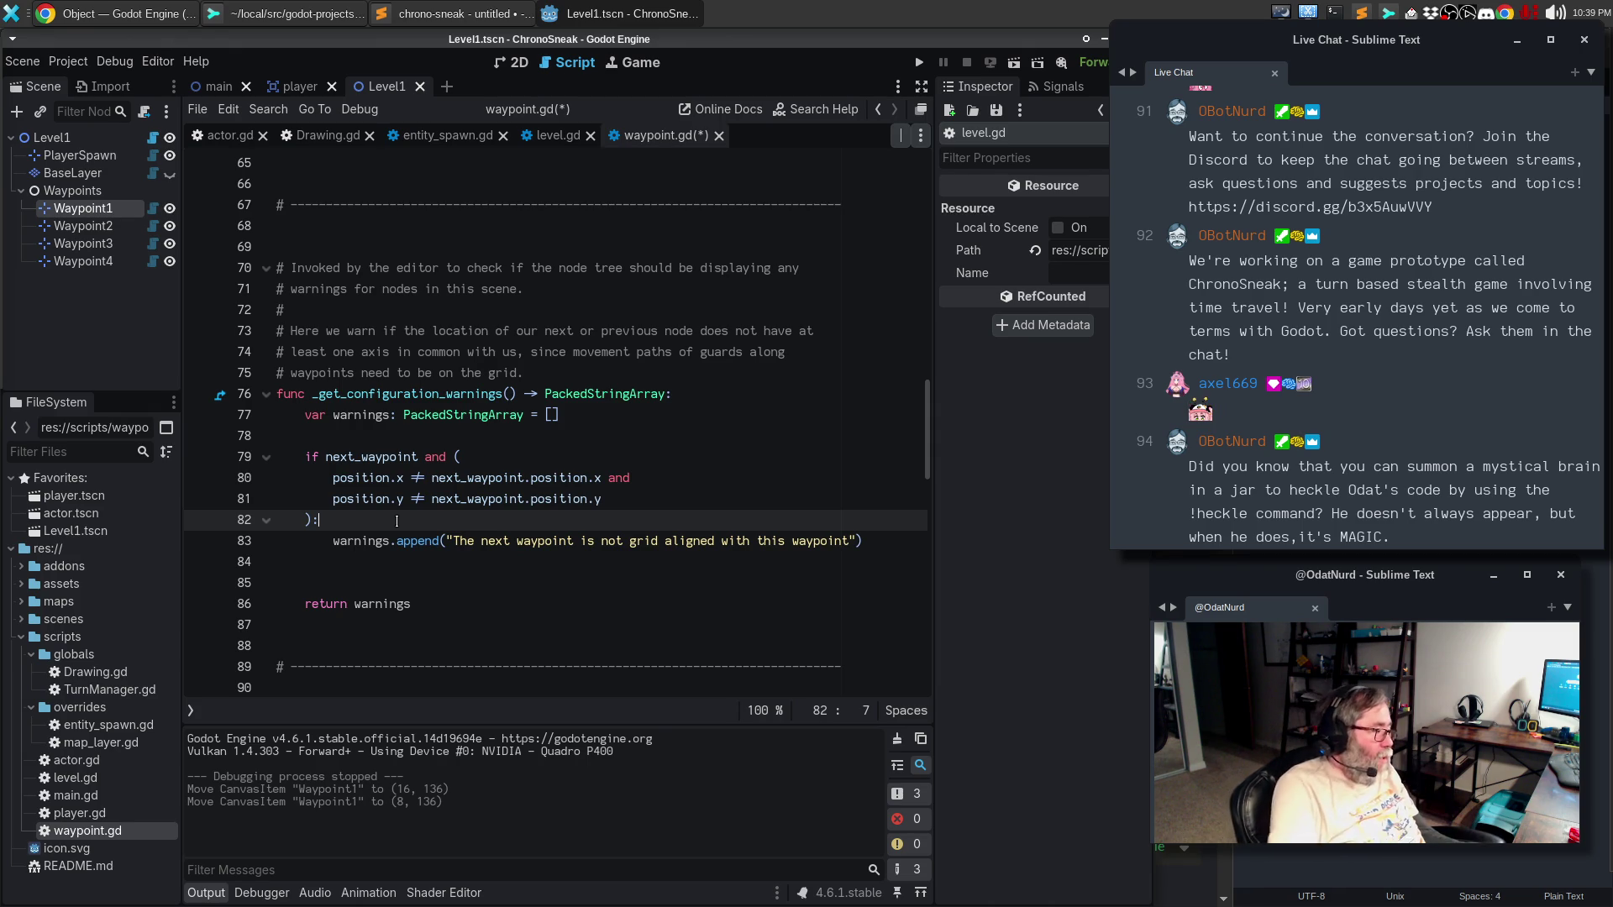
left_click_drag(412, 455, 424, 542)
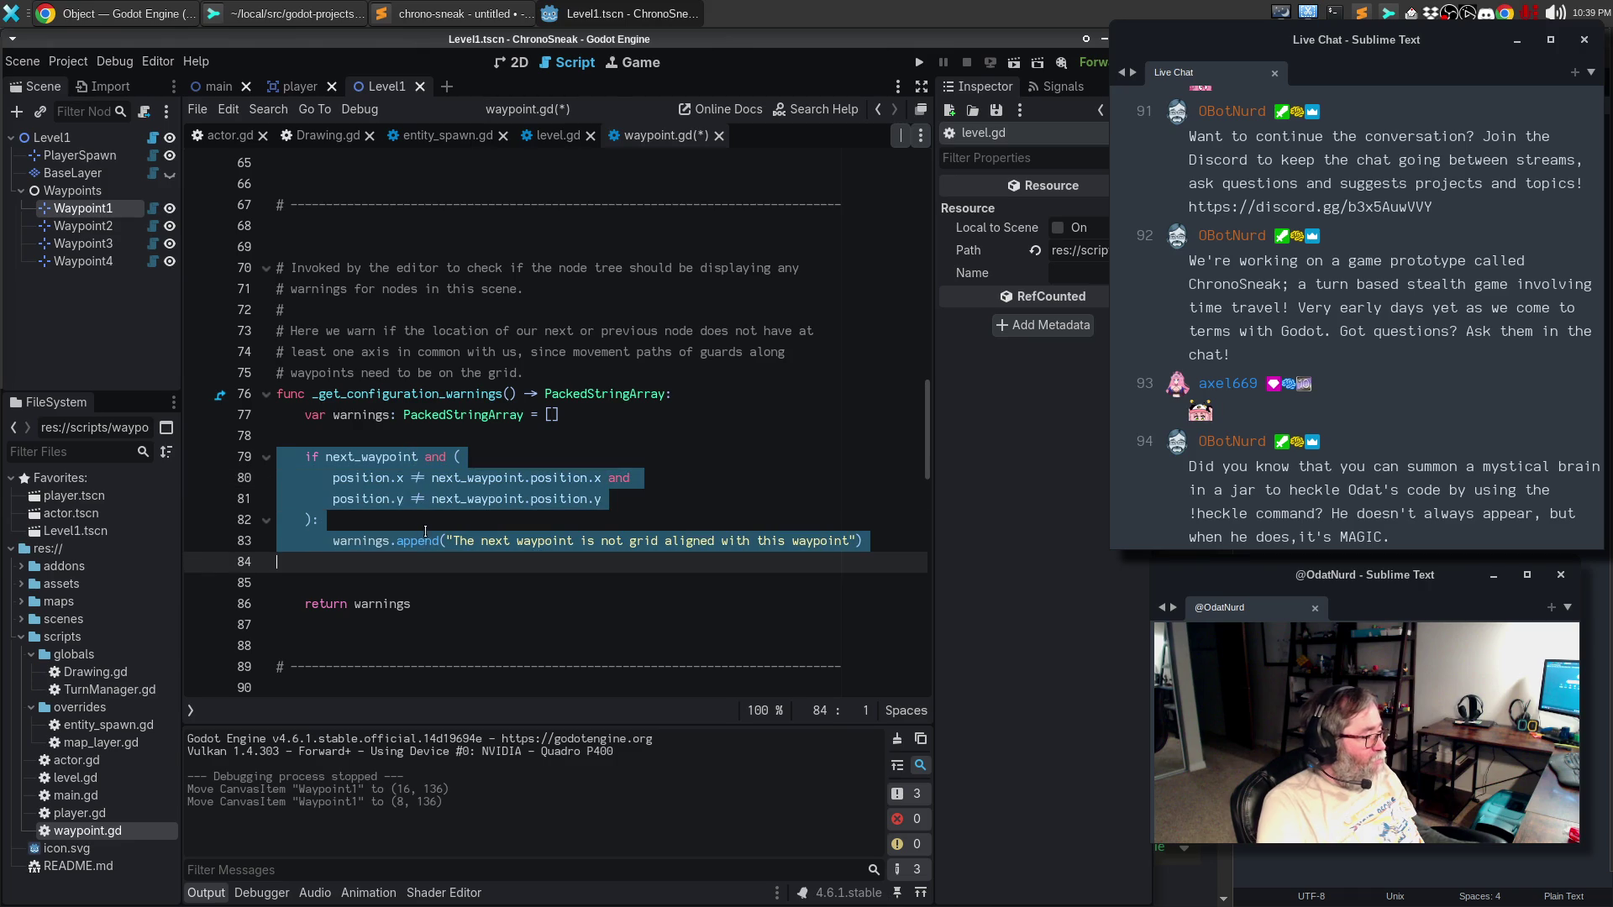
- Leave the Chrome docs and return to the Godot editor from the side dock
key("alt+Tab")
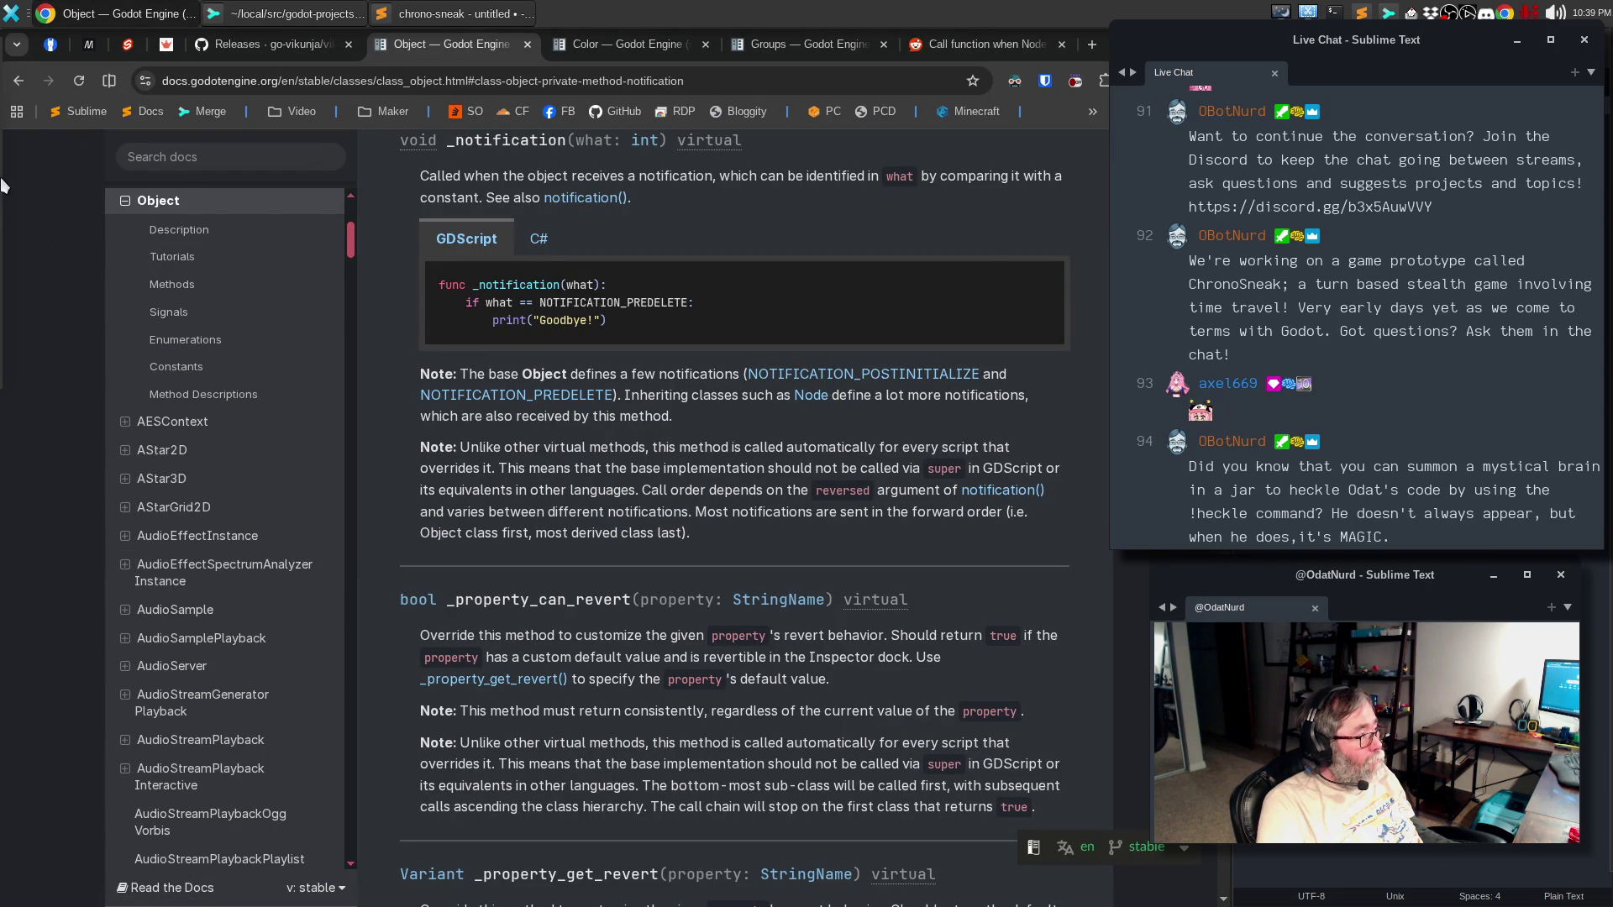
mouse_move(2, 183)
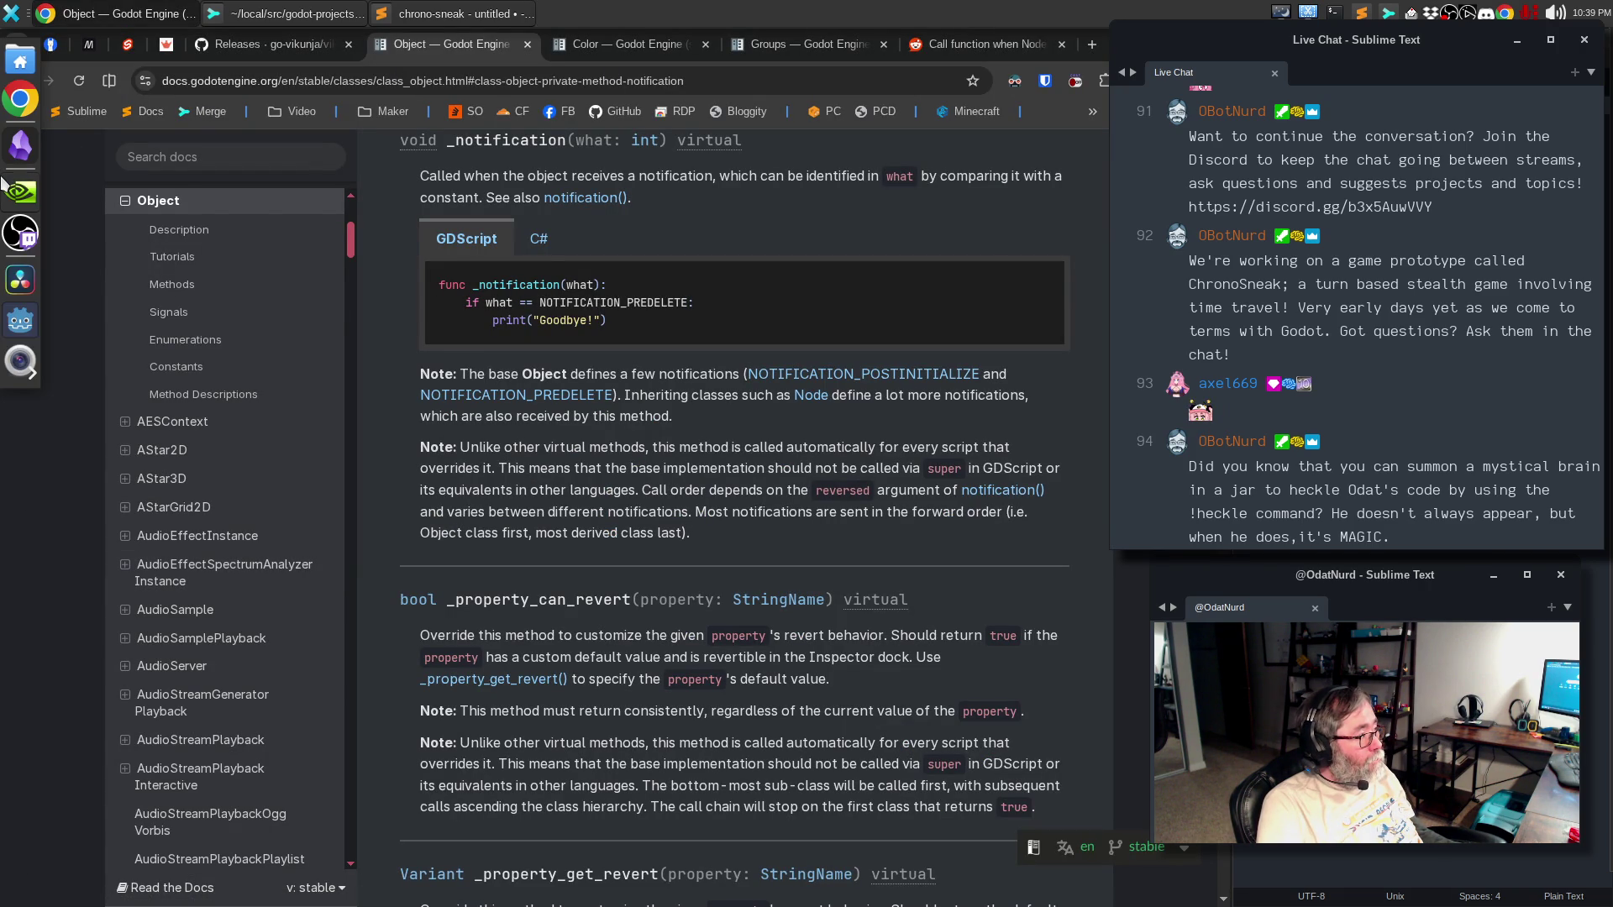
left_click(22, 331)
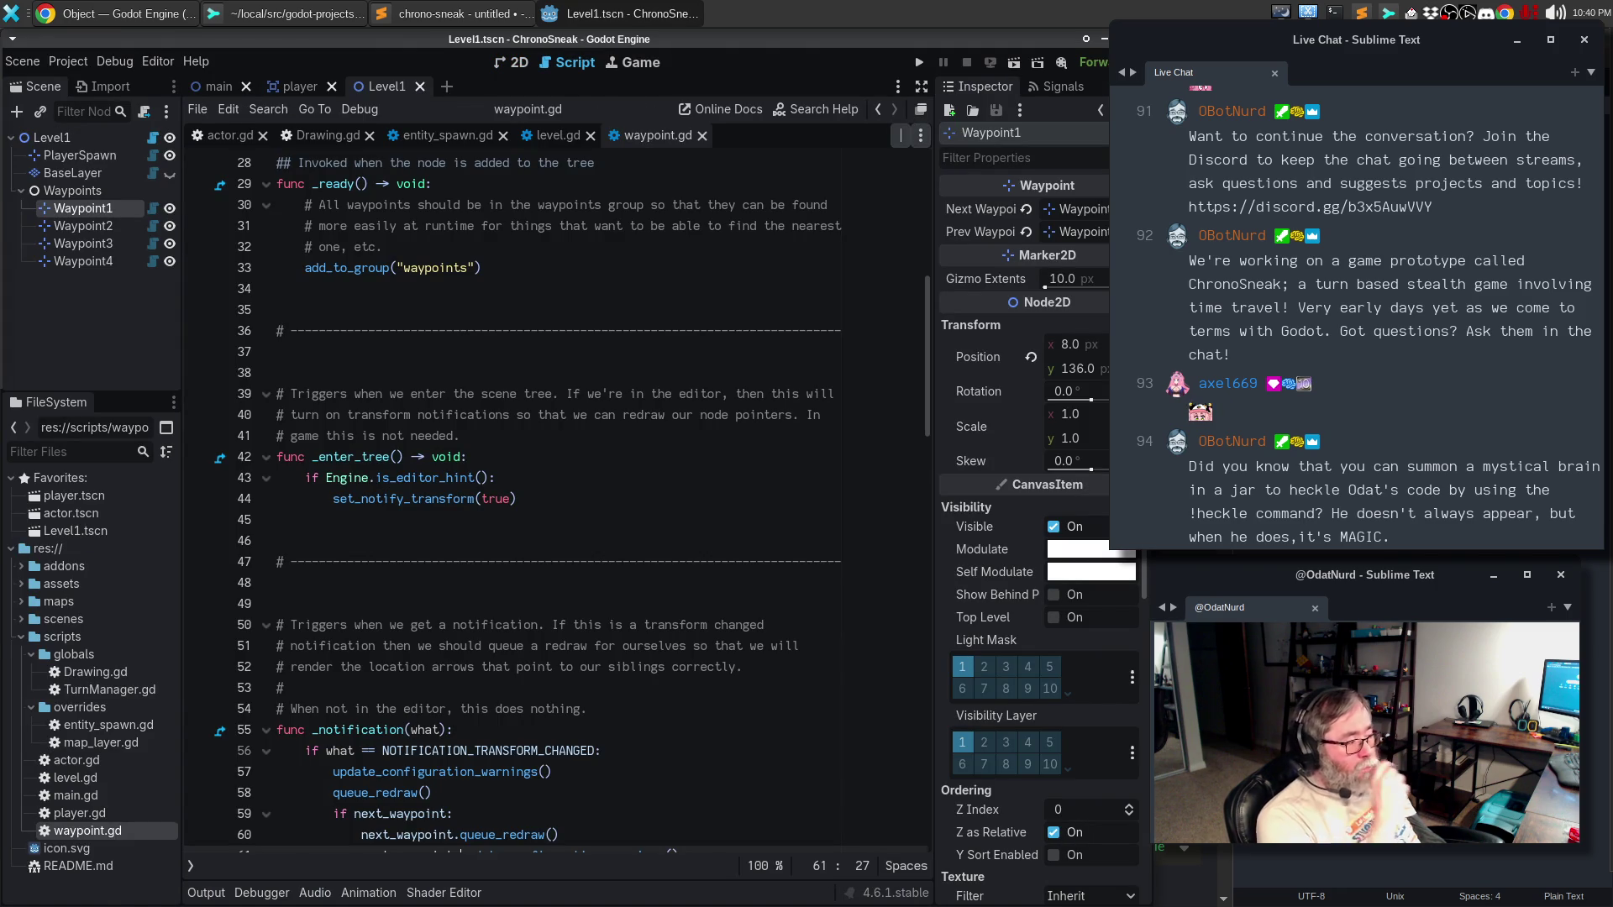
- Open a new indented line before 'return warnings' and start the next-waypoint condition
left_click(527, 543)
scroll(526, 521, "down", 6)
scroll(523, 490, "down", 6)
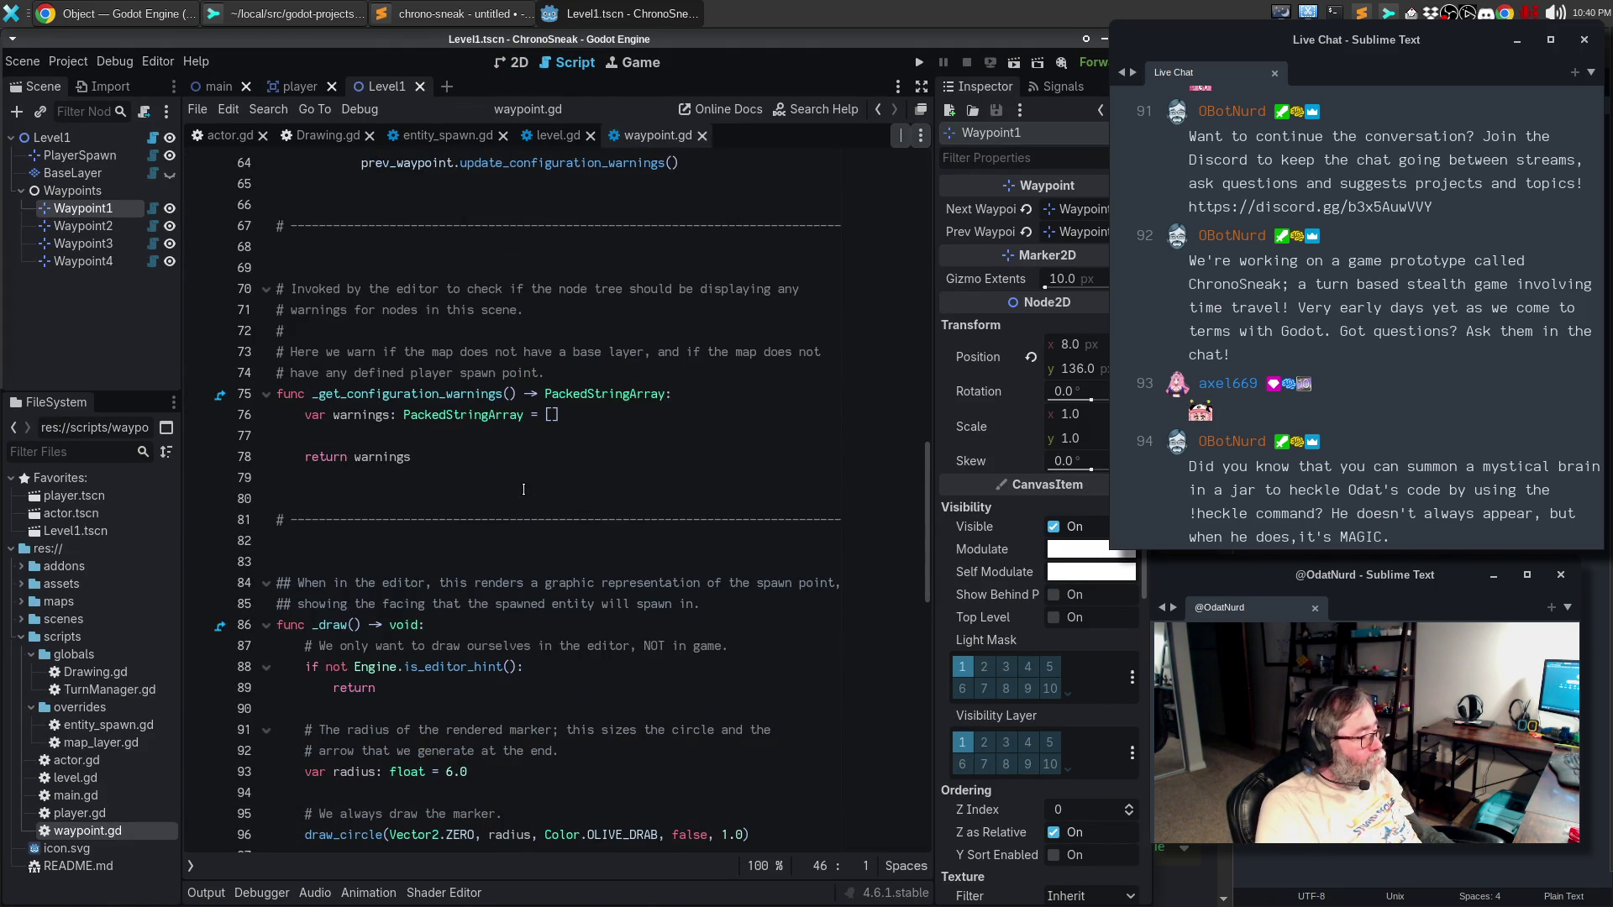
left_click(456, 435)
key("Return")
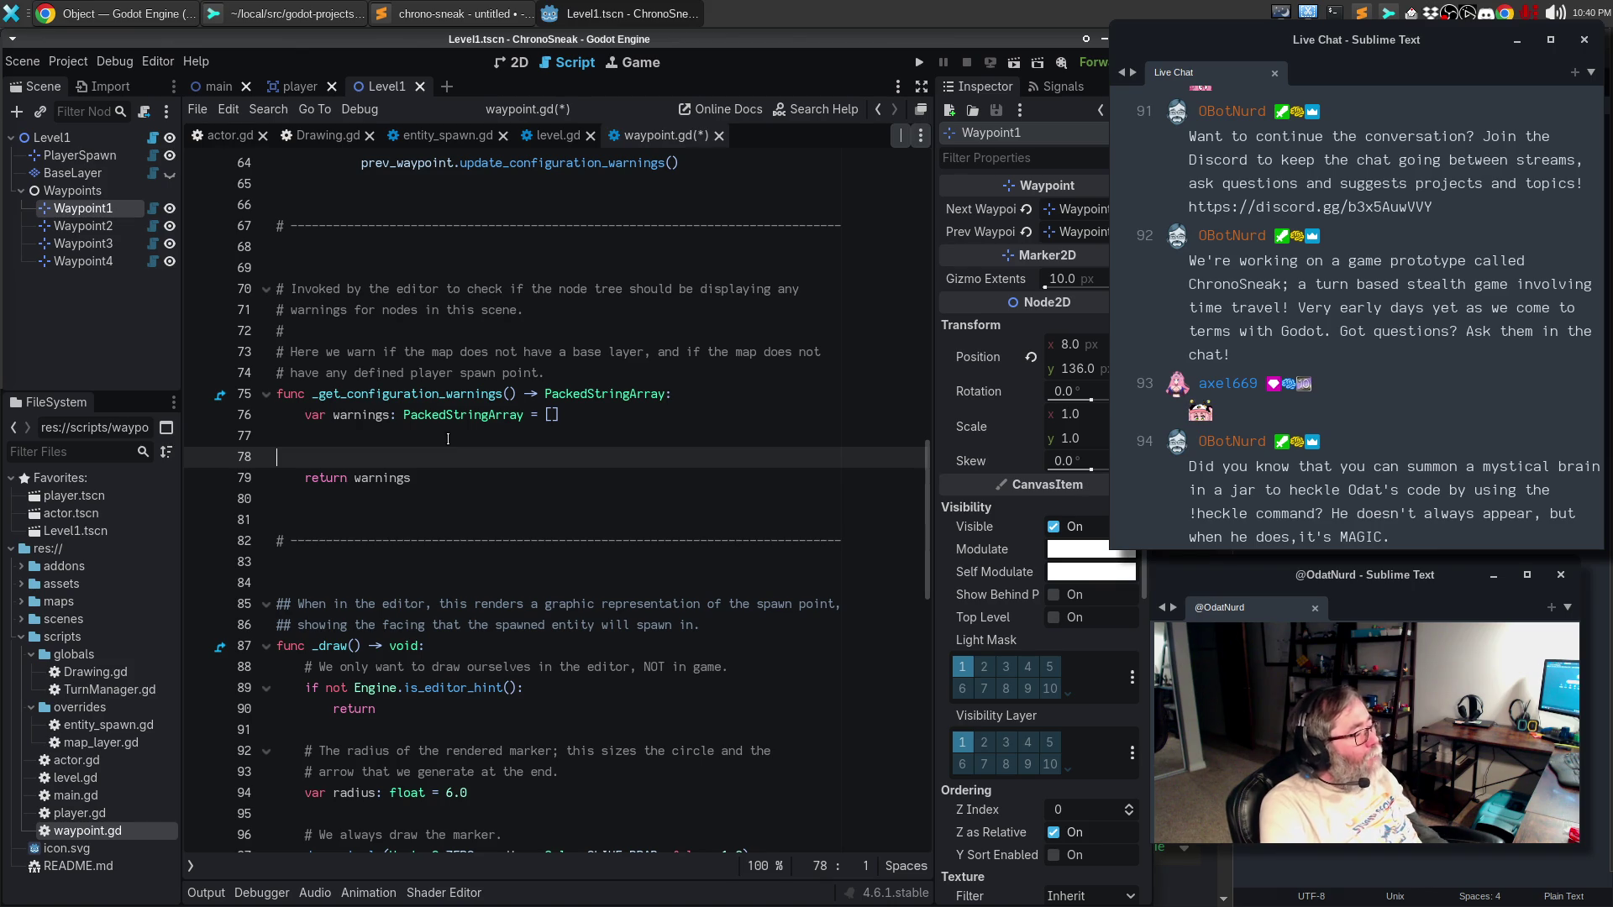
key("Up")
key("Return")
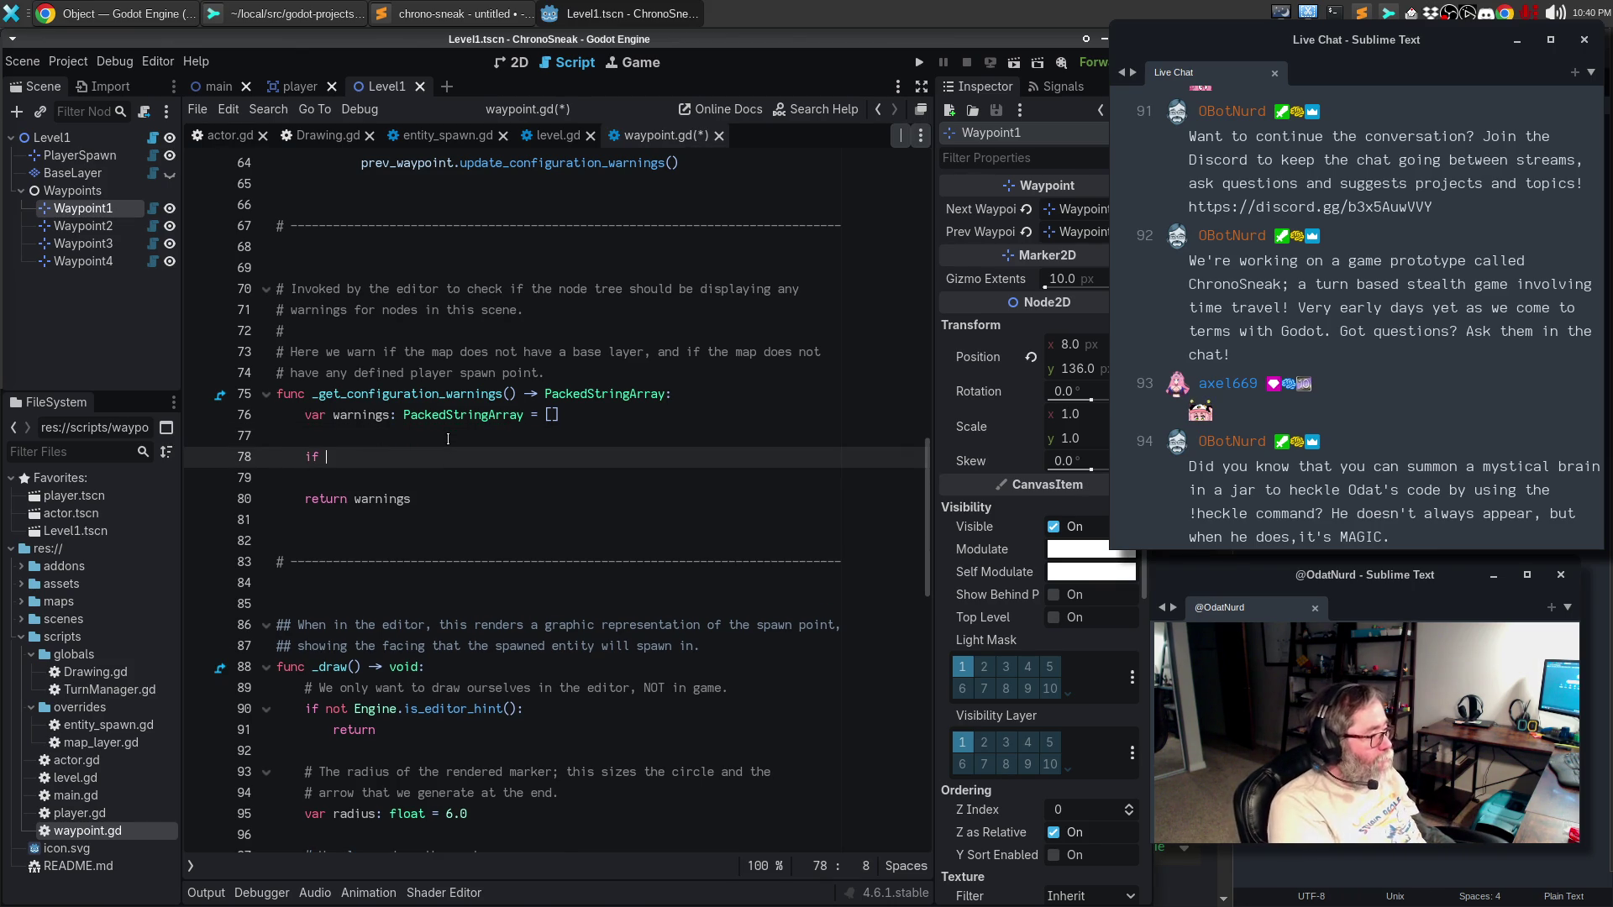
type("next")
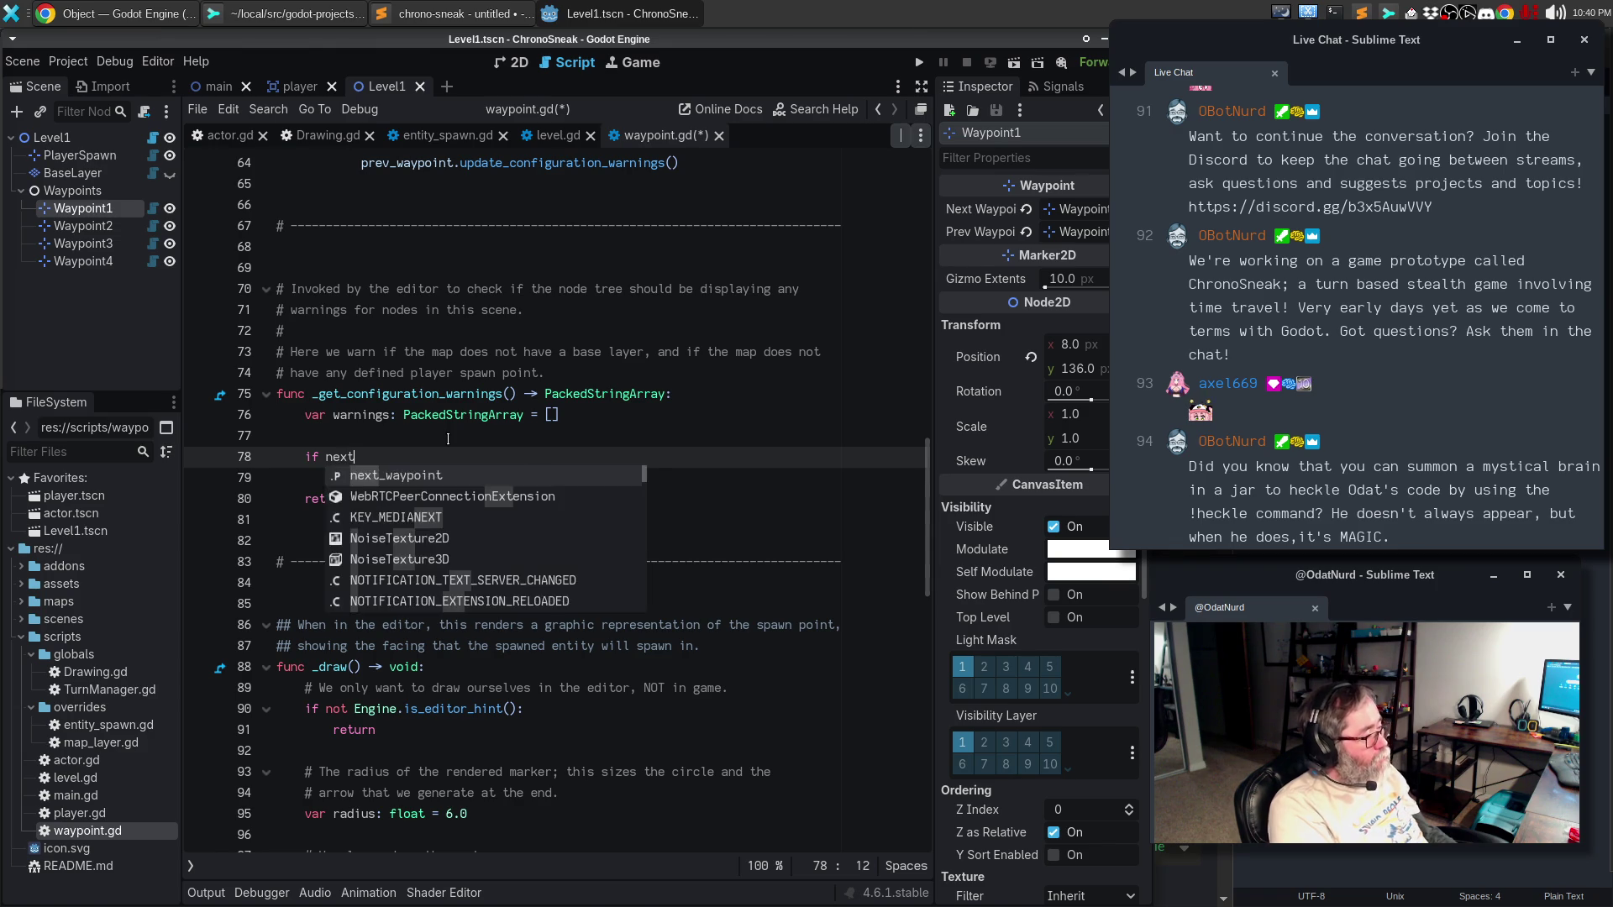
key("Escape")
- Declare 'var x := position.x' and 'var y := position.y' above the condition
key("Up")
key("Return")
type("var x")
key("BackSpace")
type(":= position")
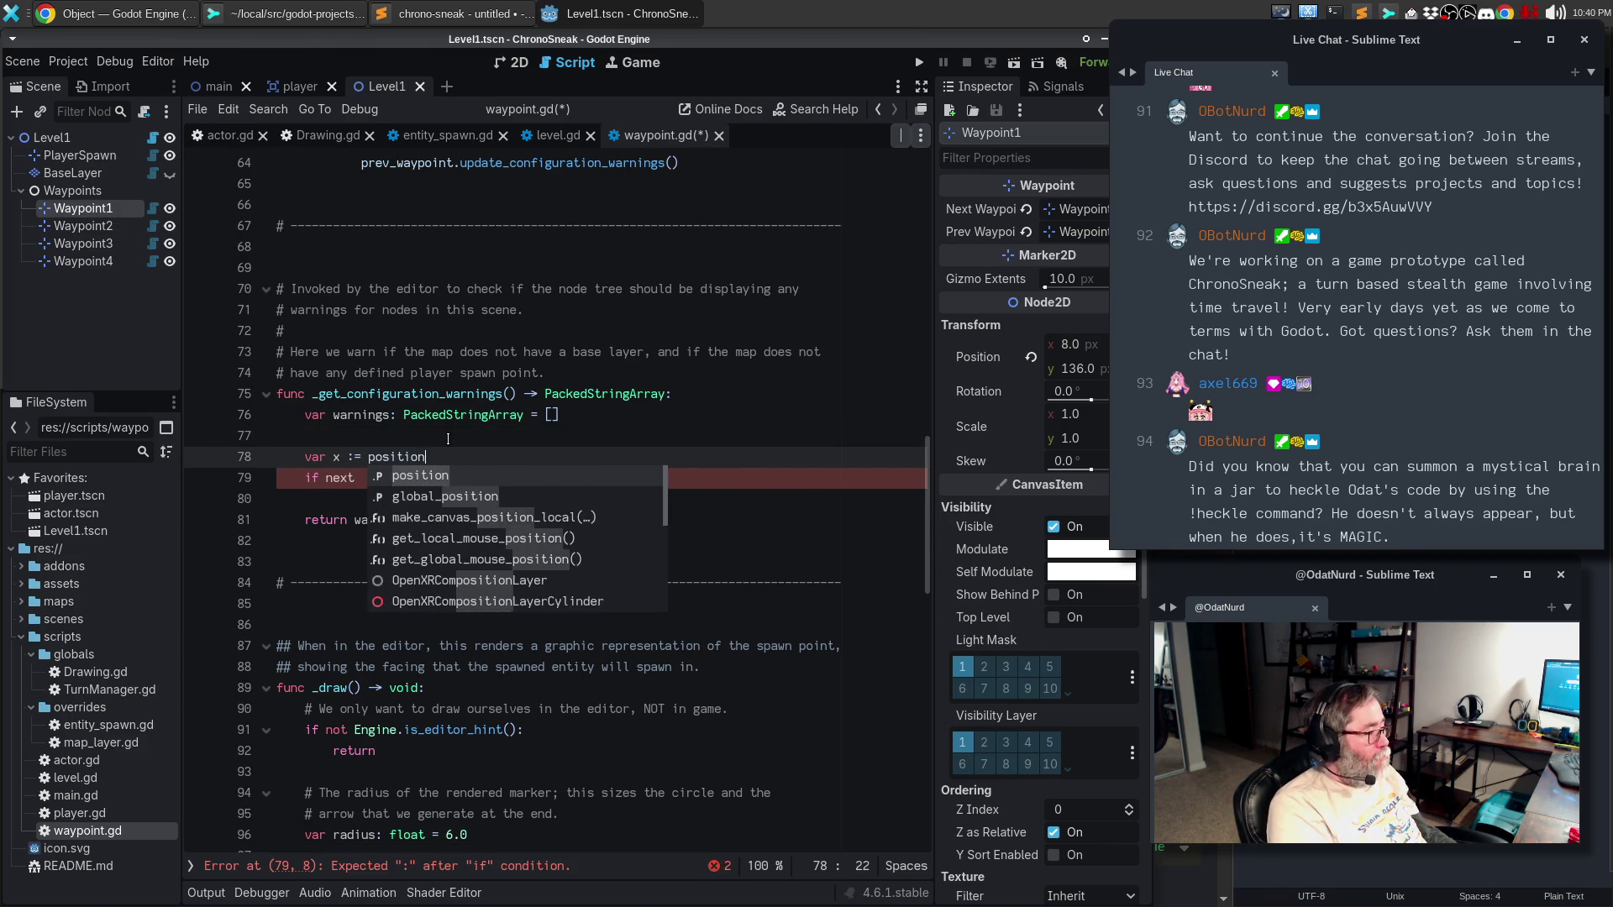
key("Return")
type(".x")
key("Escape")
key("Return")
type("var y :")
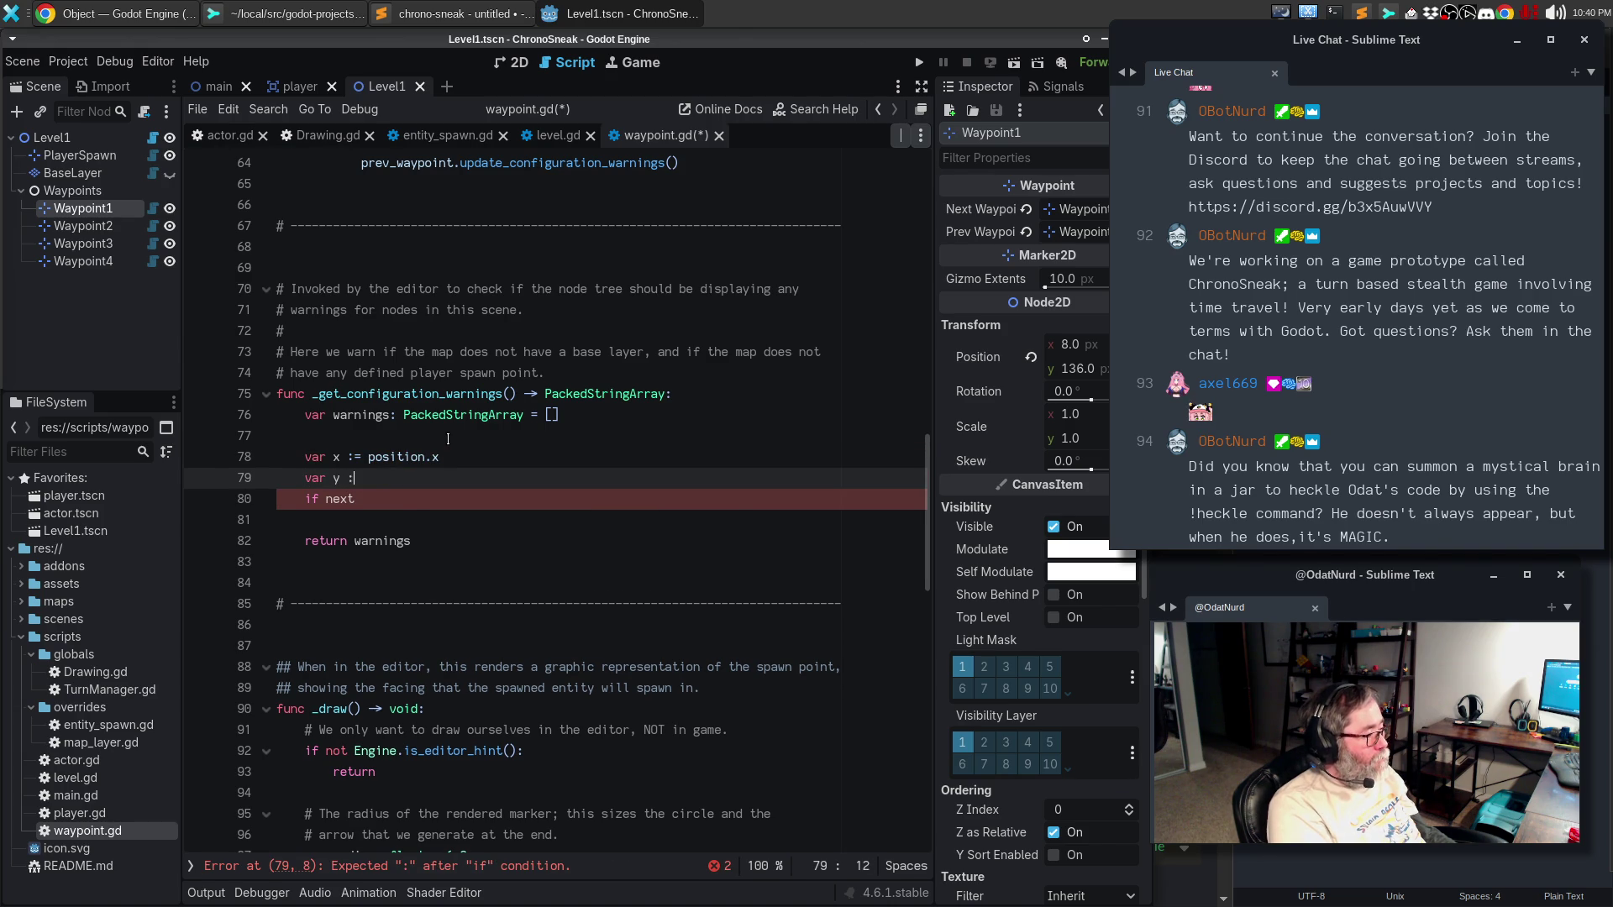
type("= position.")
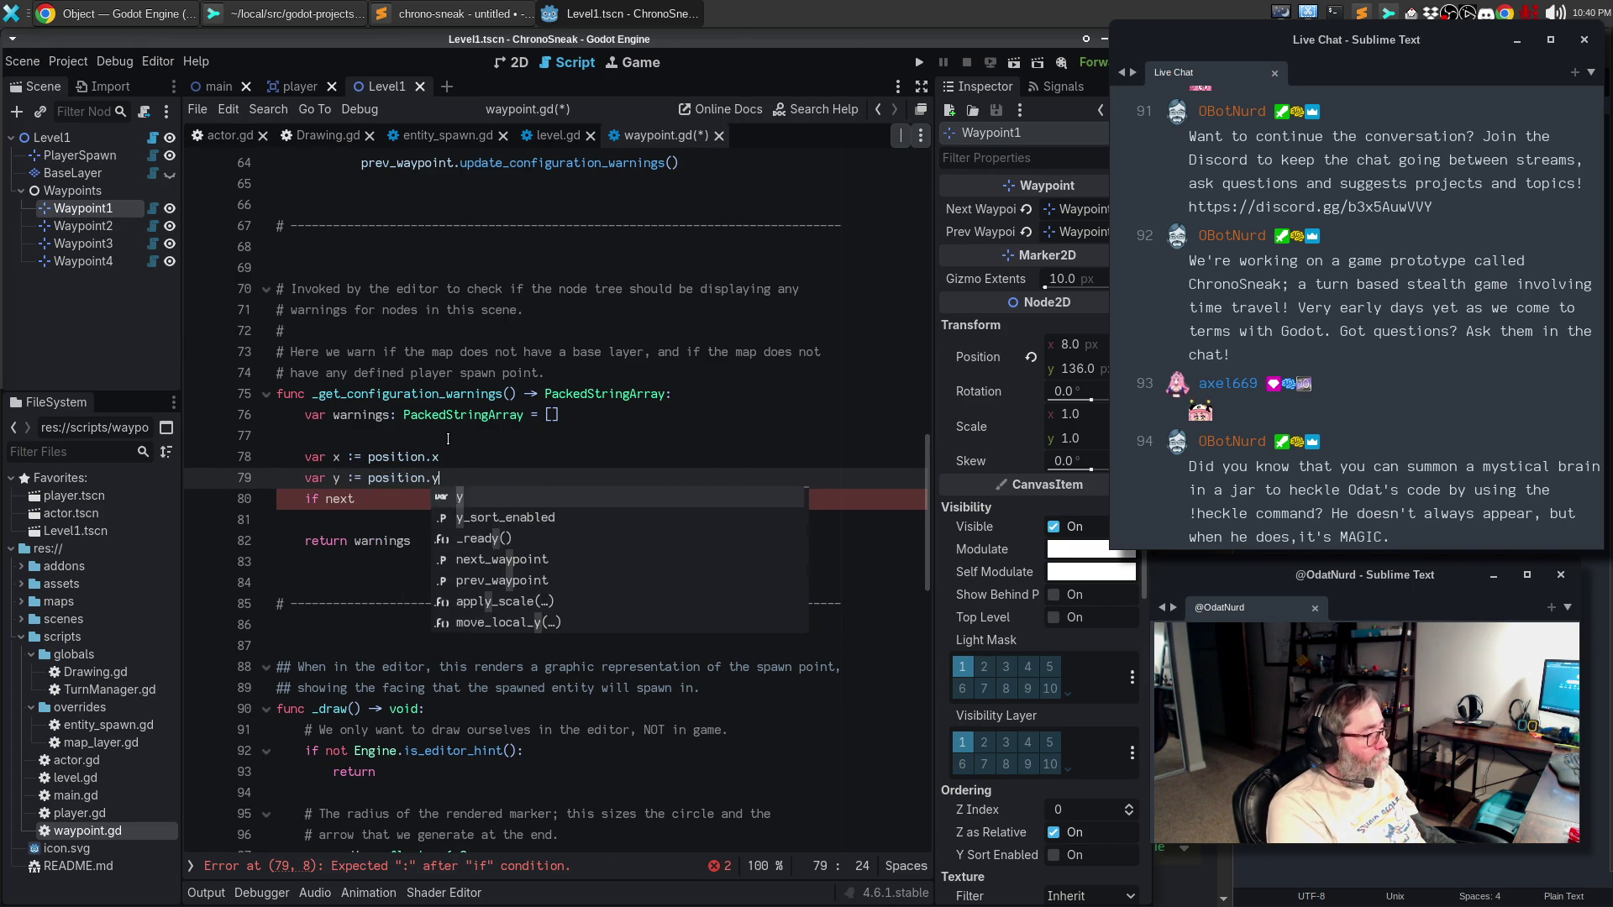
type("y")
key("Escape")
key("Return")
- Write the condition next_waypoint and x != next_waypoint.position.x and y != next_waypoint.position.y
key("Down")
key("End")
type("_")
key("Return")
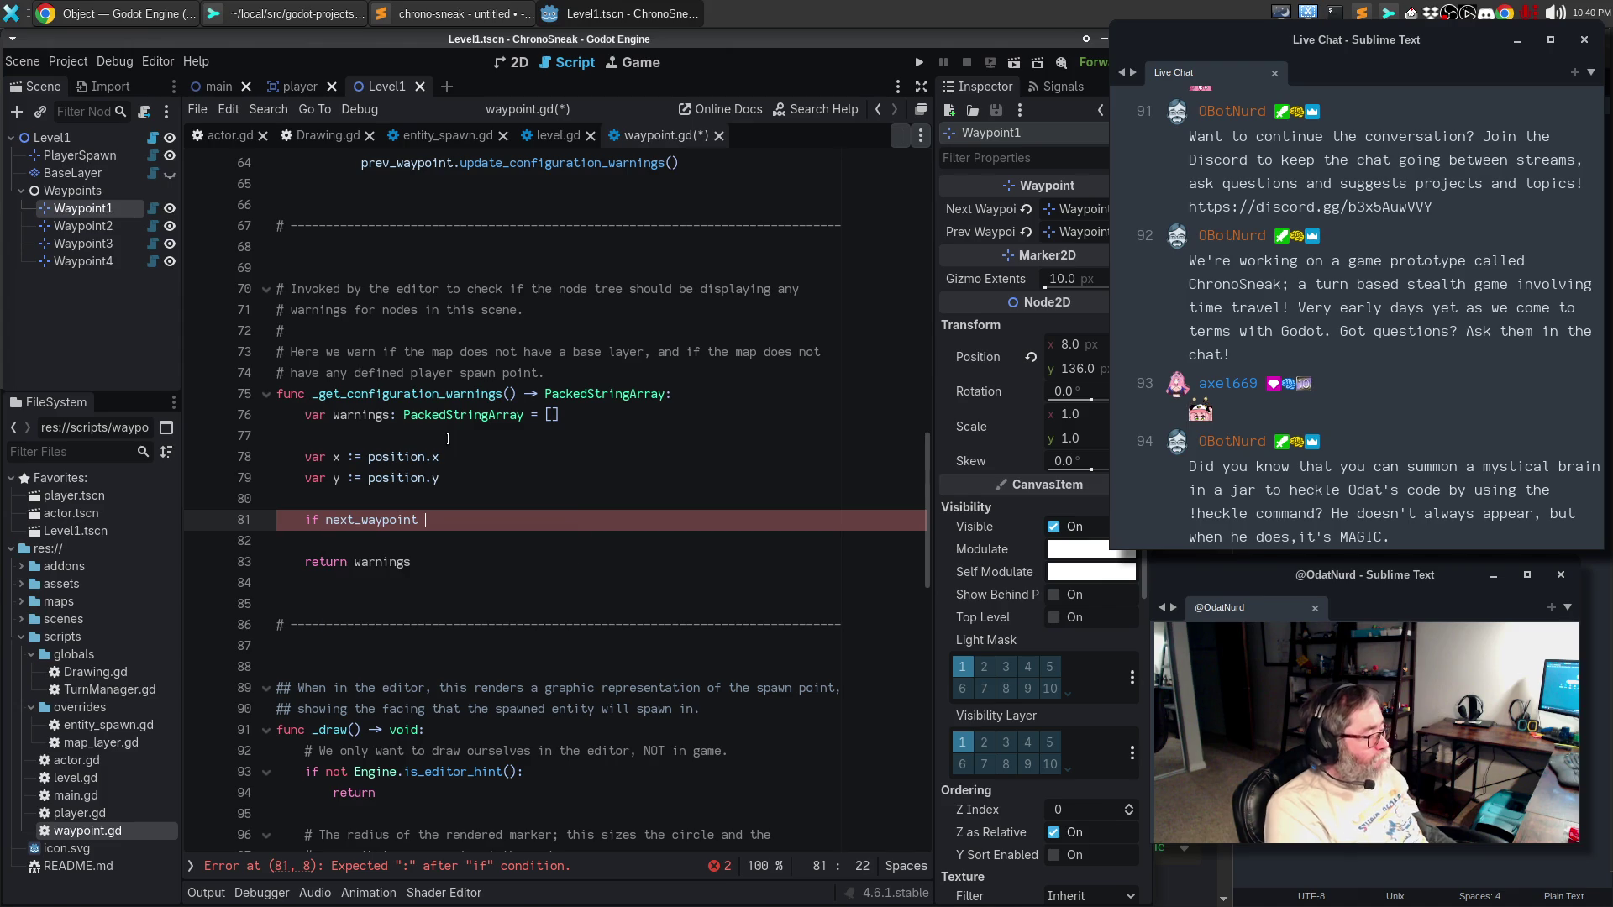
type("and ")
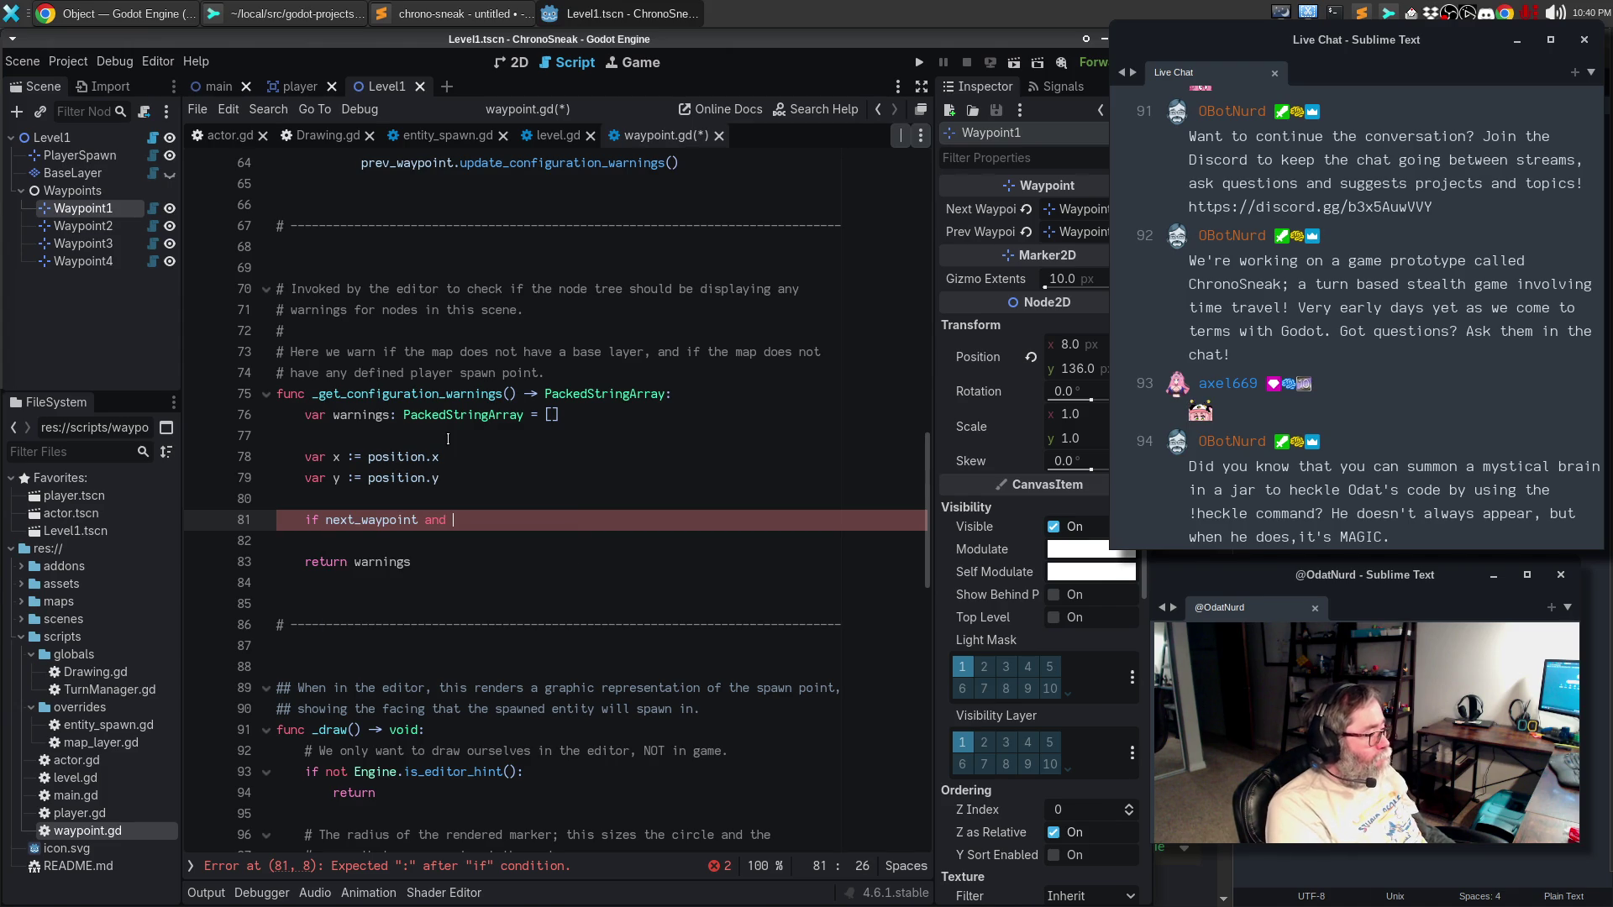
type("x != next")
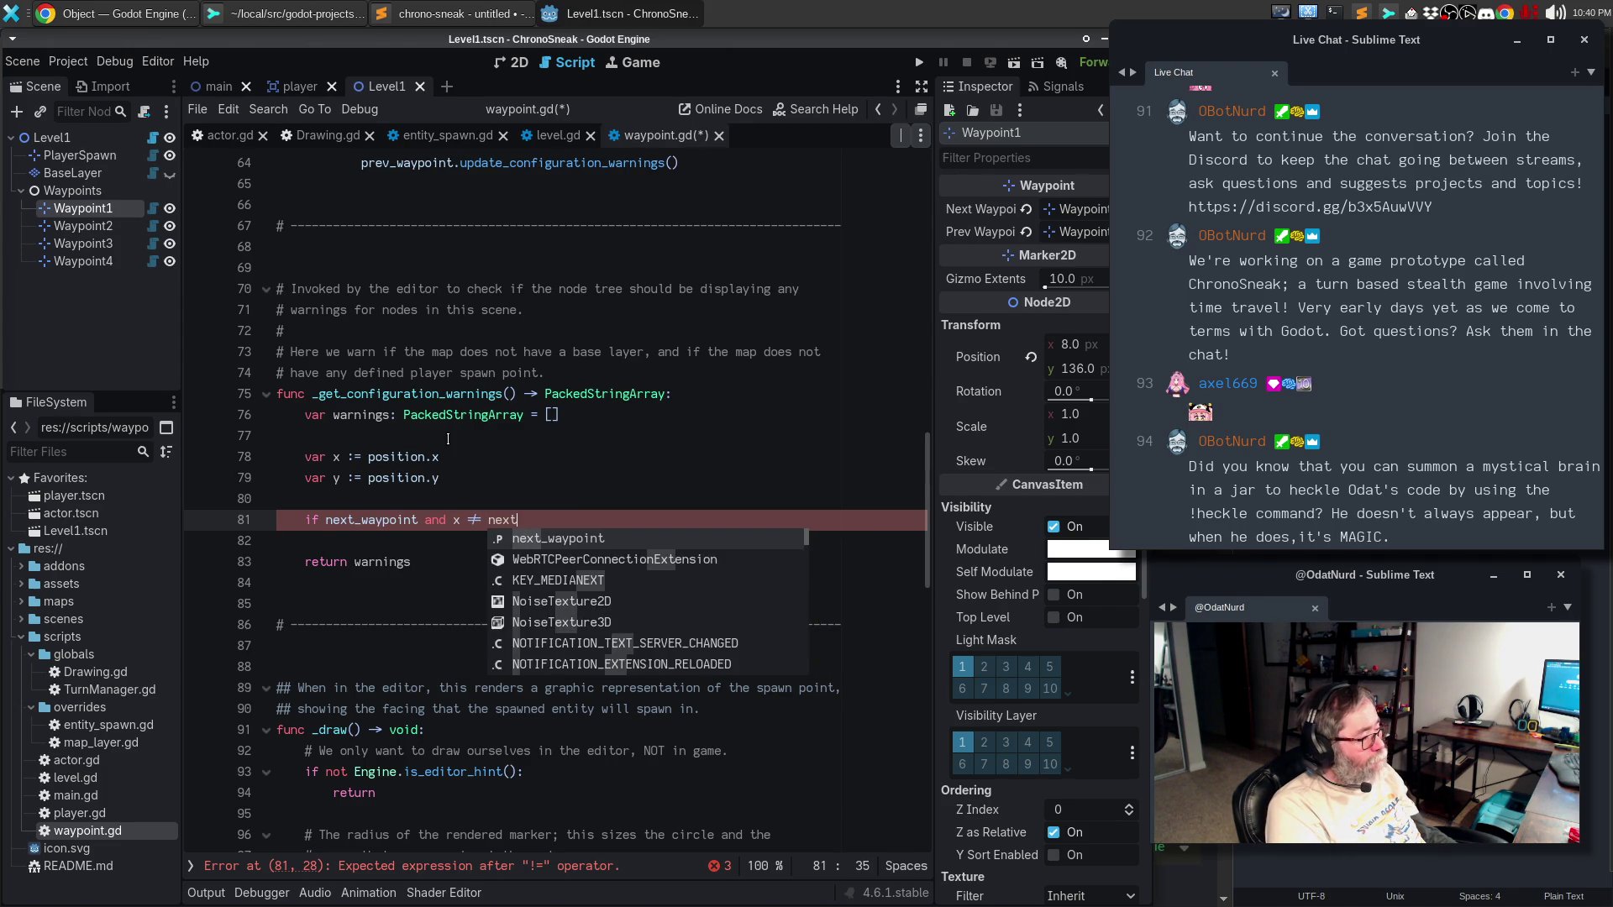
key("Return")
type(".position.x and")
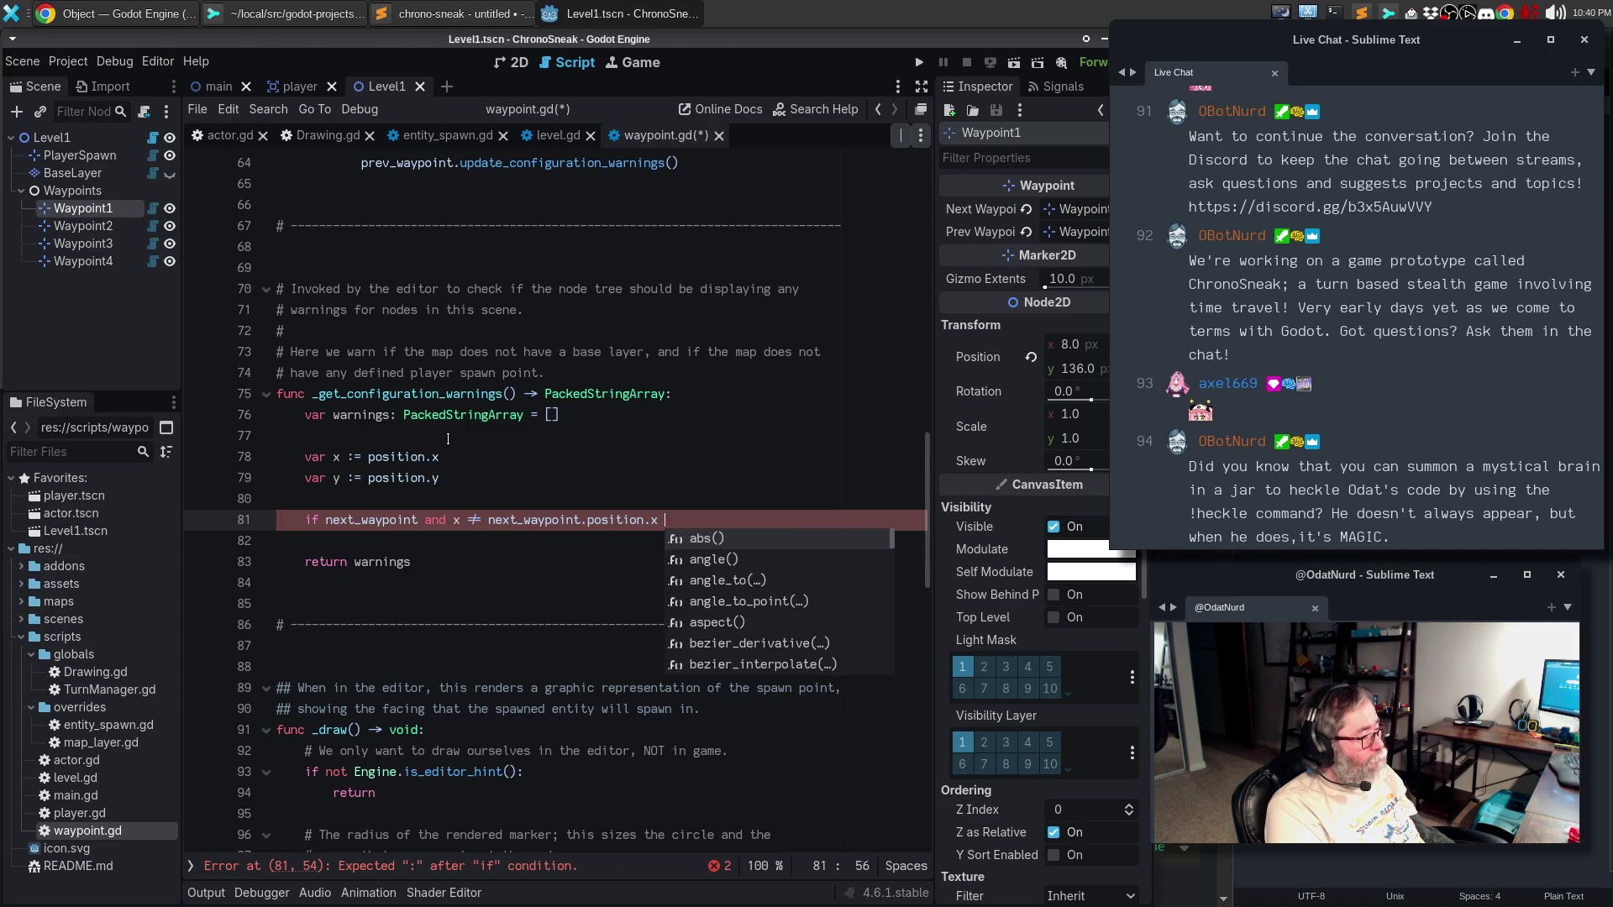
type(" y != nex")
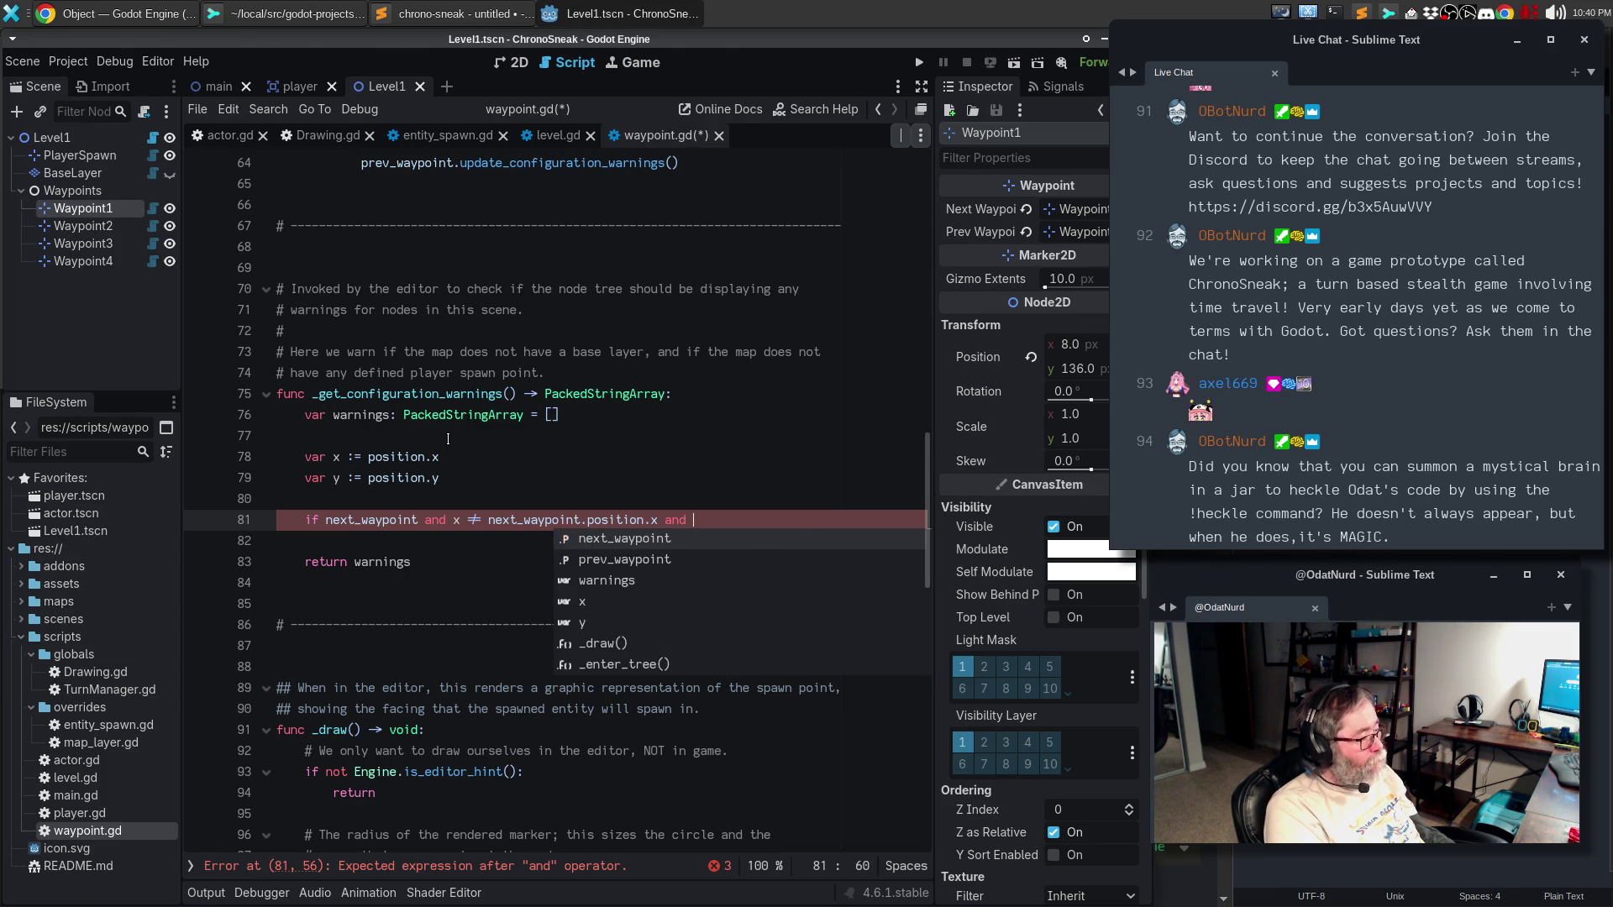
type("t_way")
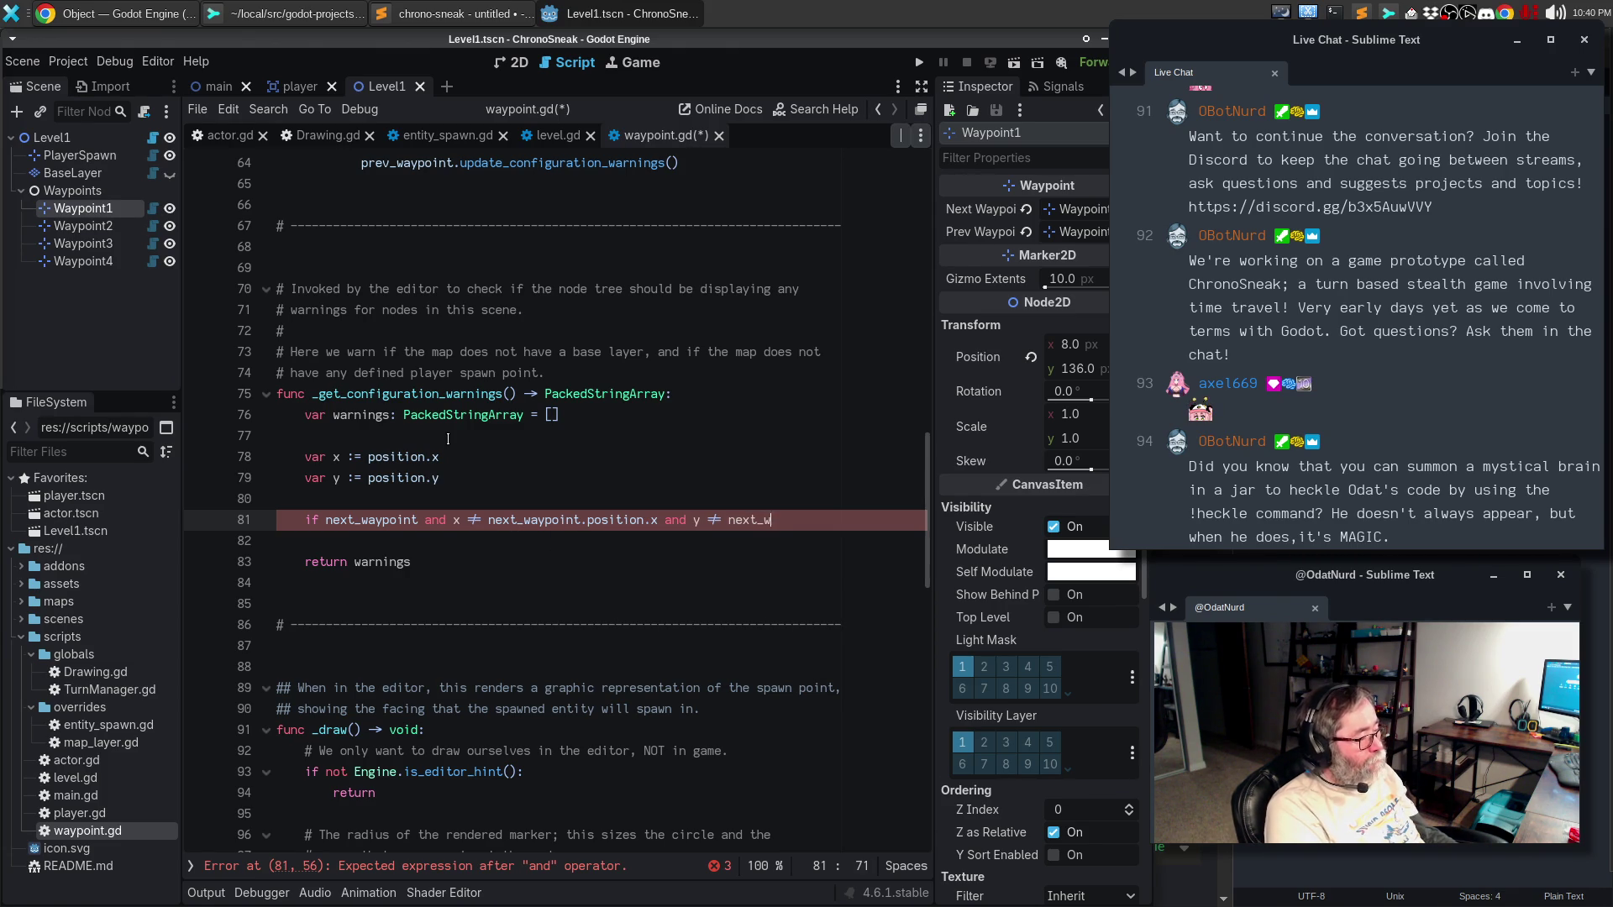
key("BackSpace")
type("poiunt")
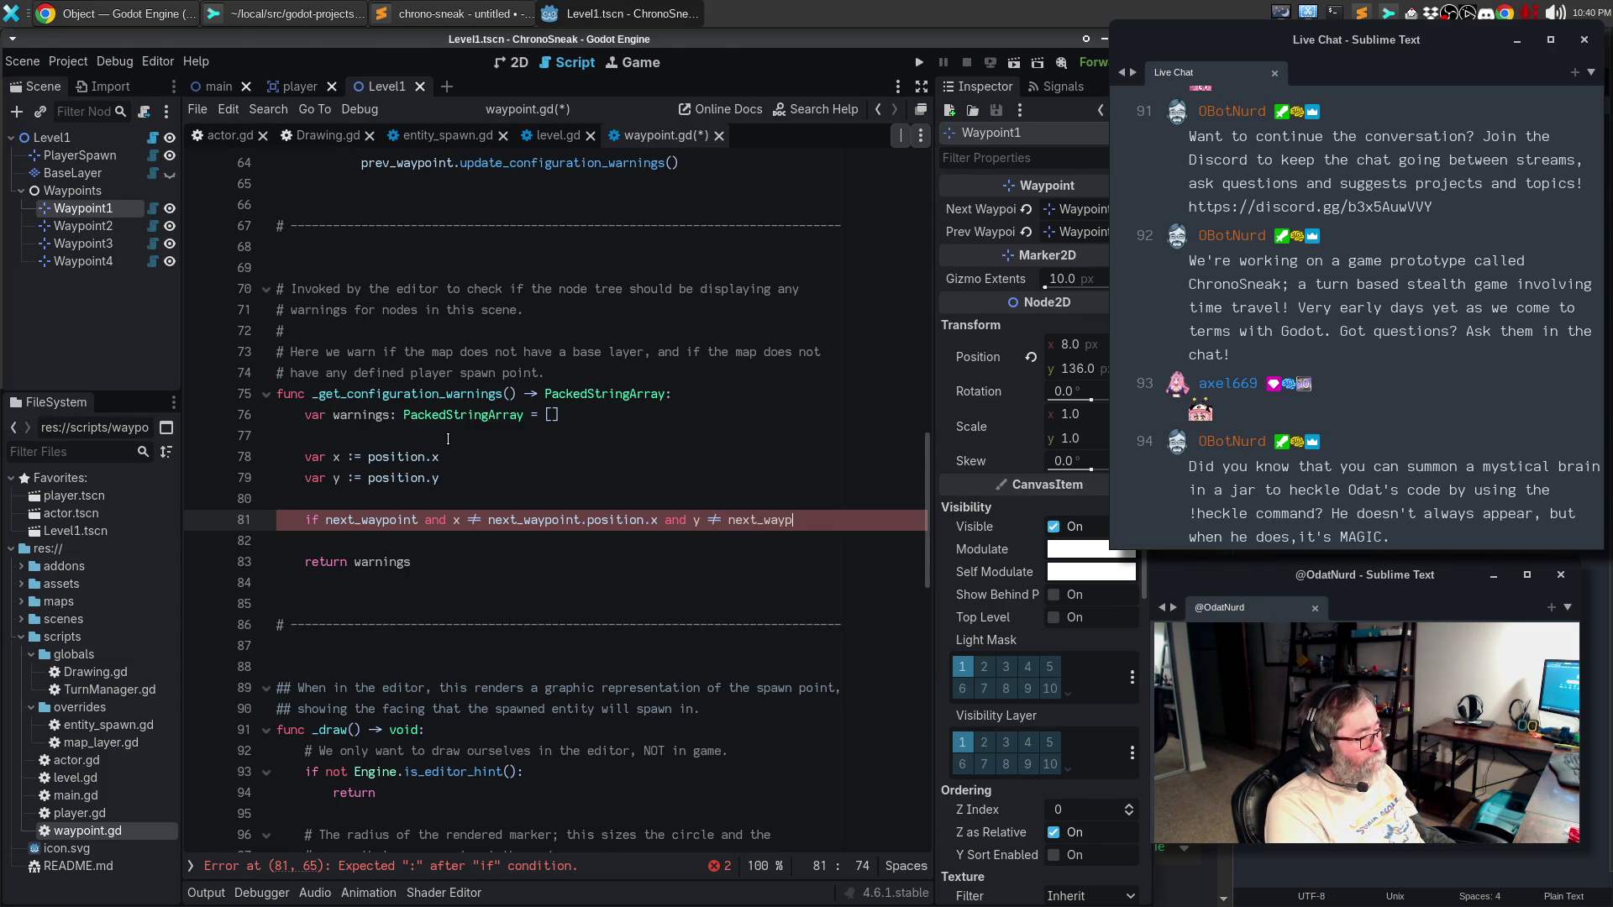
key("BackSpace")
key("BackSpace")
key("BackSpace")
type("int.position.y")
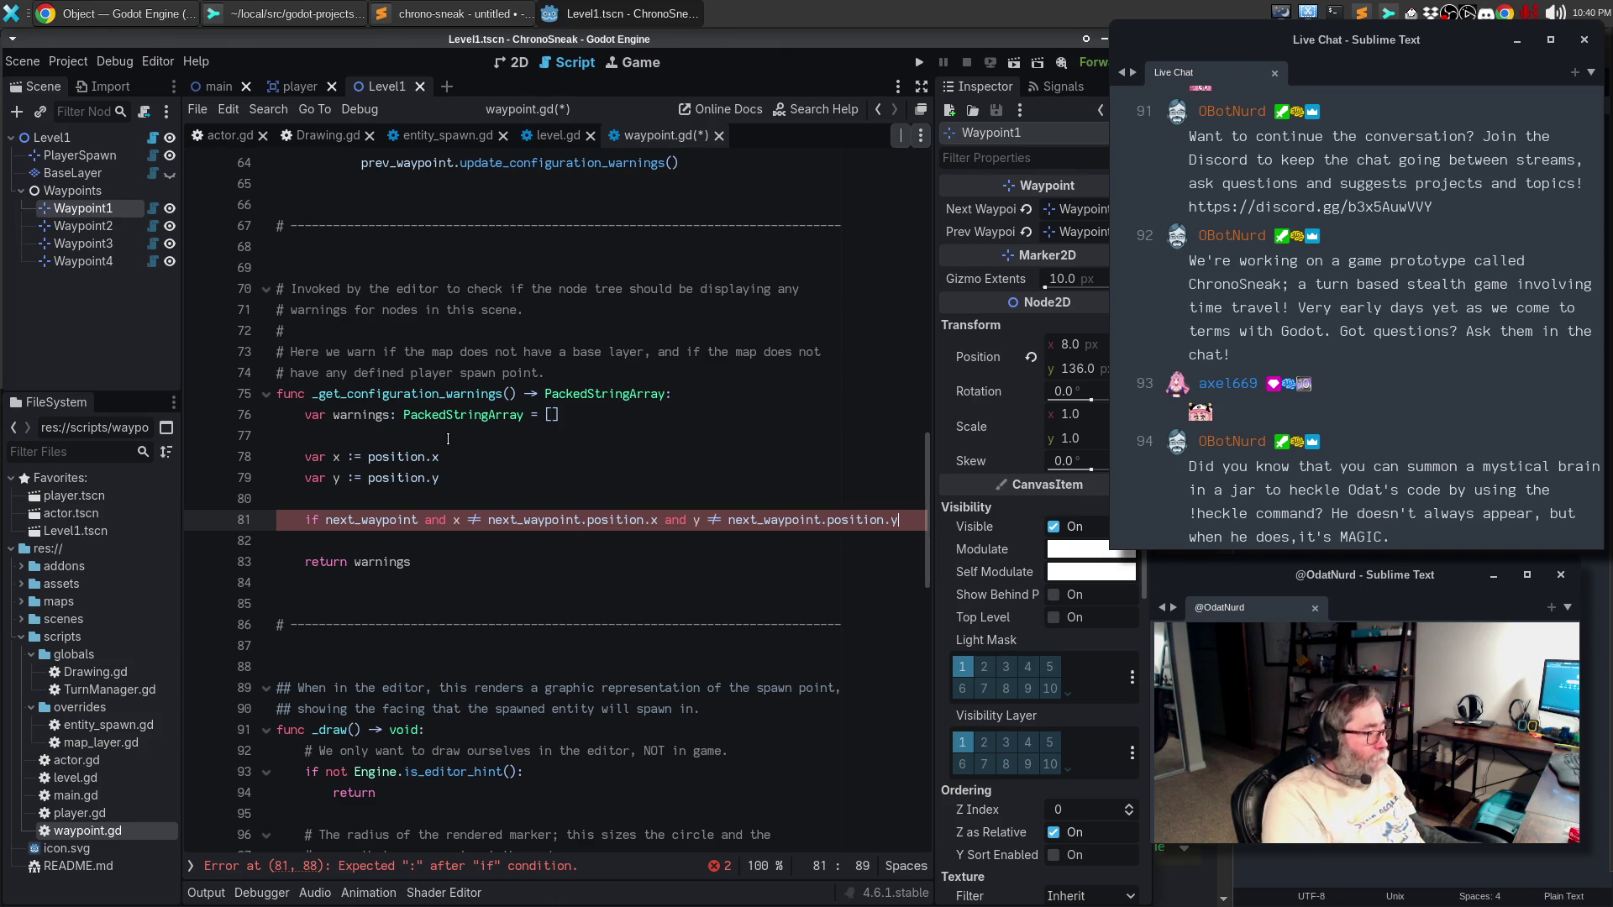
- Wrap the coordinate checks in parentheses, append 'The next waypoint is not grid aligned with this one', and save
left_click(455, 520)
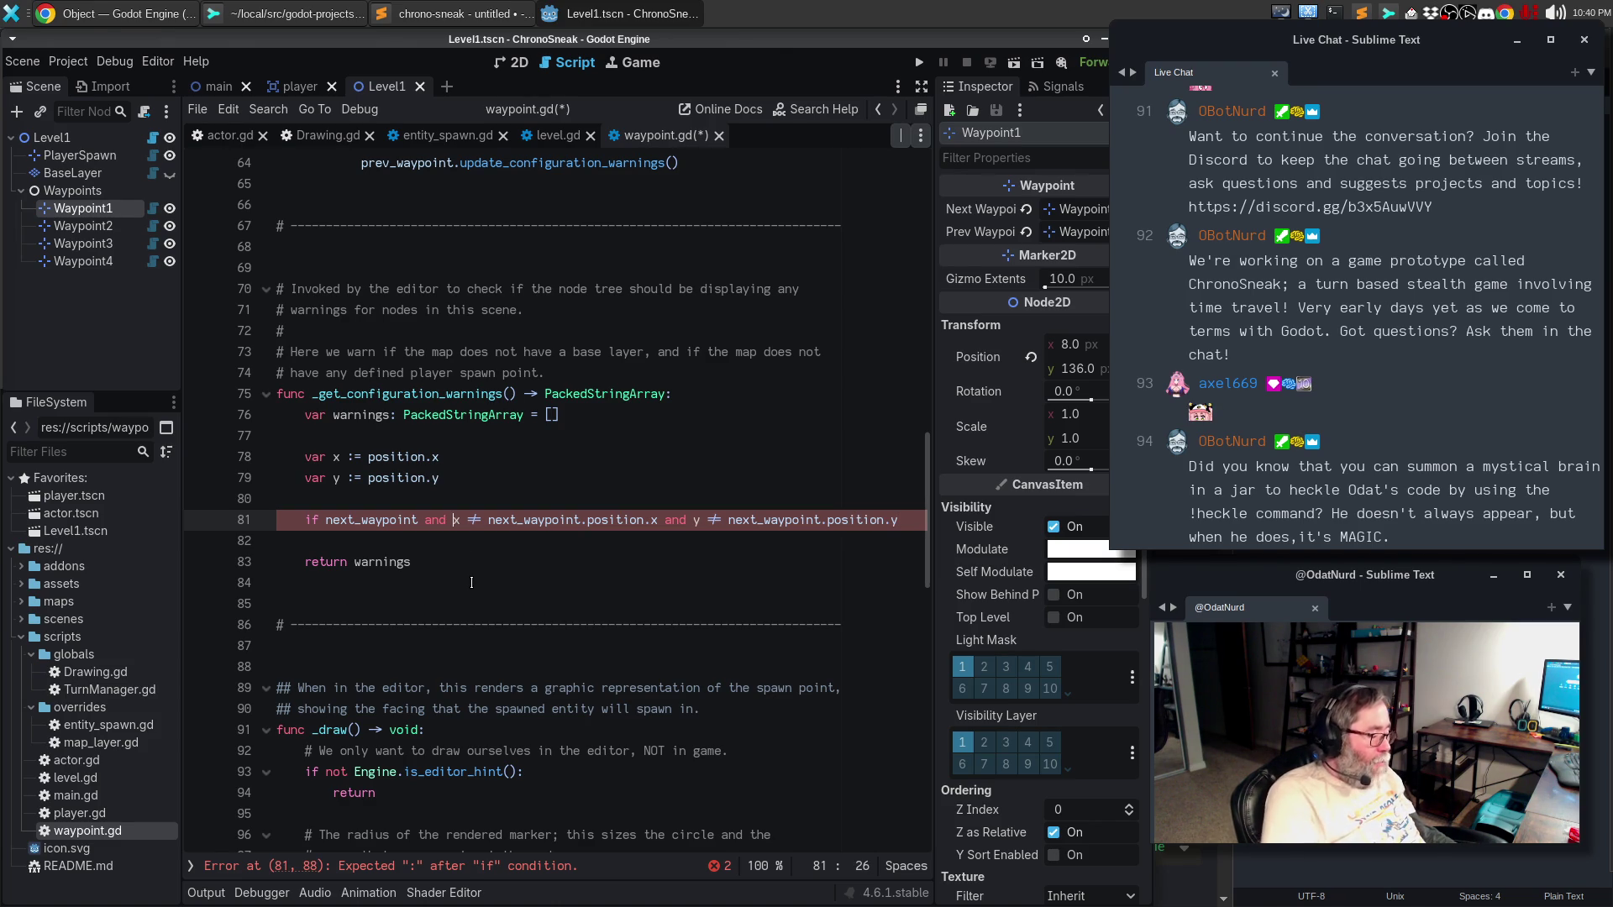
type("(")
key("Return")
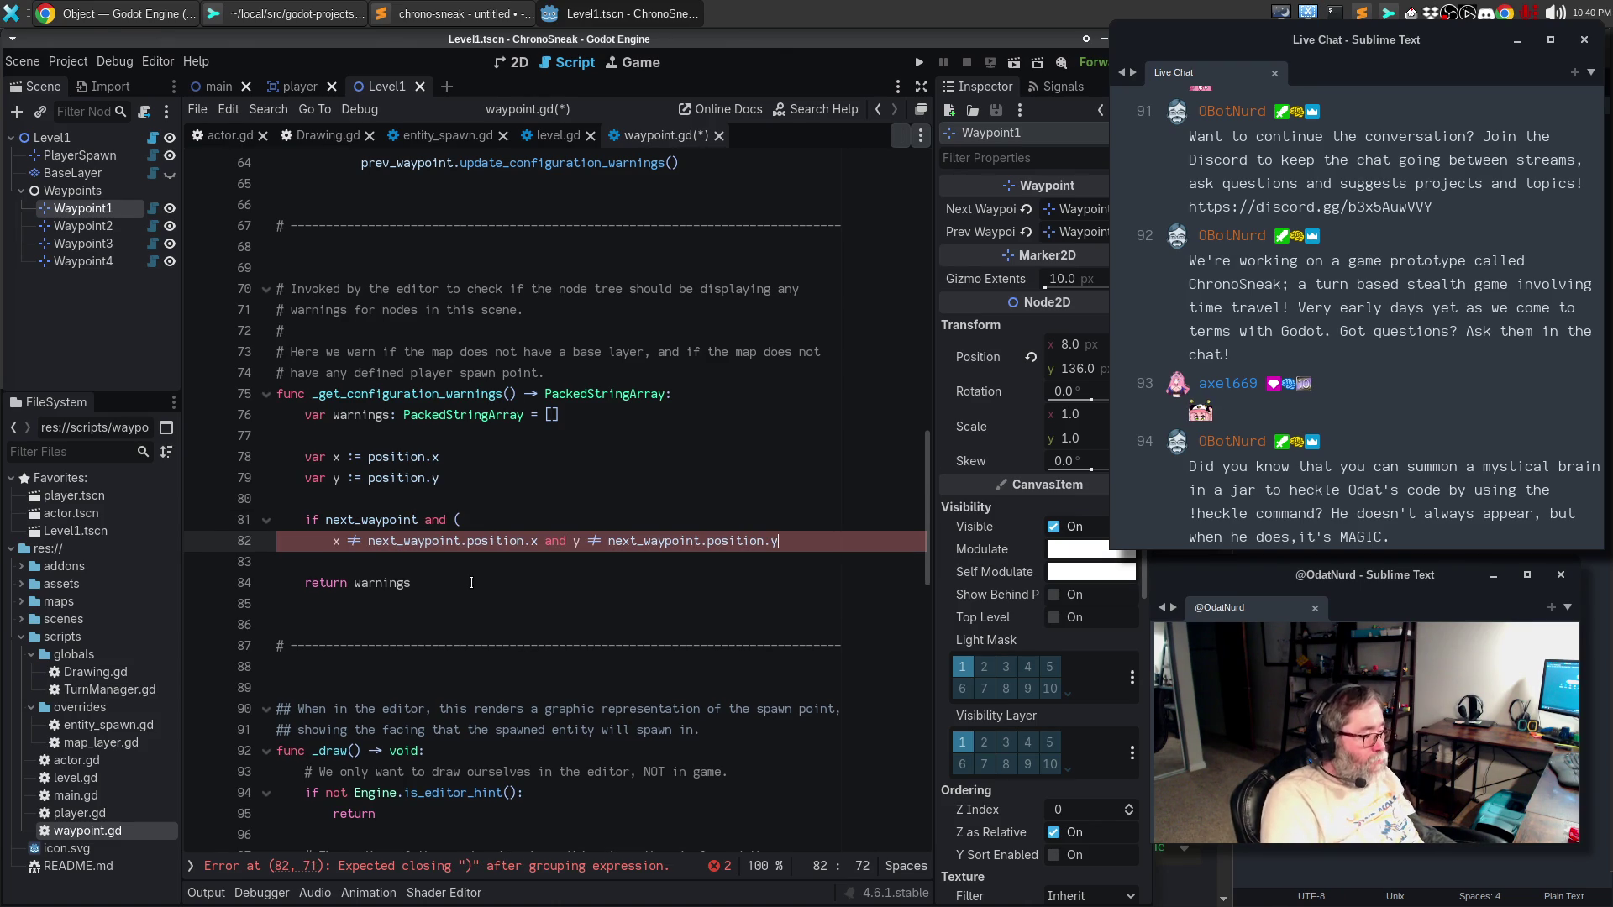
key("Return")
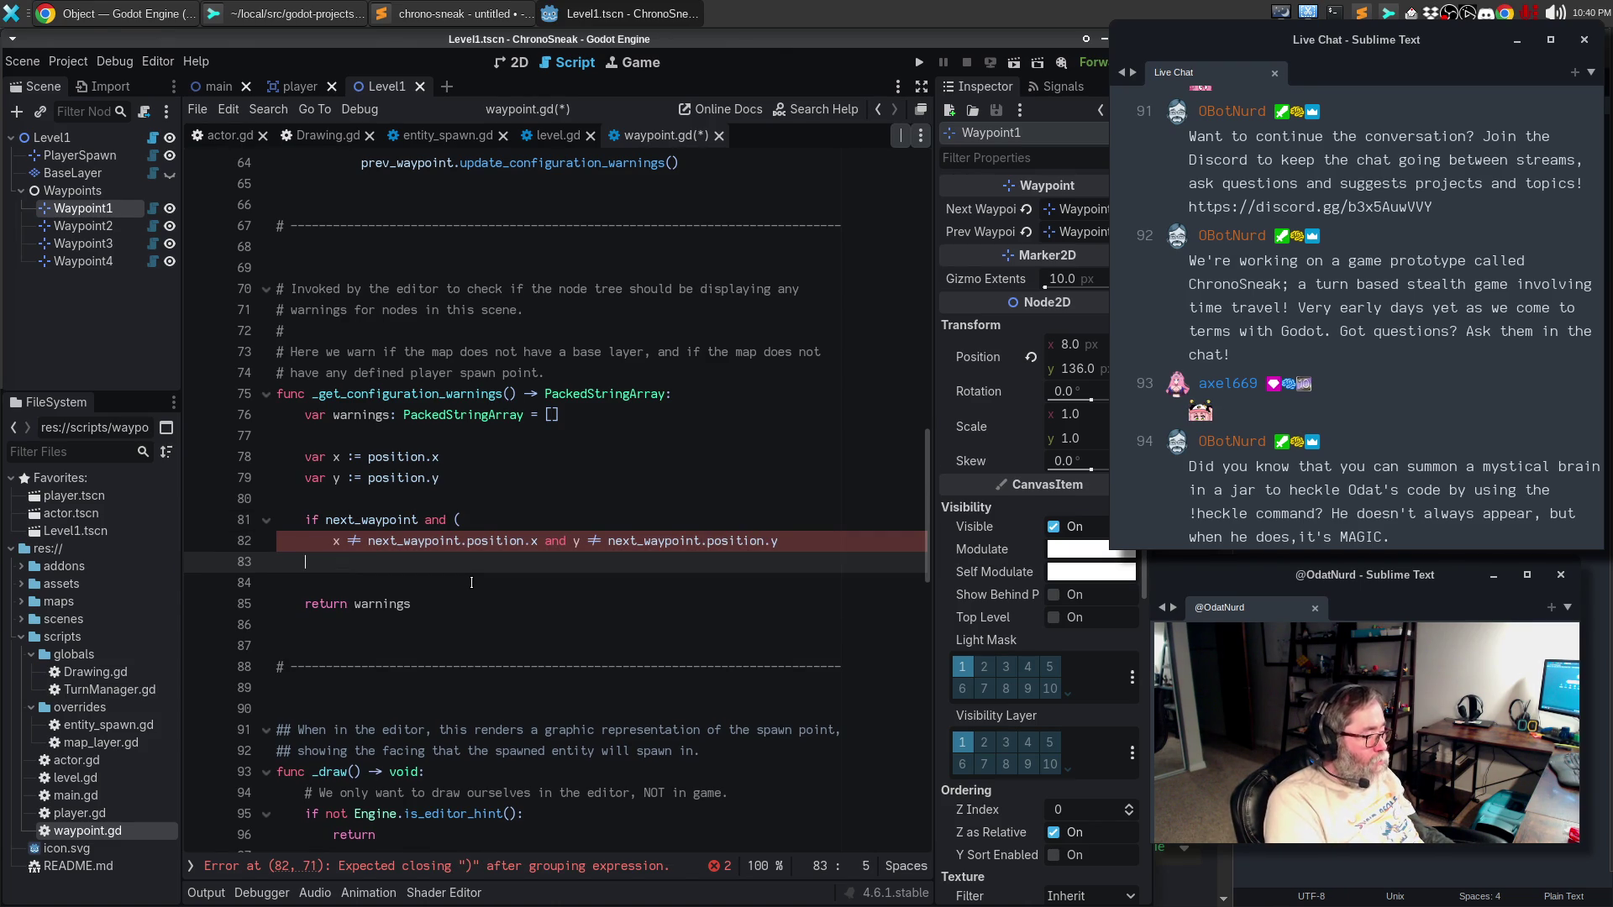
type("):")
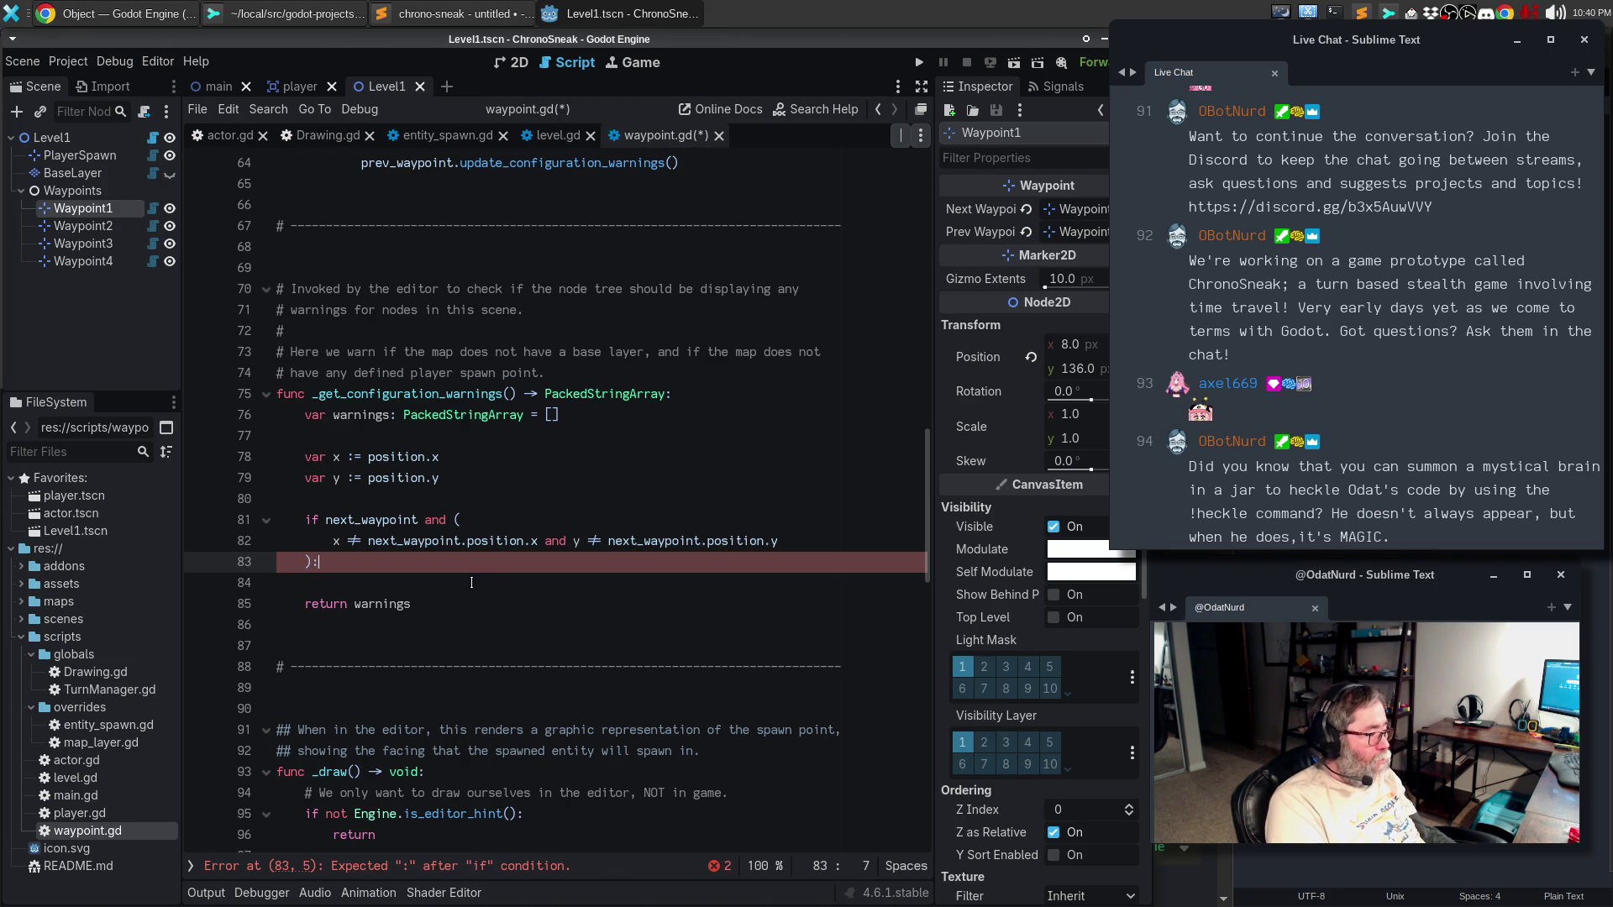
key("Return")
type("arnin")
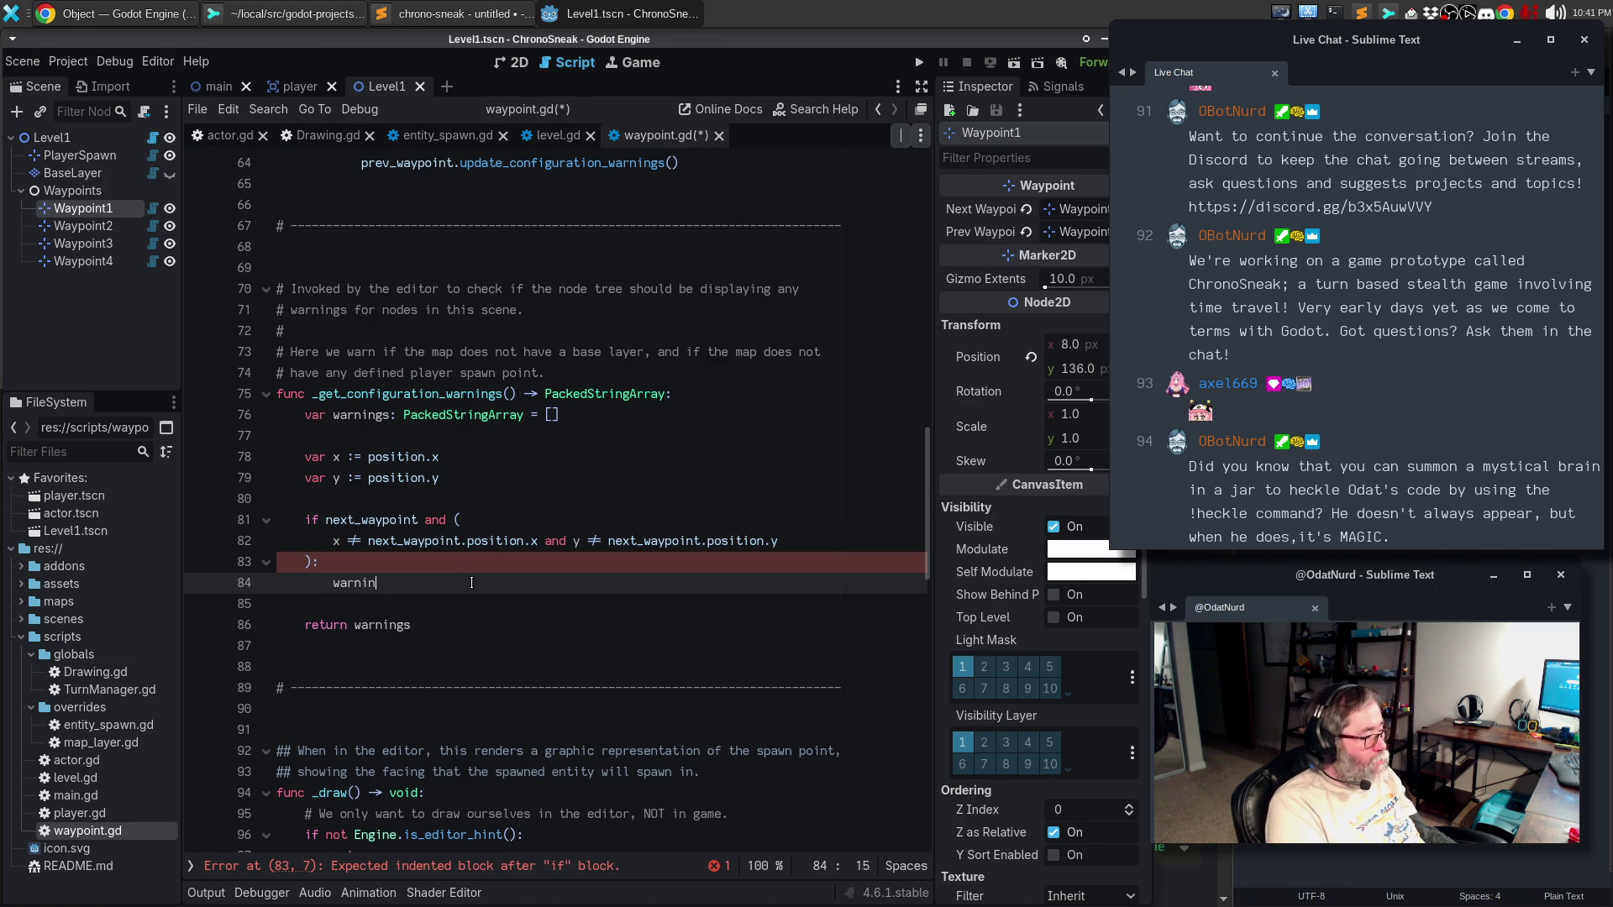
type("gs.append(\"T")
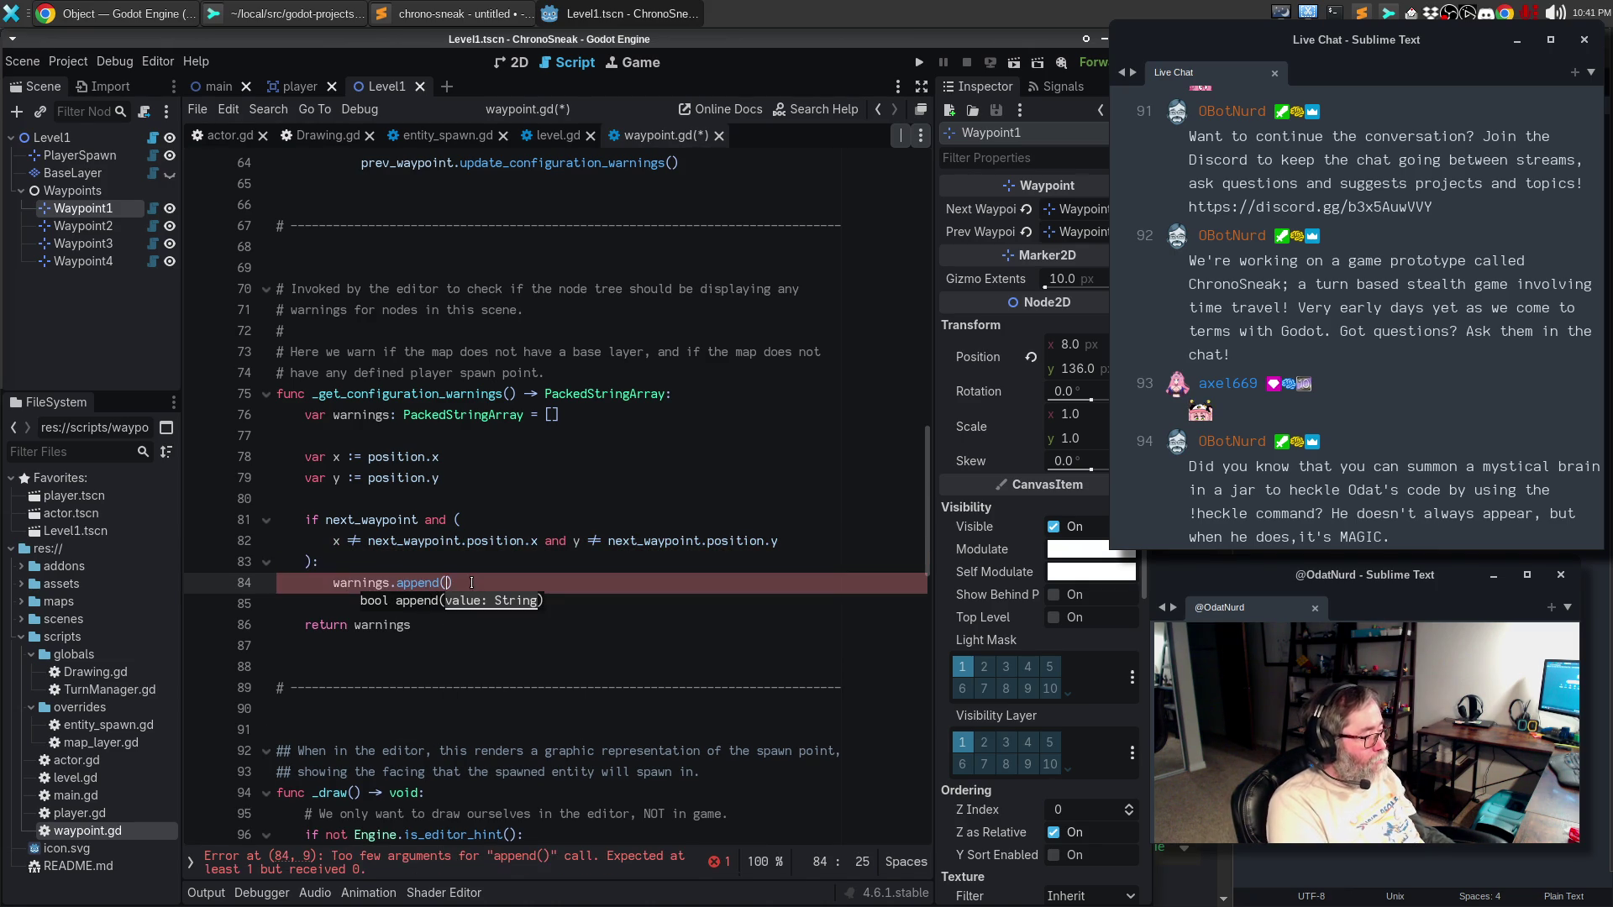
type("he next wayp")
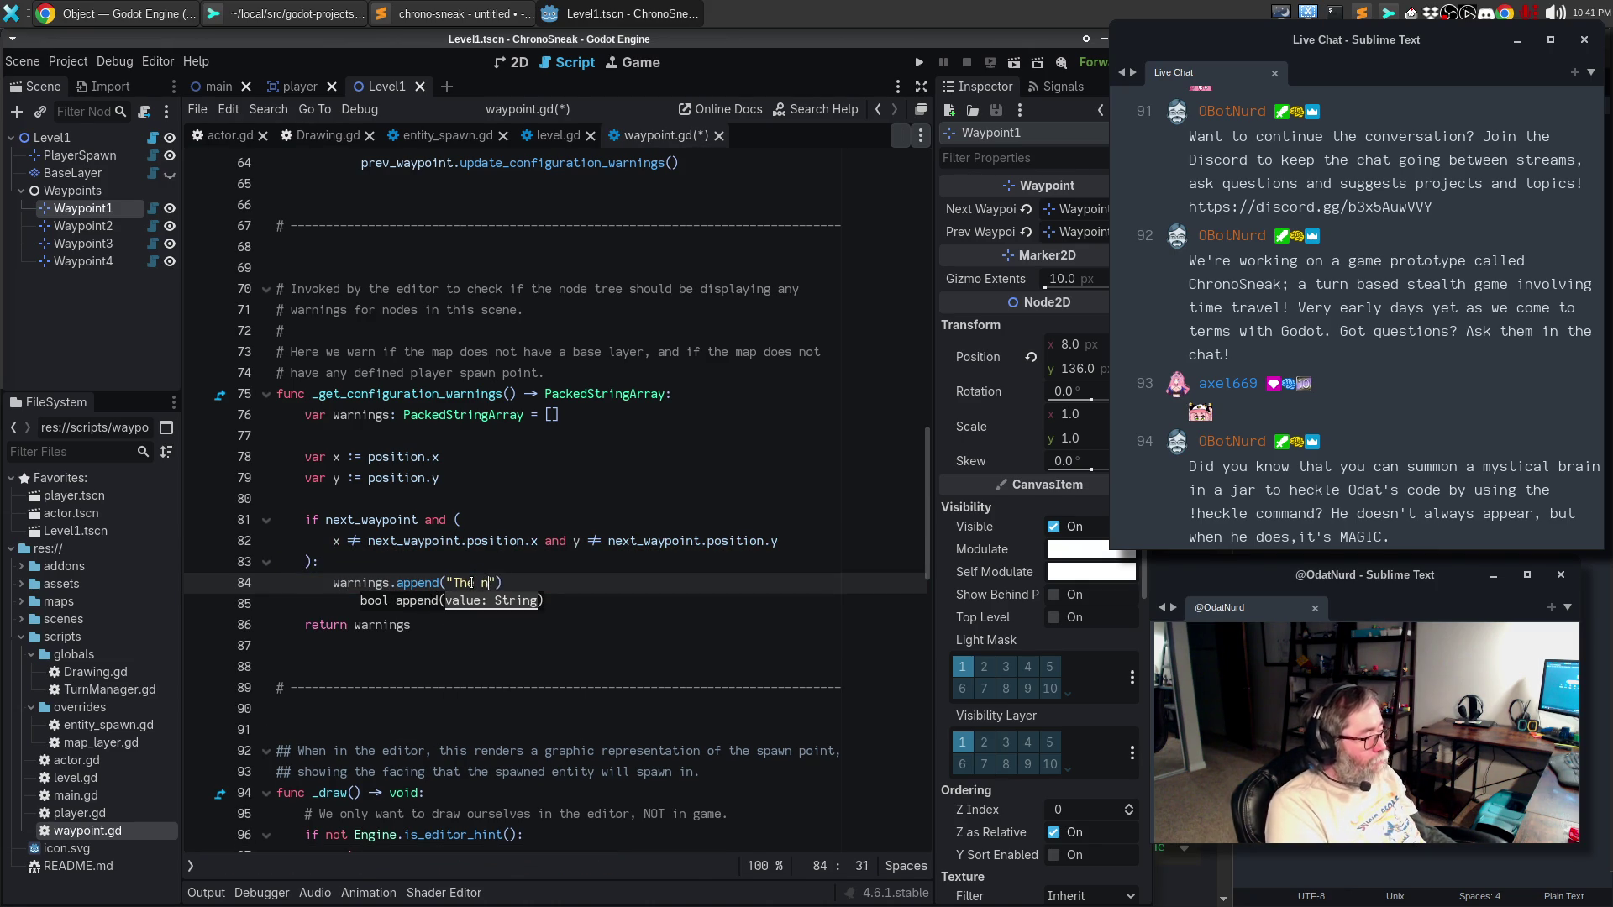
type("oint is not grid ")
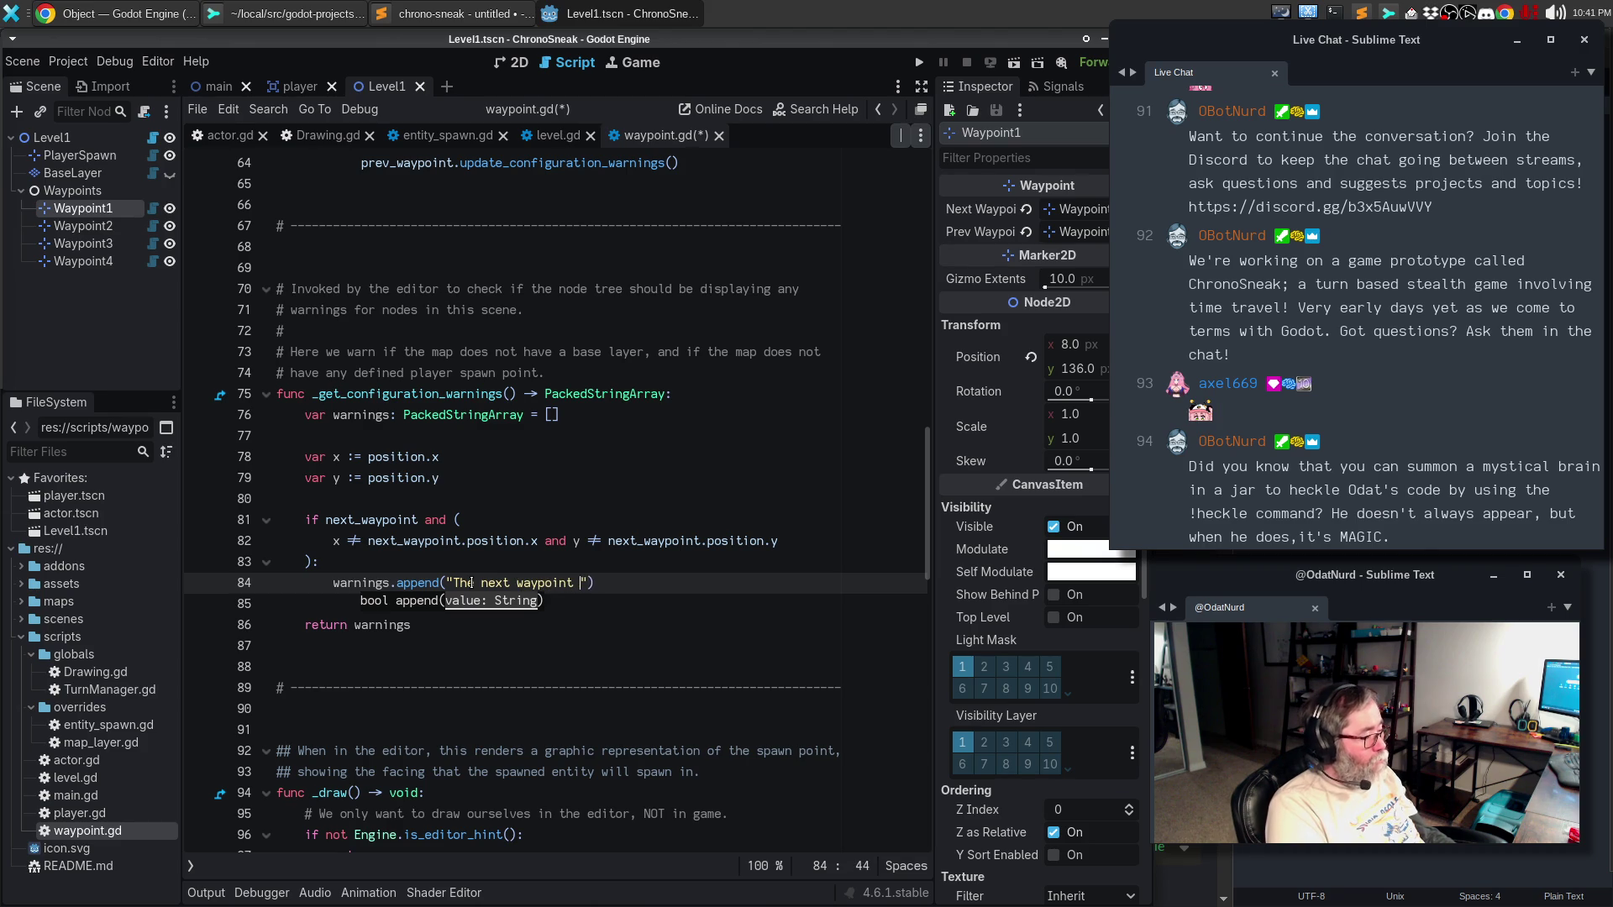
type("aligned with this u")
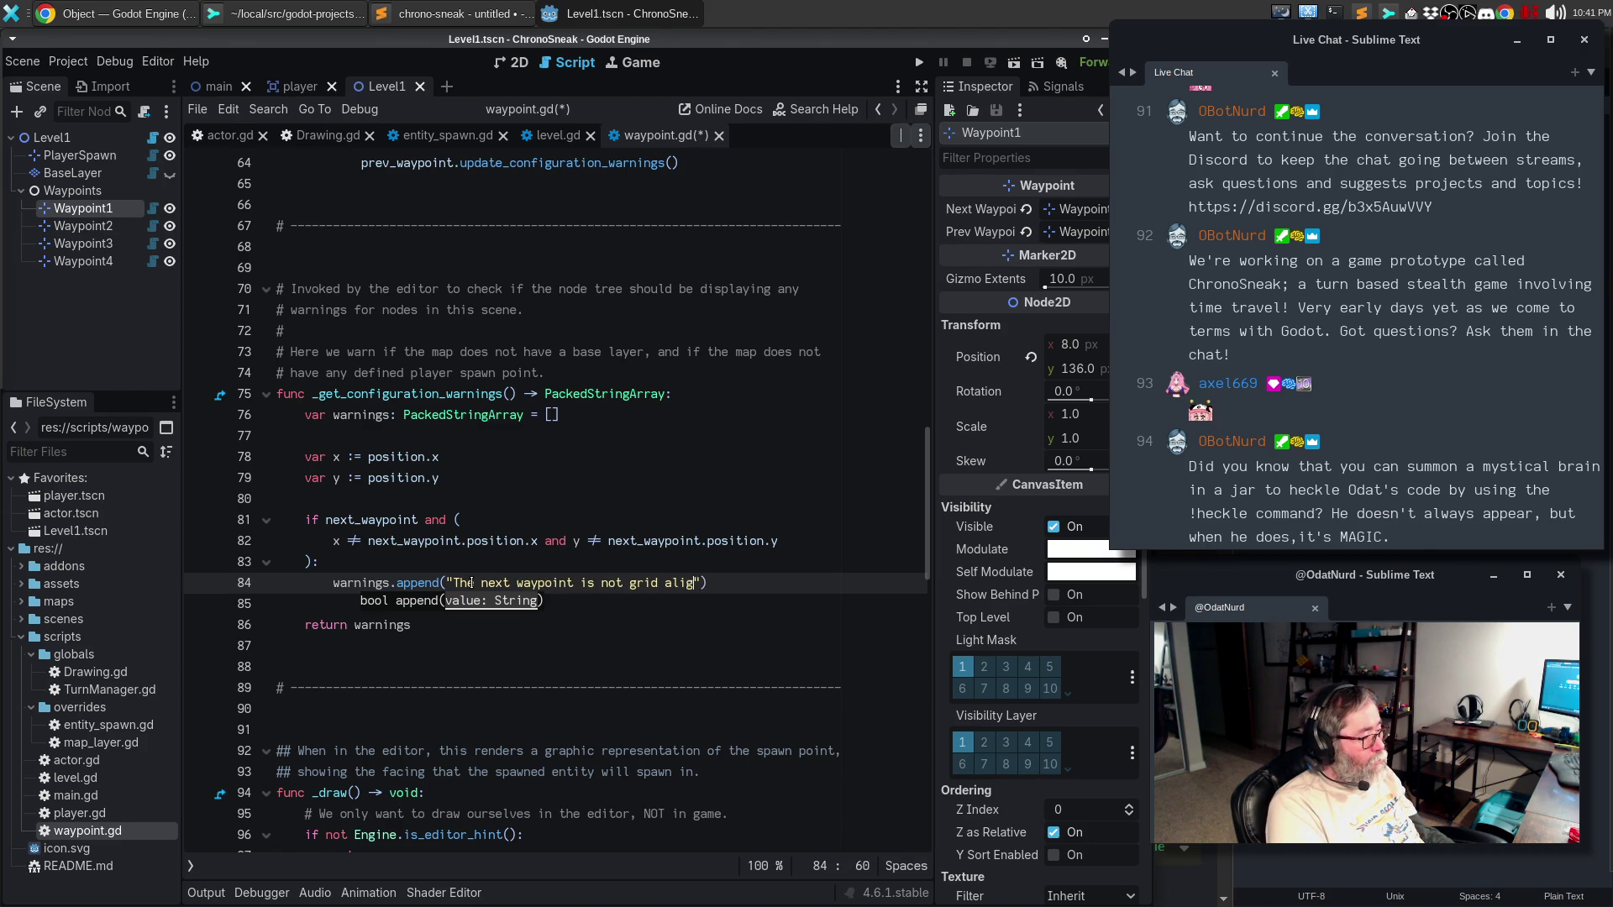
key("BackSpace")
type("one")
key("Escape")
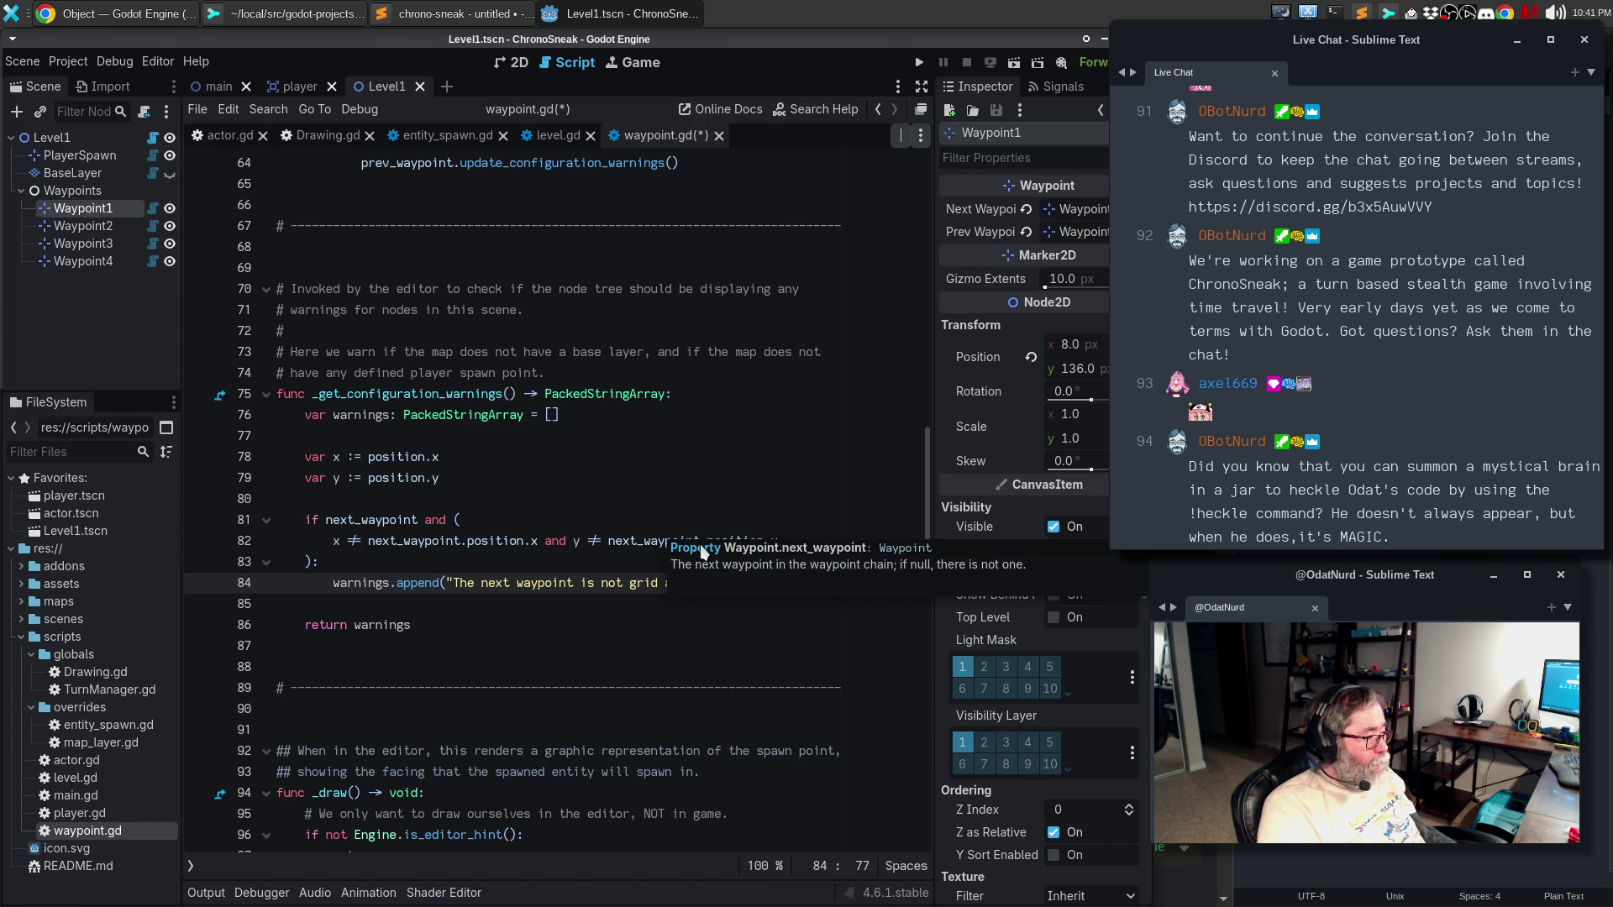
left_click(575, 520)
key("ctrl+s")
- Duplicate the check block, rename every next_waypoint in the copy to prev_waypoint, and save
left_click_drag(828, 583, 241, 519)
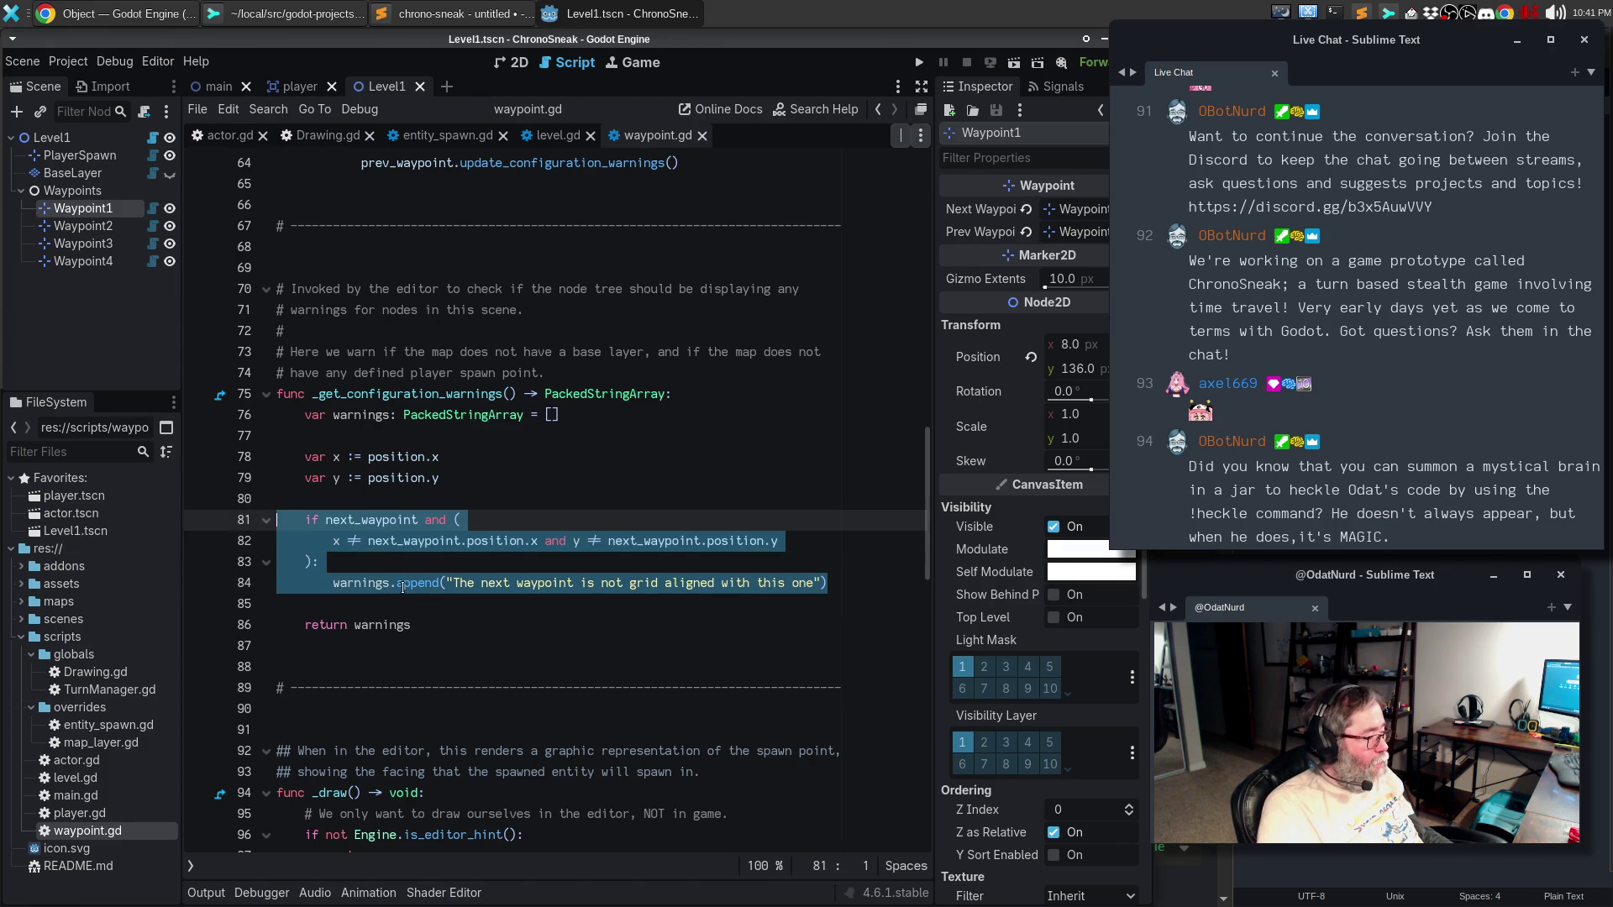
left_click(384, 606)
type("if next_waypoint and (         x != next_waypoint.position.x and y != next_waypoint.position.y     ):         warnings.append(\"The next waypoint is not grid aligned with this one\")")
key("Return")
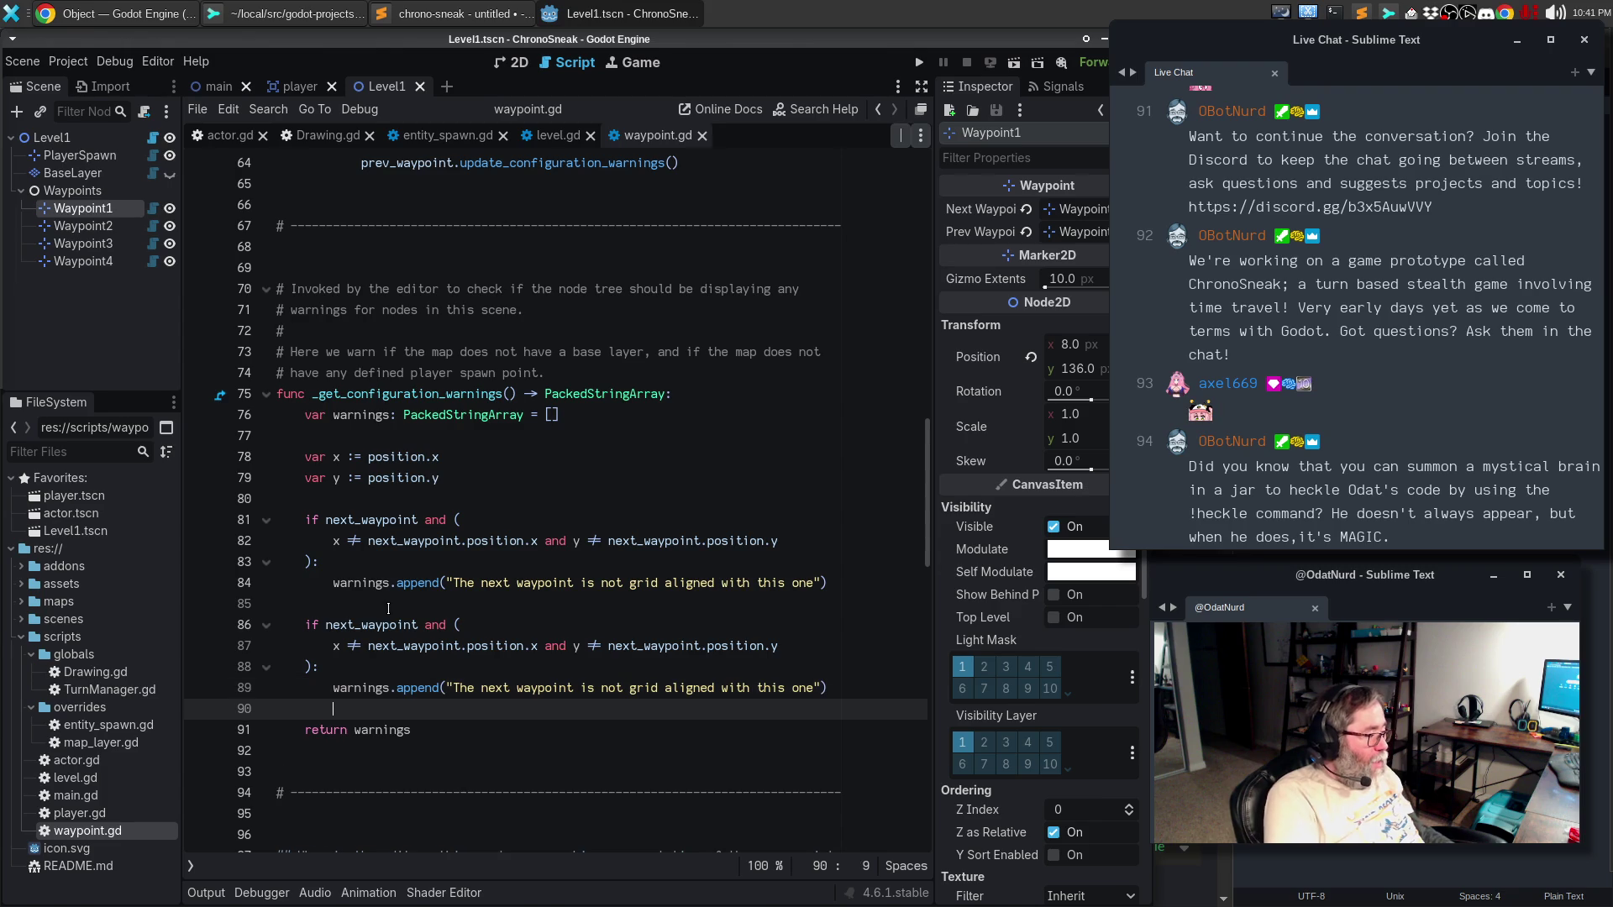
double_click(359, 631)
key("ctrl+d")
key("ctrl+d")
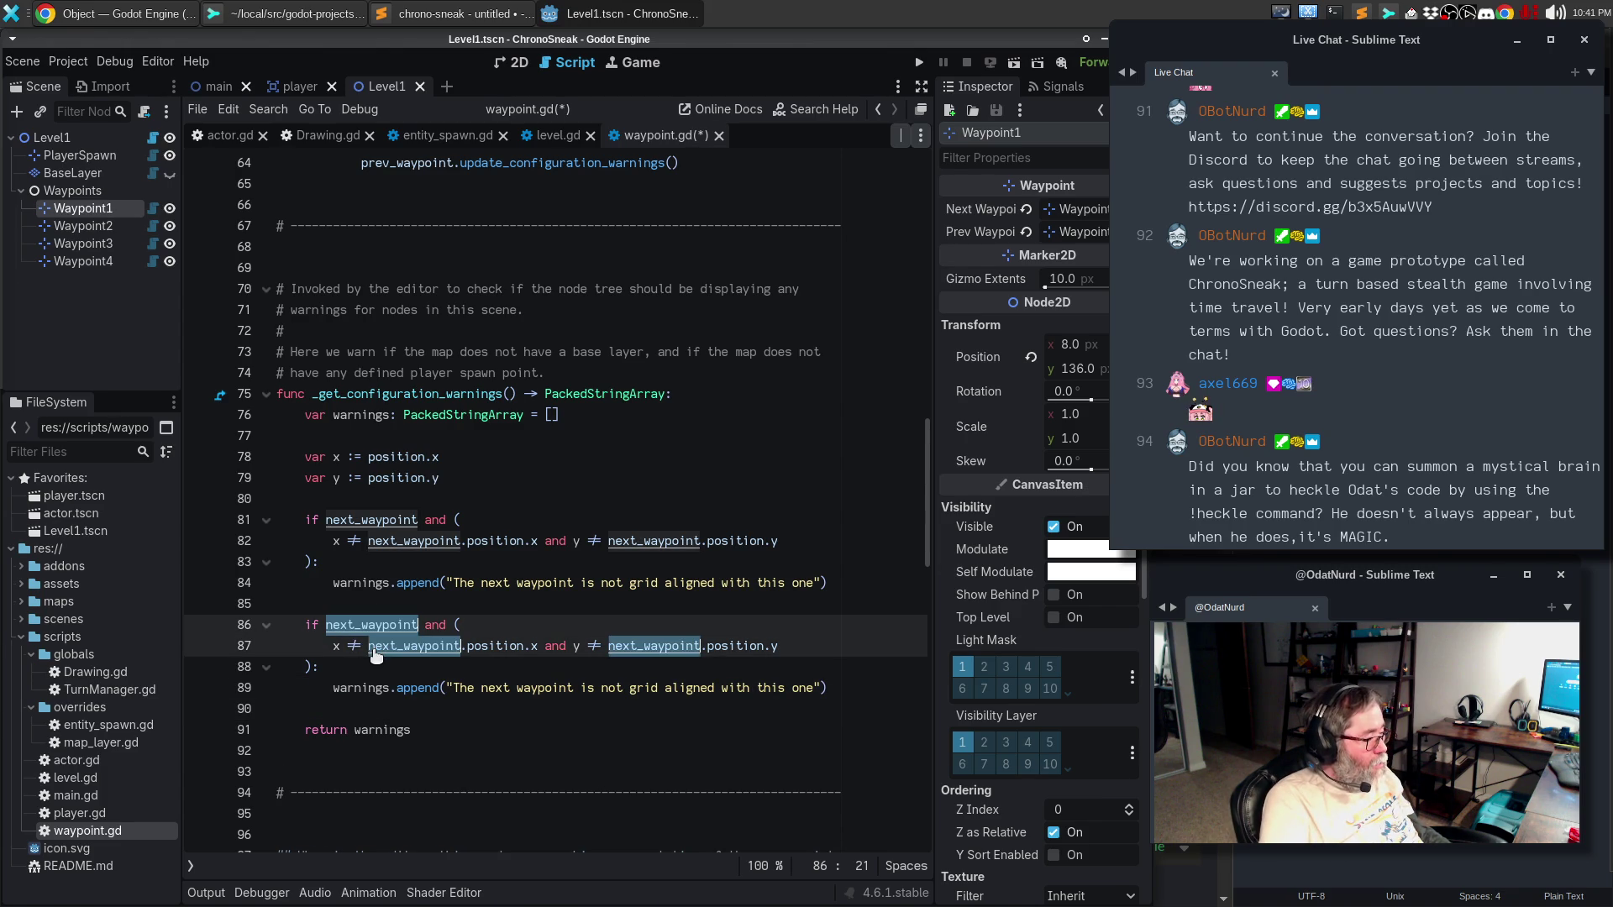
type("prev_waypoint")
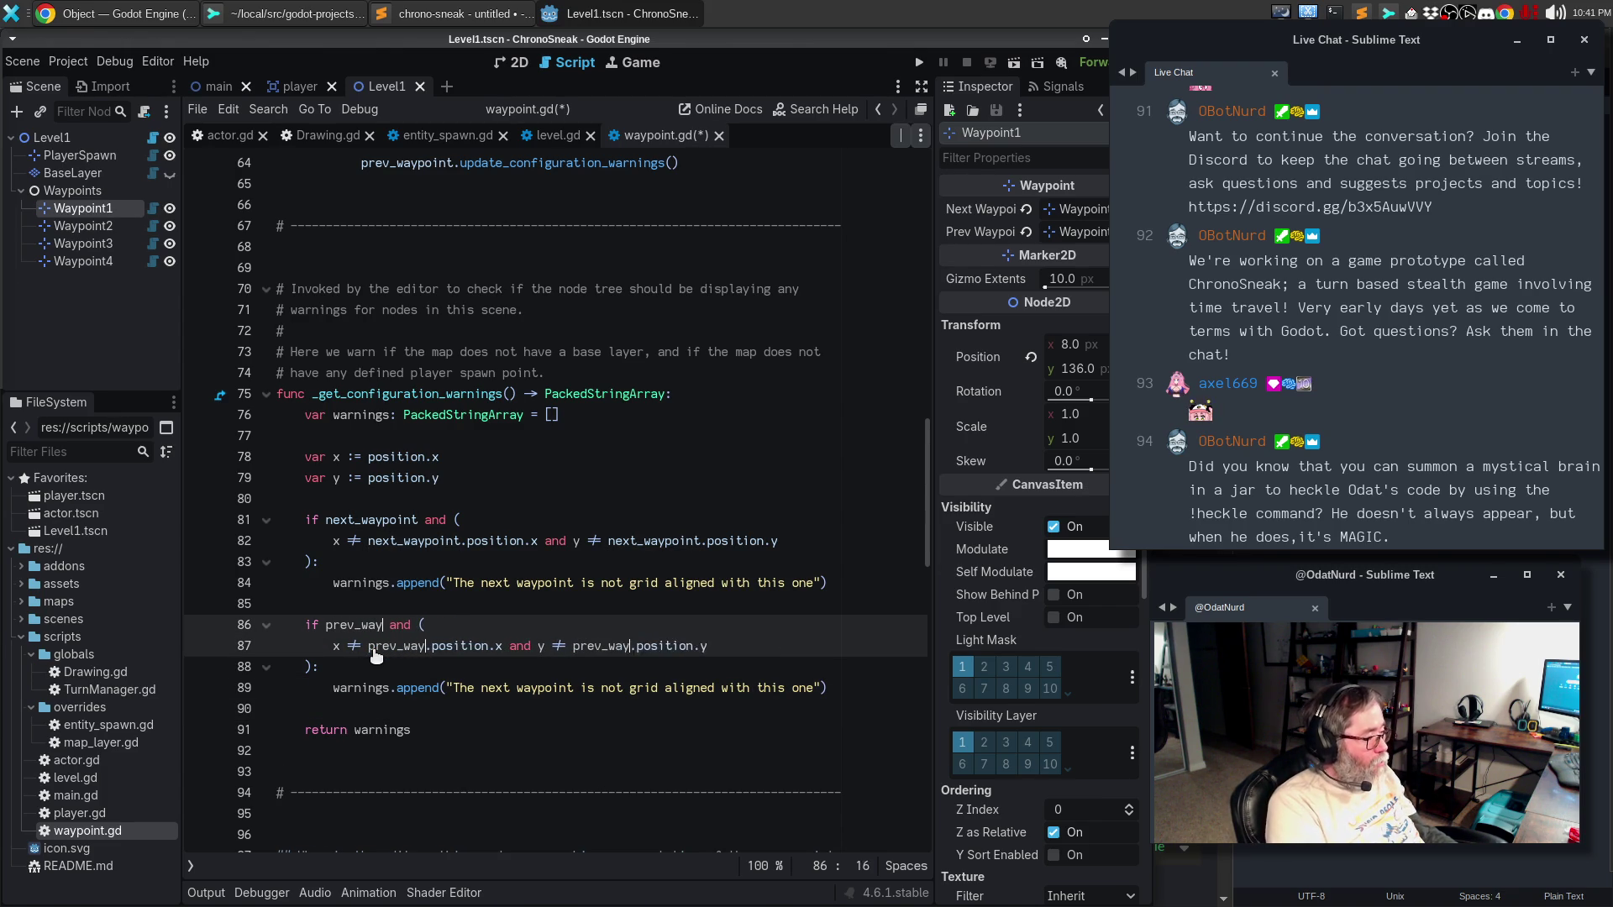
key("ctrl+s")
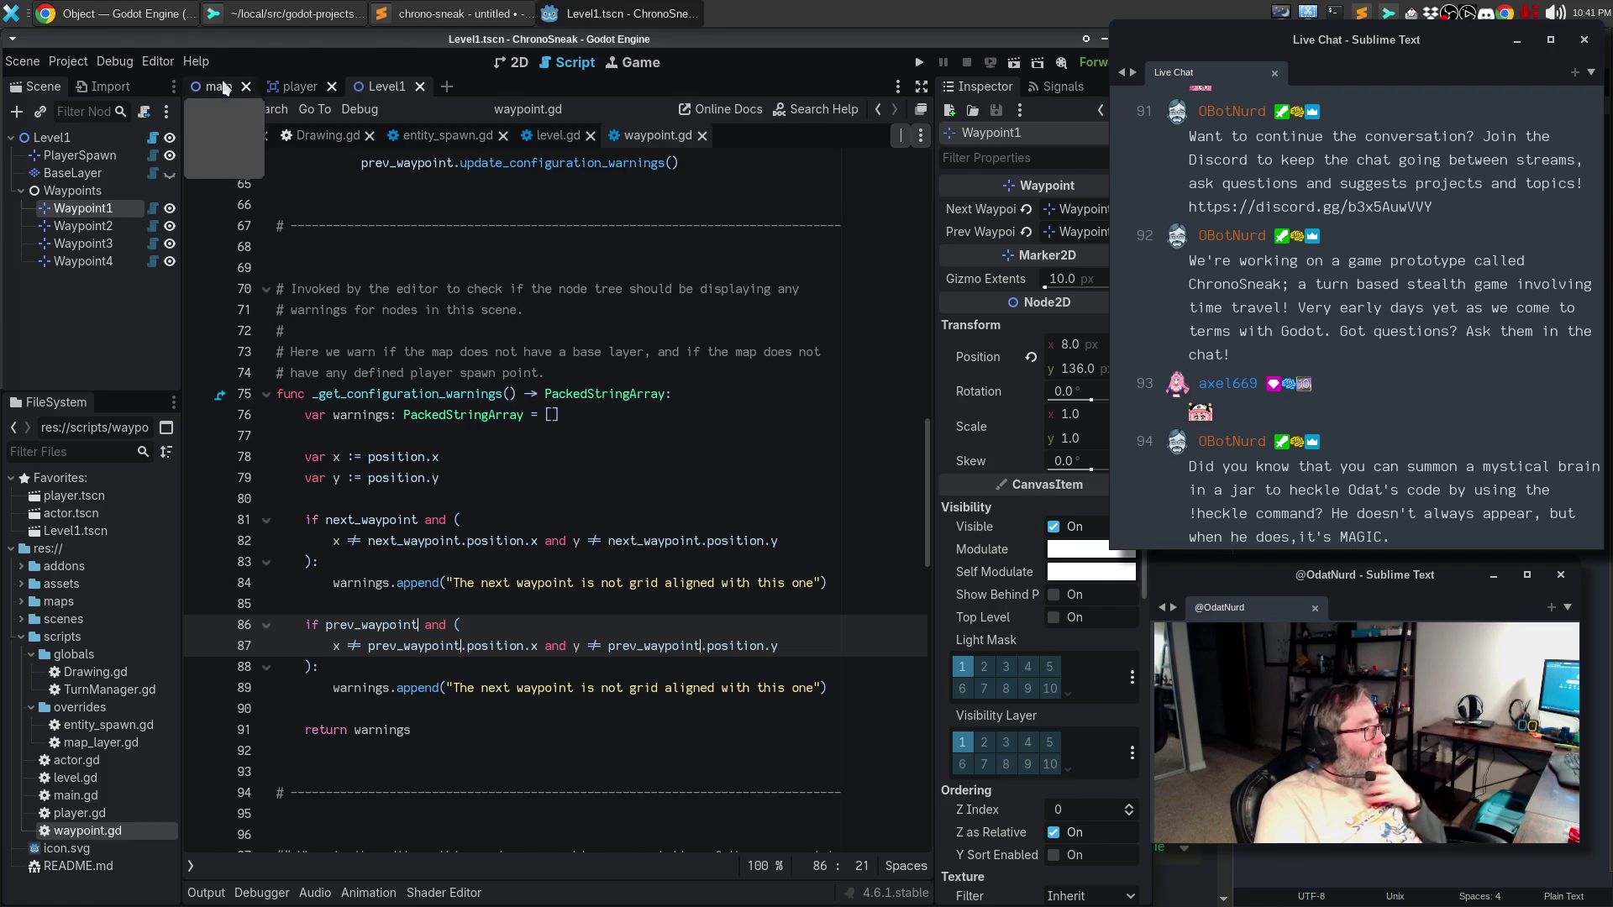
- Reload the saved Level1 scene in the 2D view
left_click(520, 66)
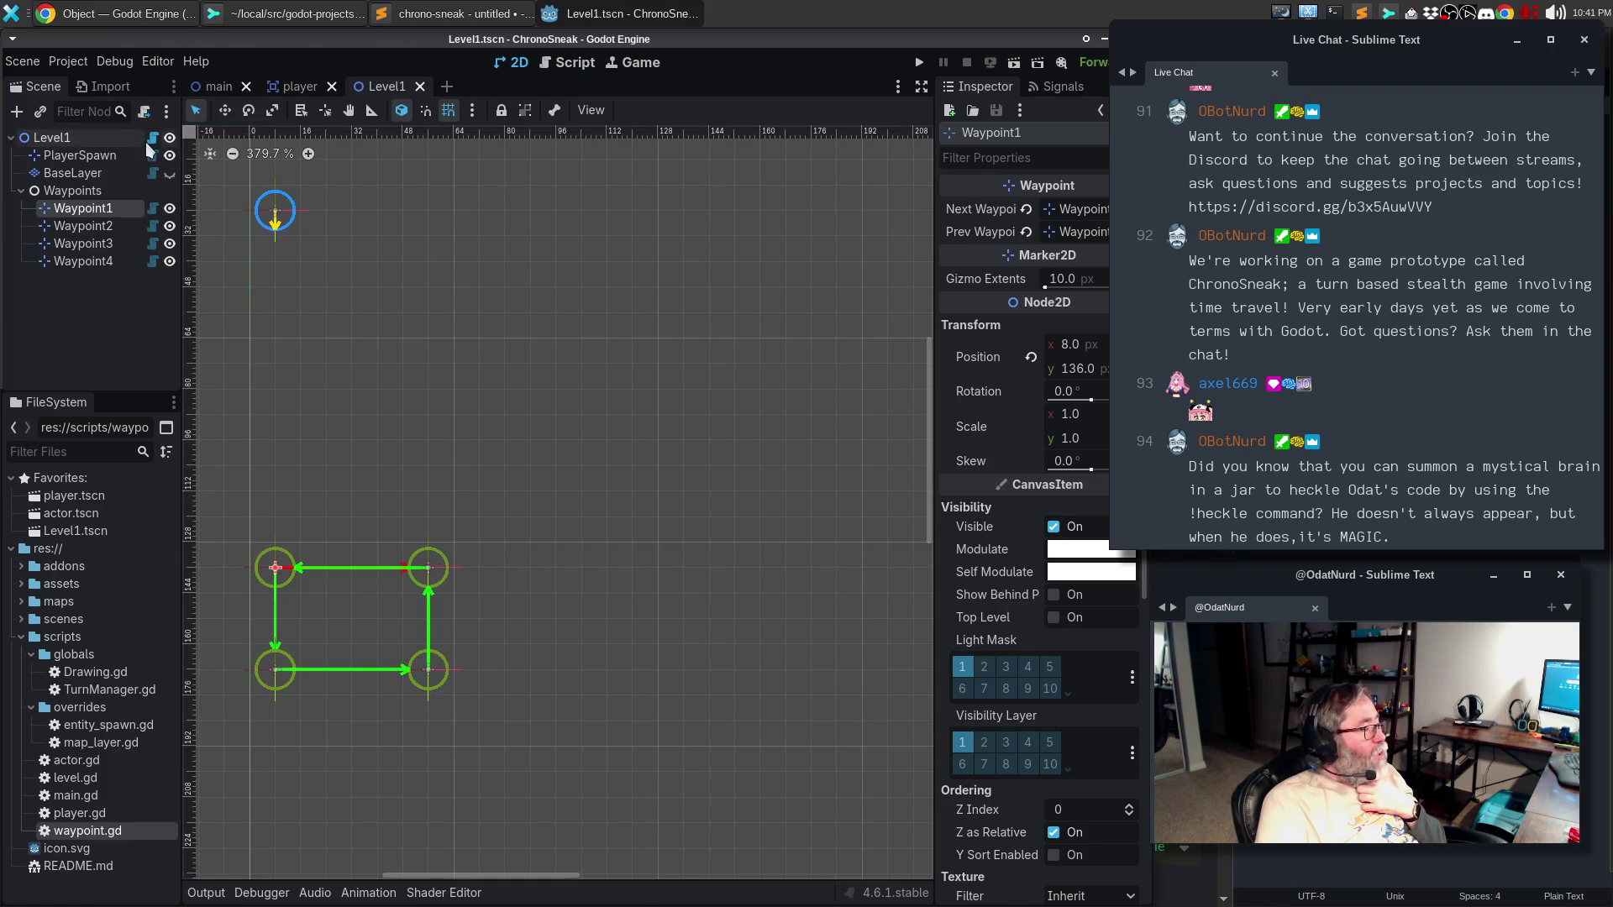
left_click(22, 61)
left_click(92, 326)
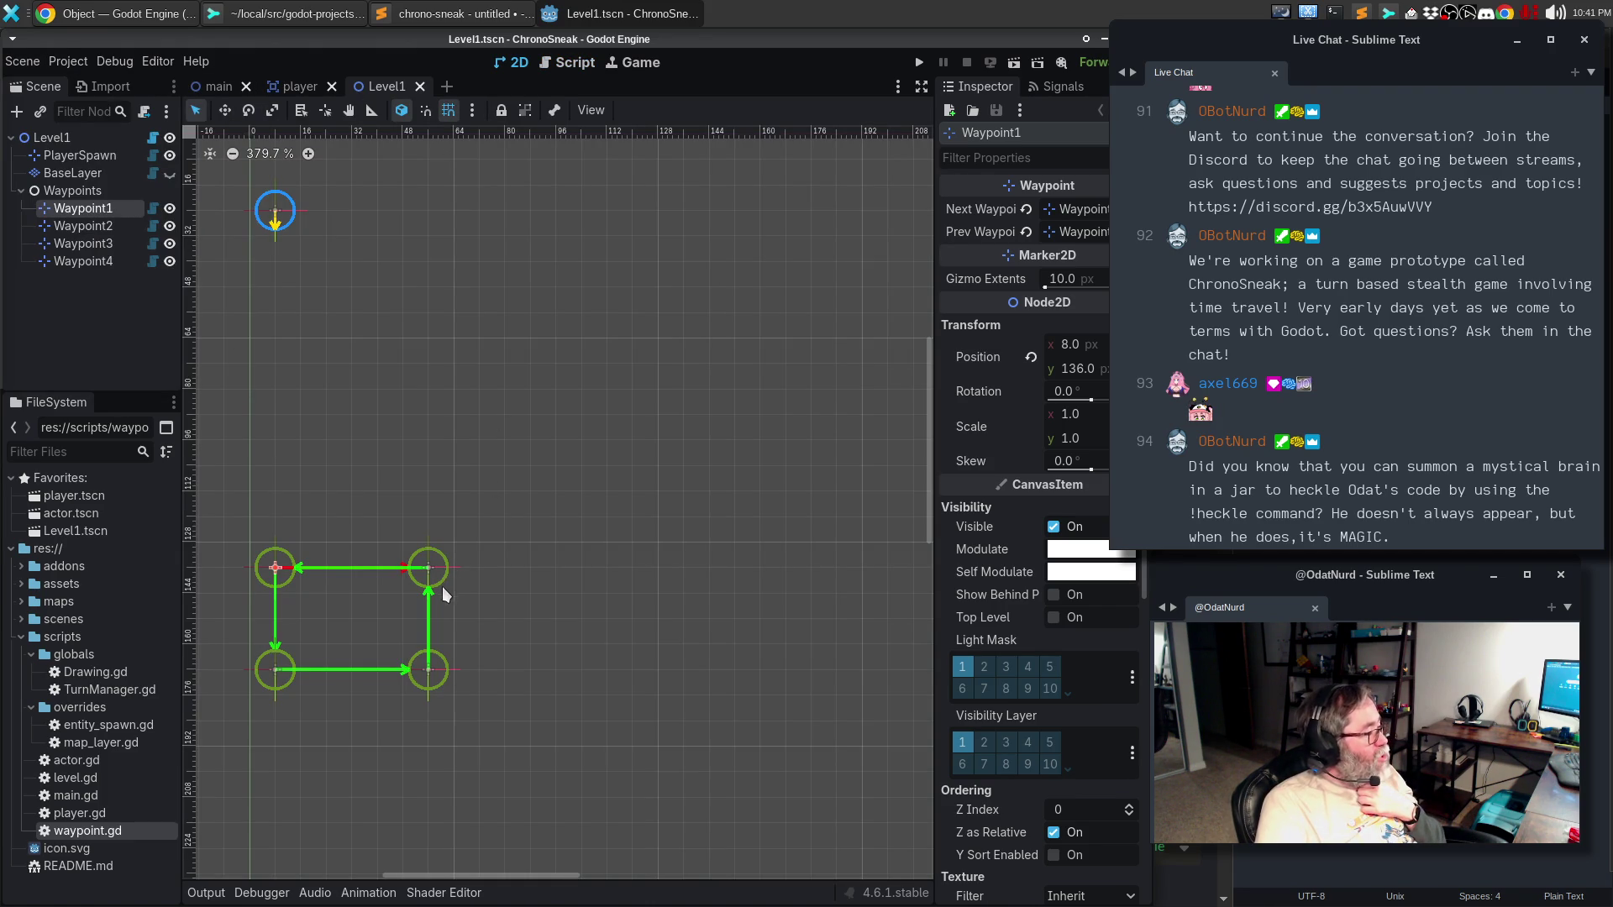
- Drag Waypoint2 up one grid step to y 128 and inspect Waypoint1's new warning
left_click(428, 568)
left_click_drag(426, 555, 425, 530)
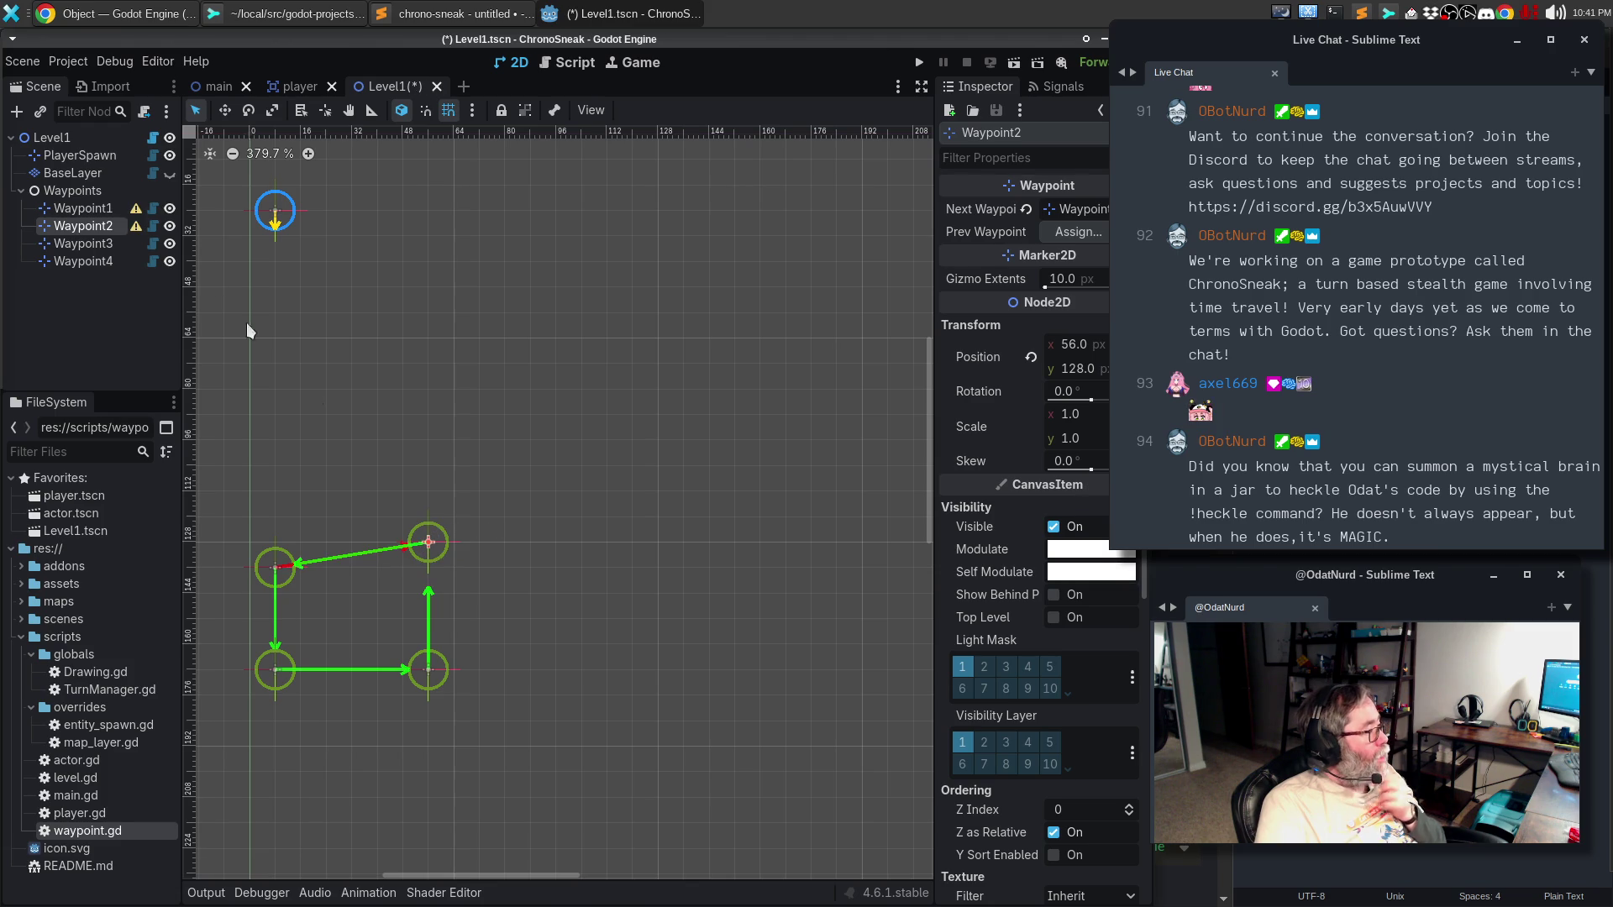
mouse_move(136, 214)
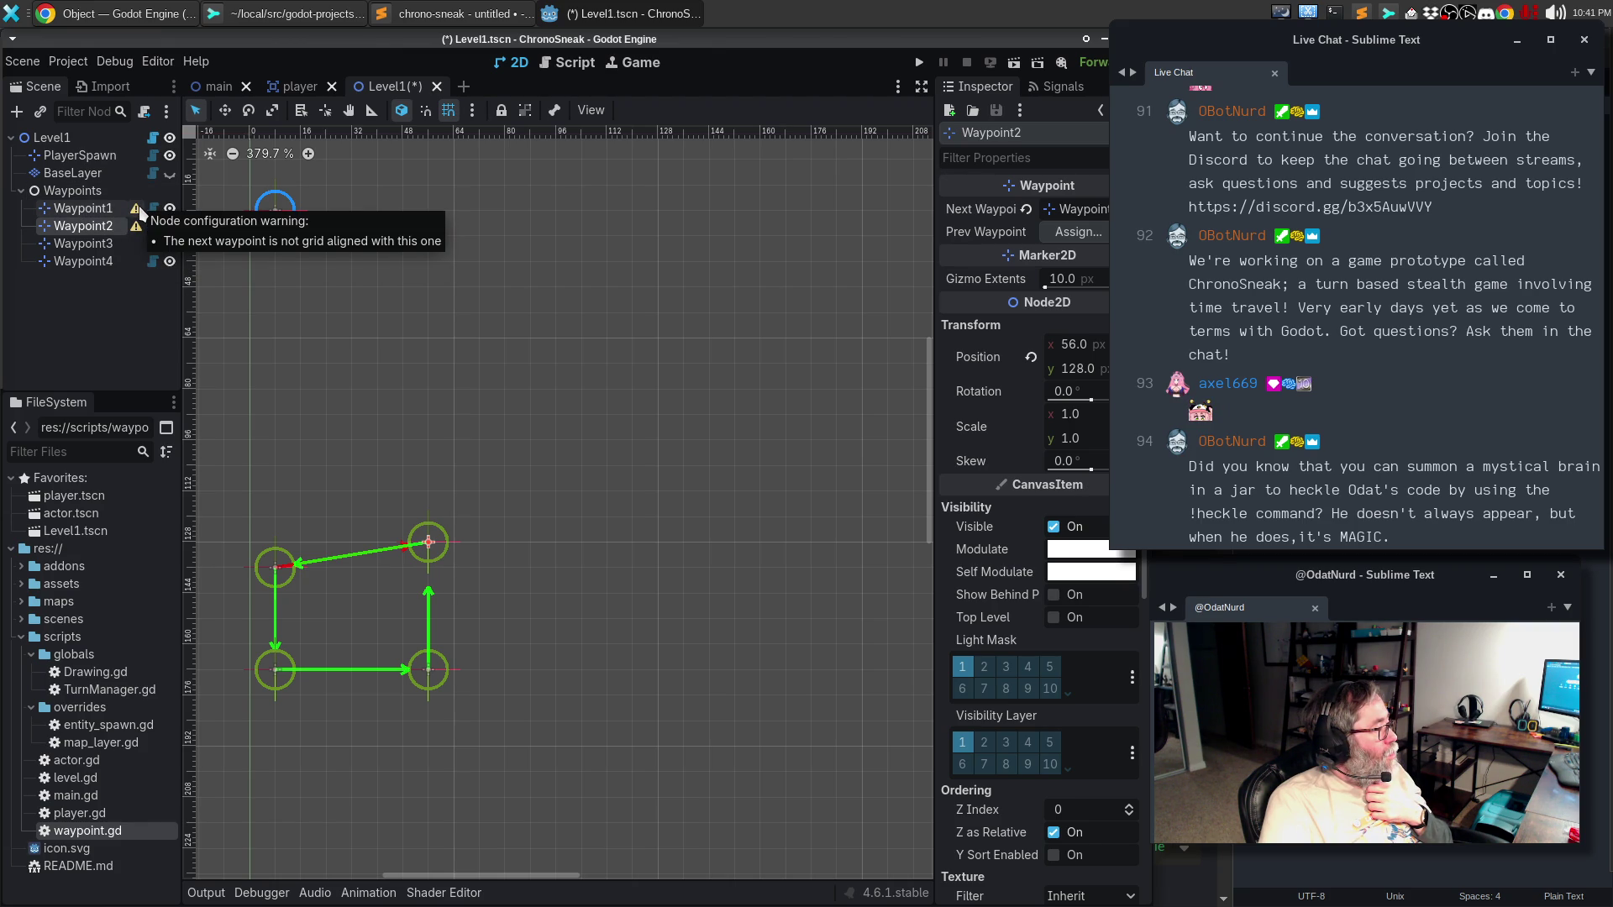
left_click(82, 210)
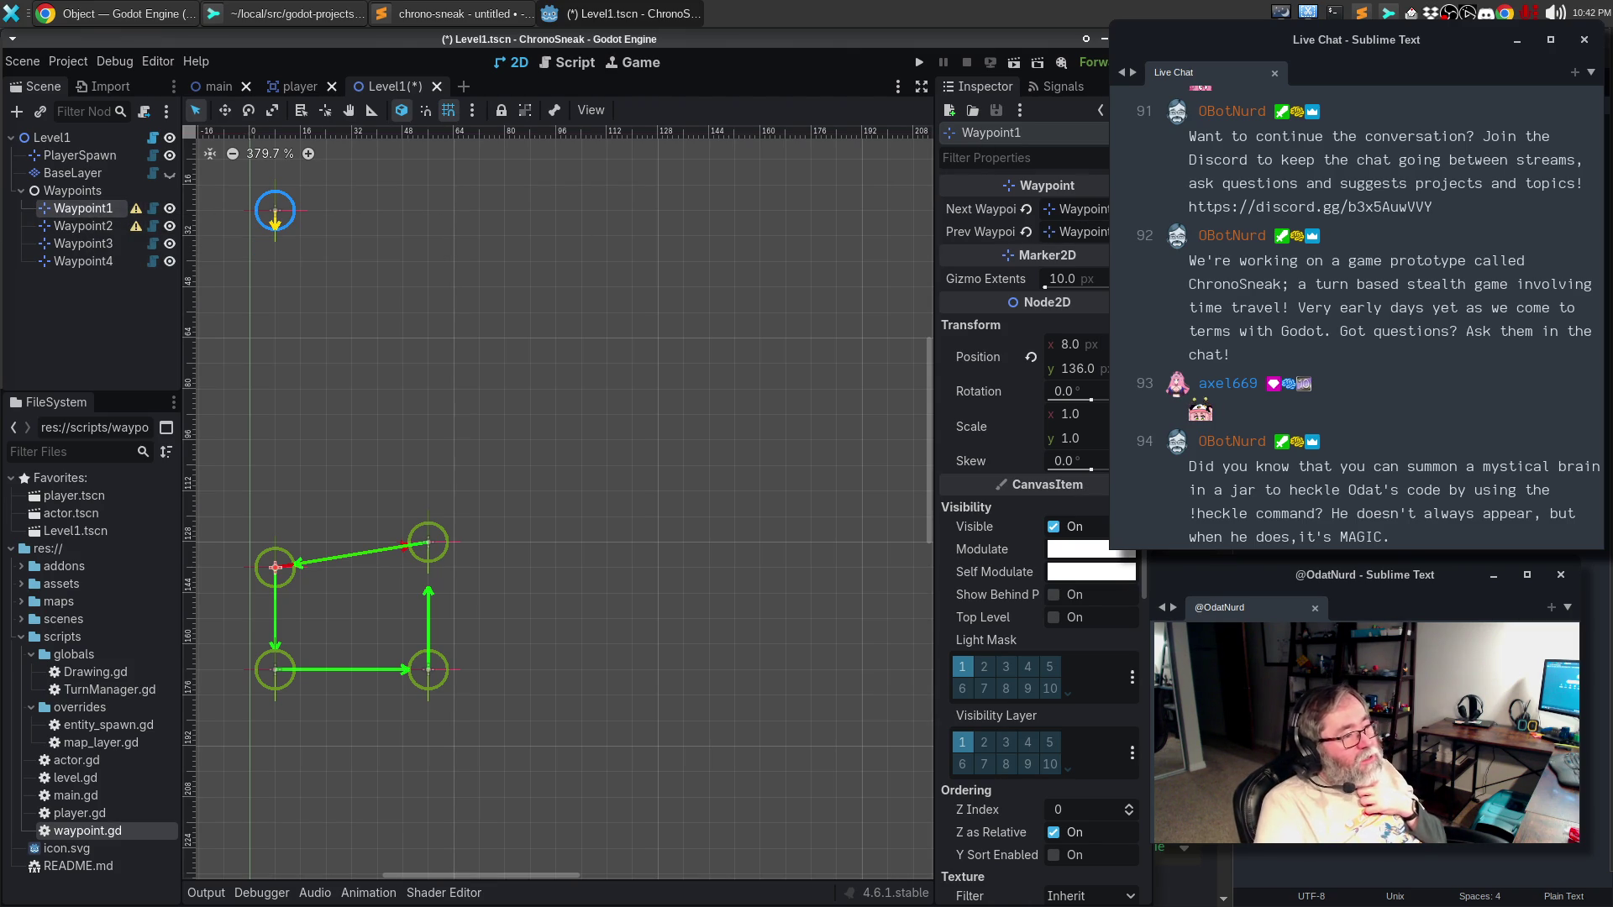
- Change 'next' to 'previous' in the second warning message on line 89 and save waypoint.gd
left_click(564, 66)
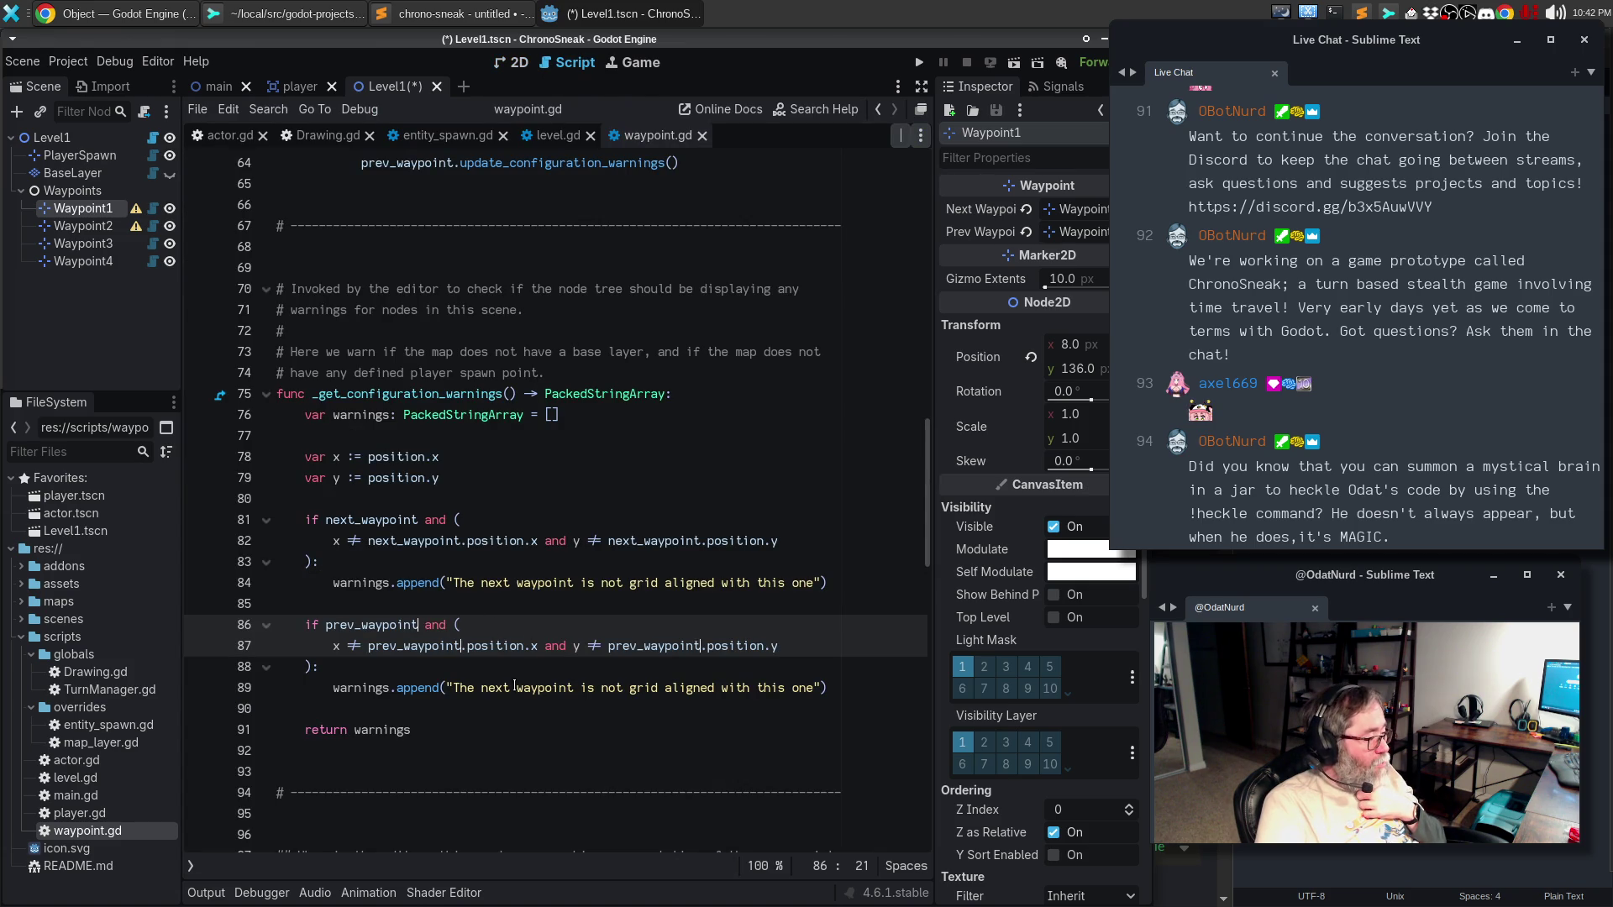
double_click(498, 691)
type("previous")
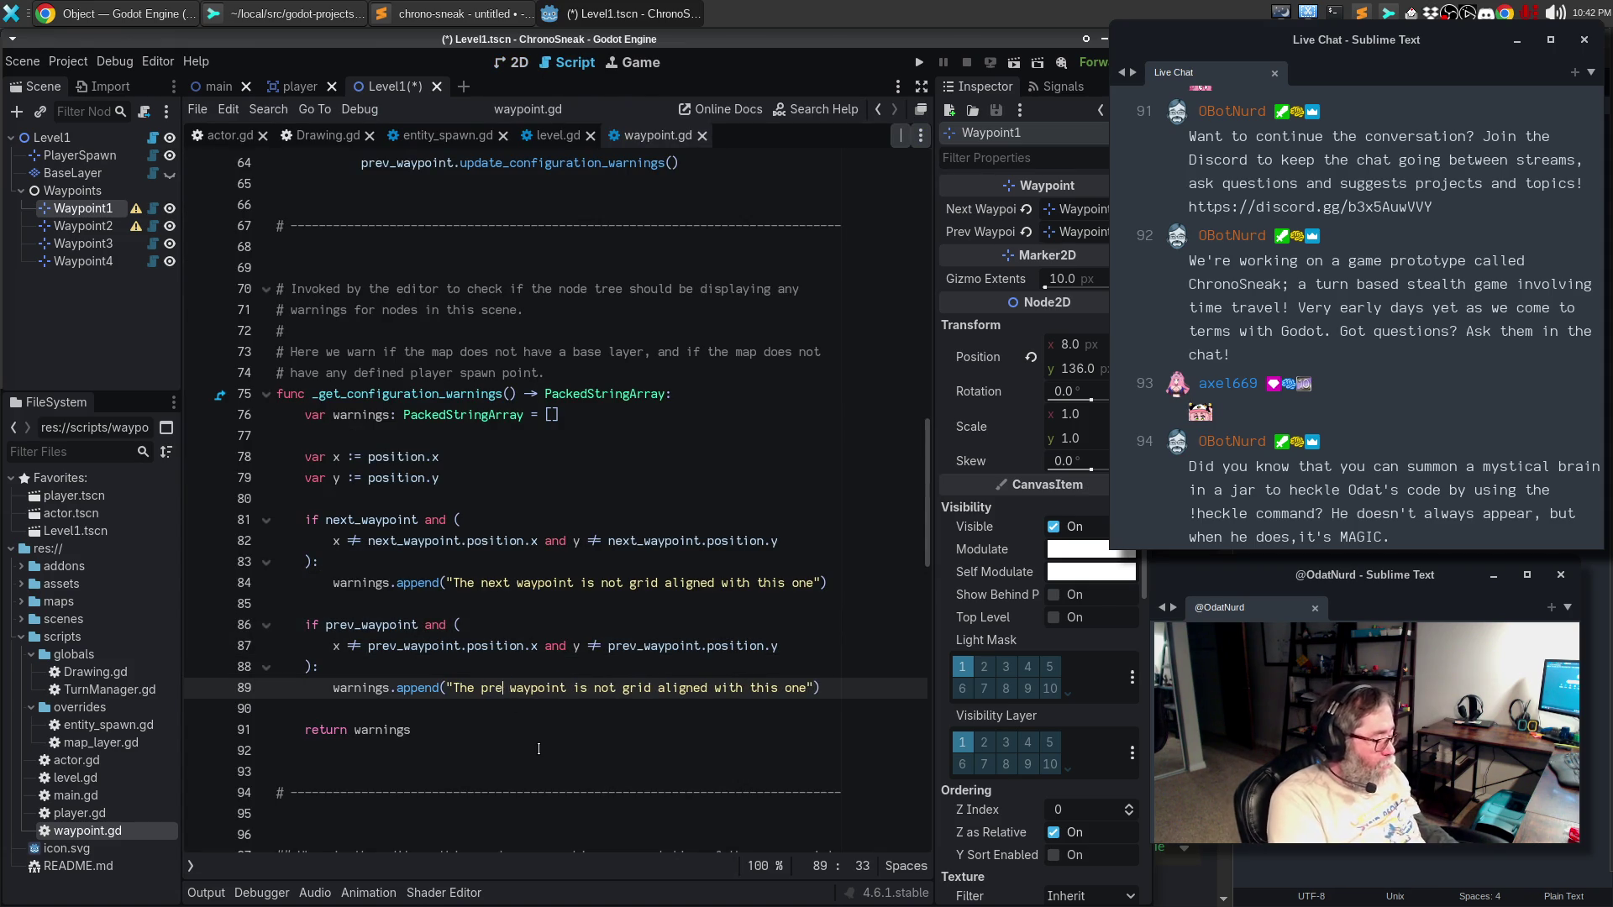
key("ctrl+s")
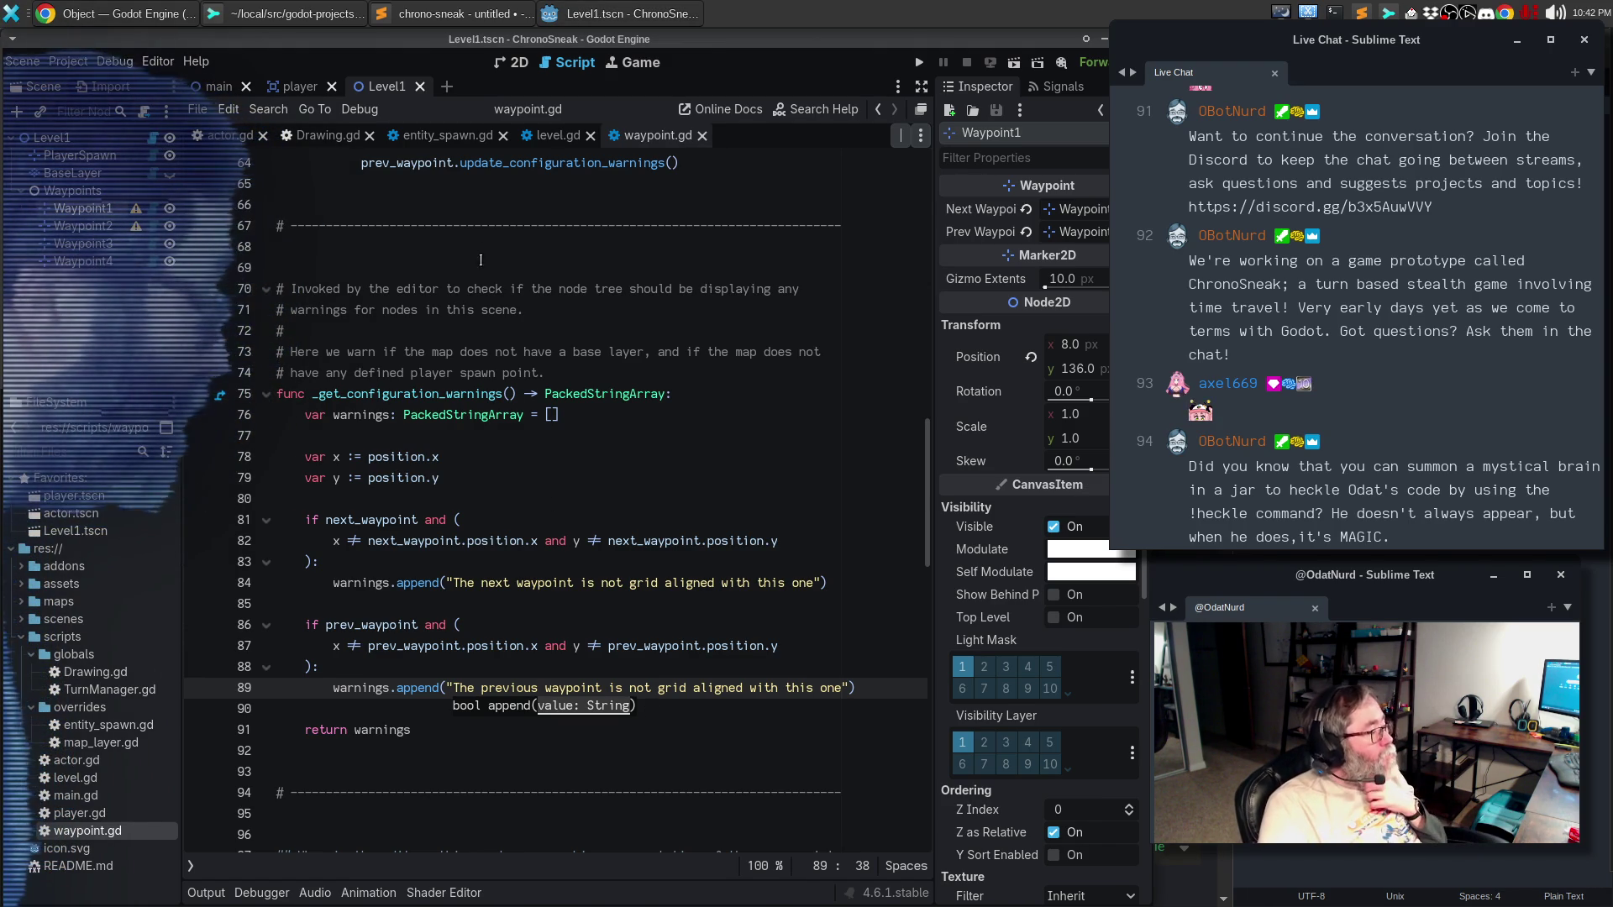
left_click(509, 63)
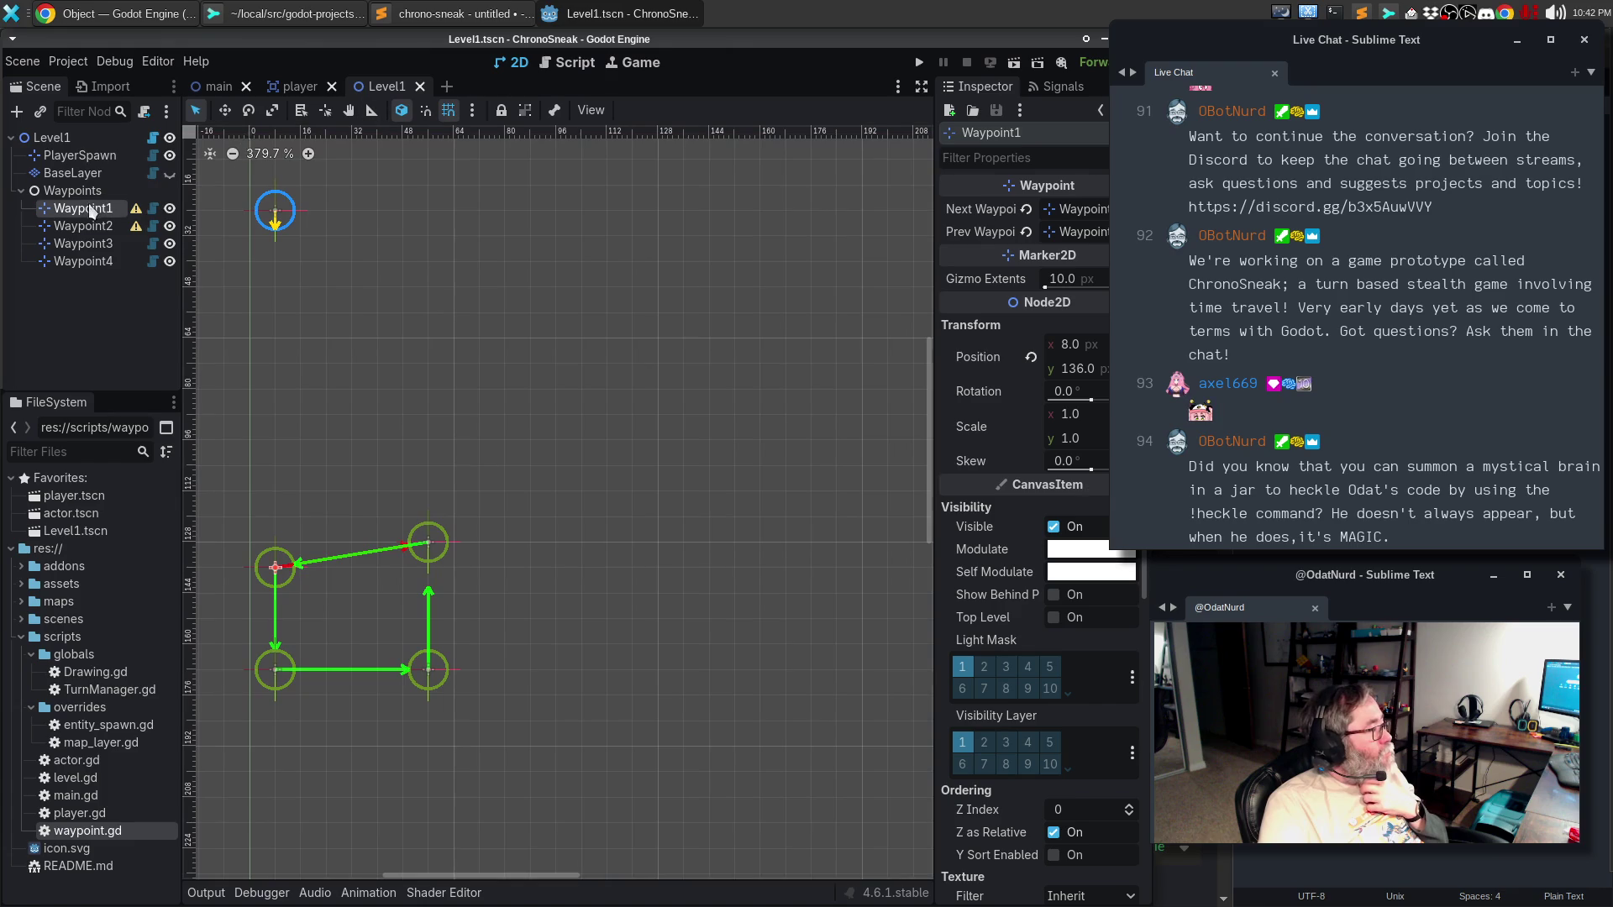
- Reload Level1 from its saved file and inspect Waypoint1 and Waypoint2 in the Scene dock
mouse_move(135, 218)
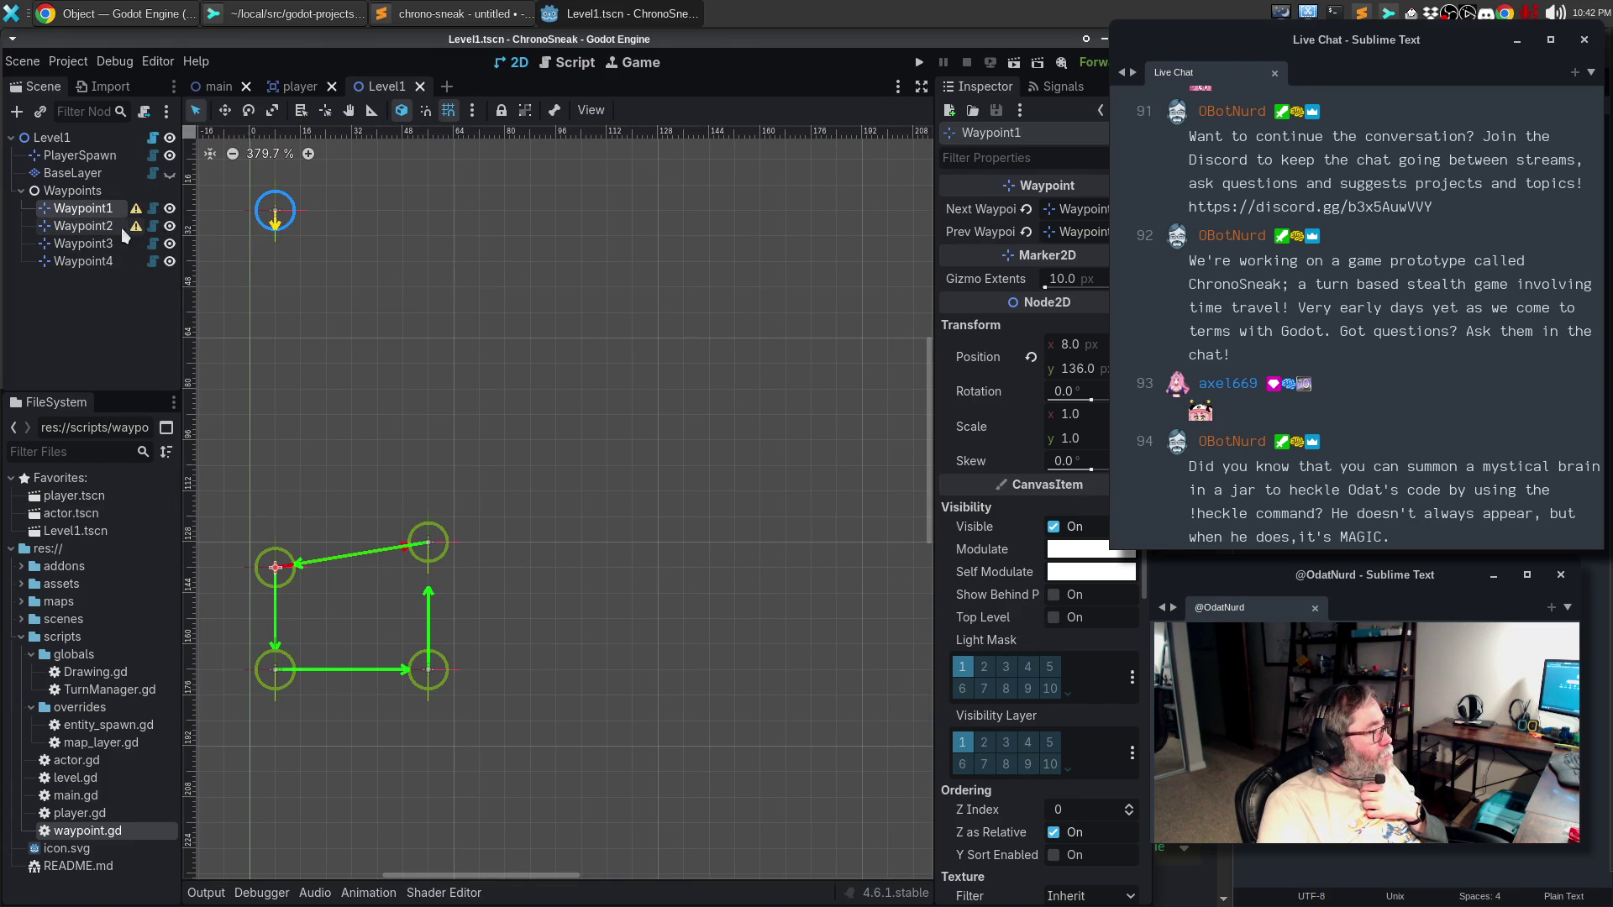
left_click(28, 66)
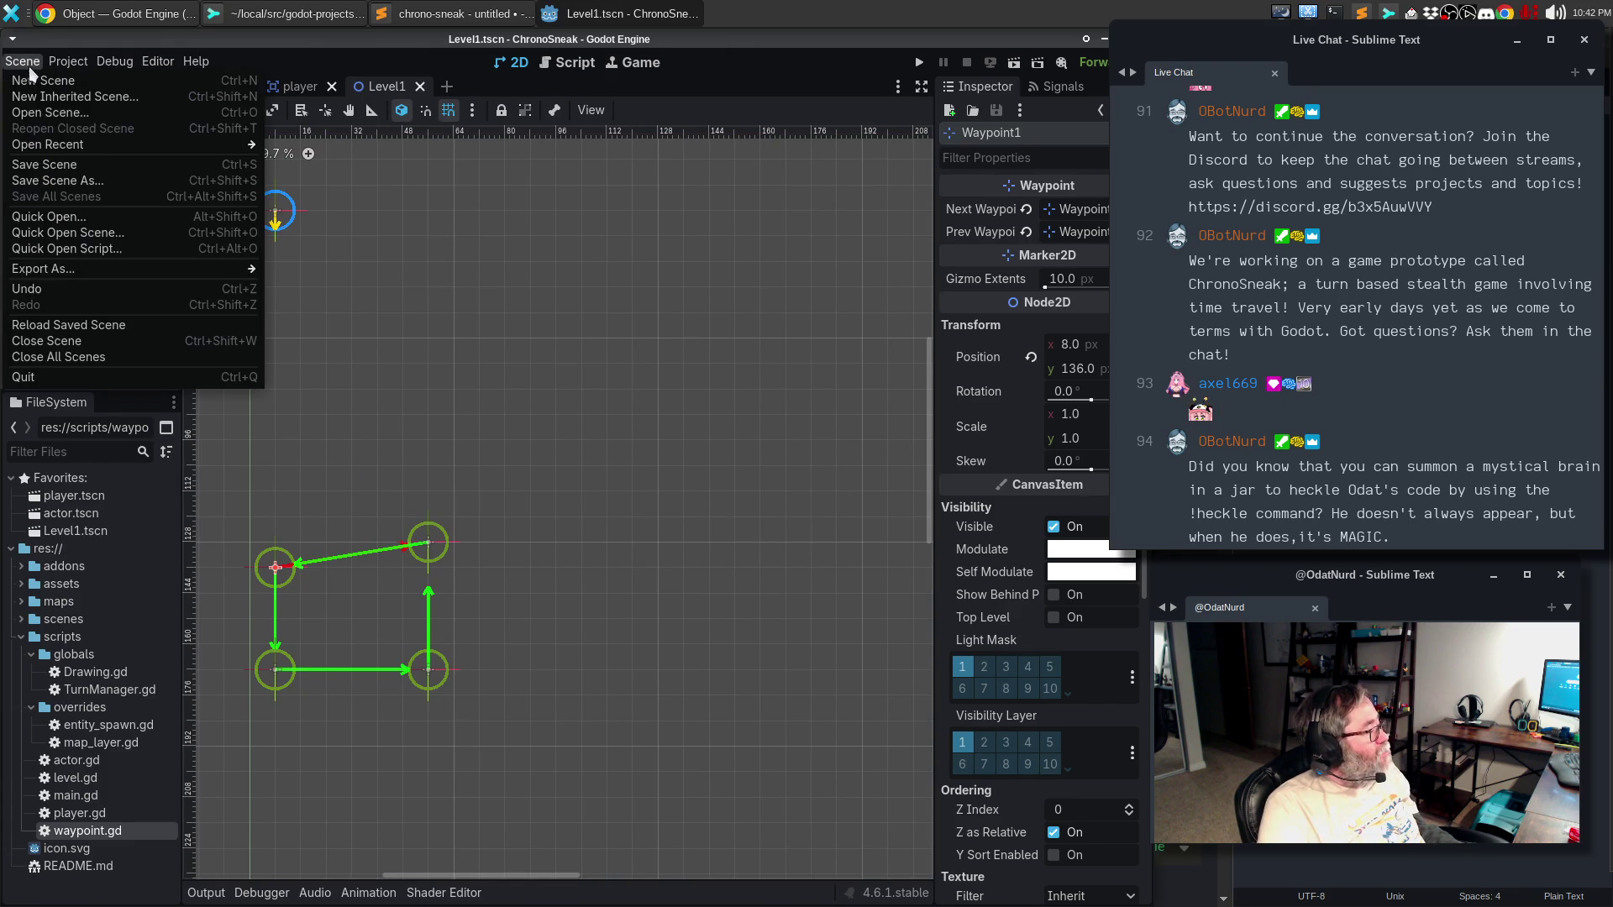
left_click(128, 323)
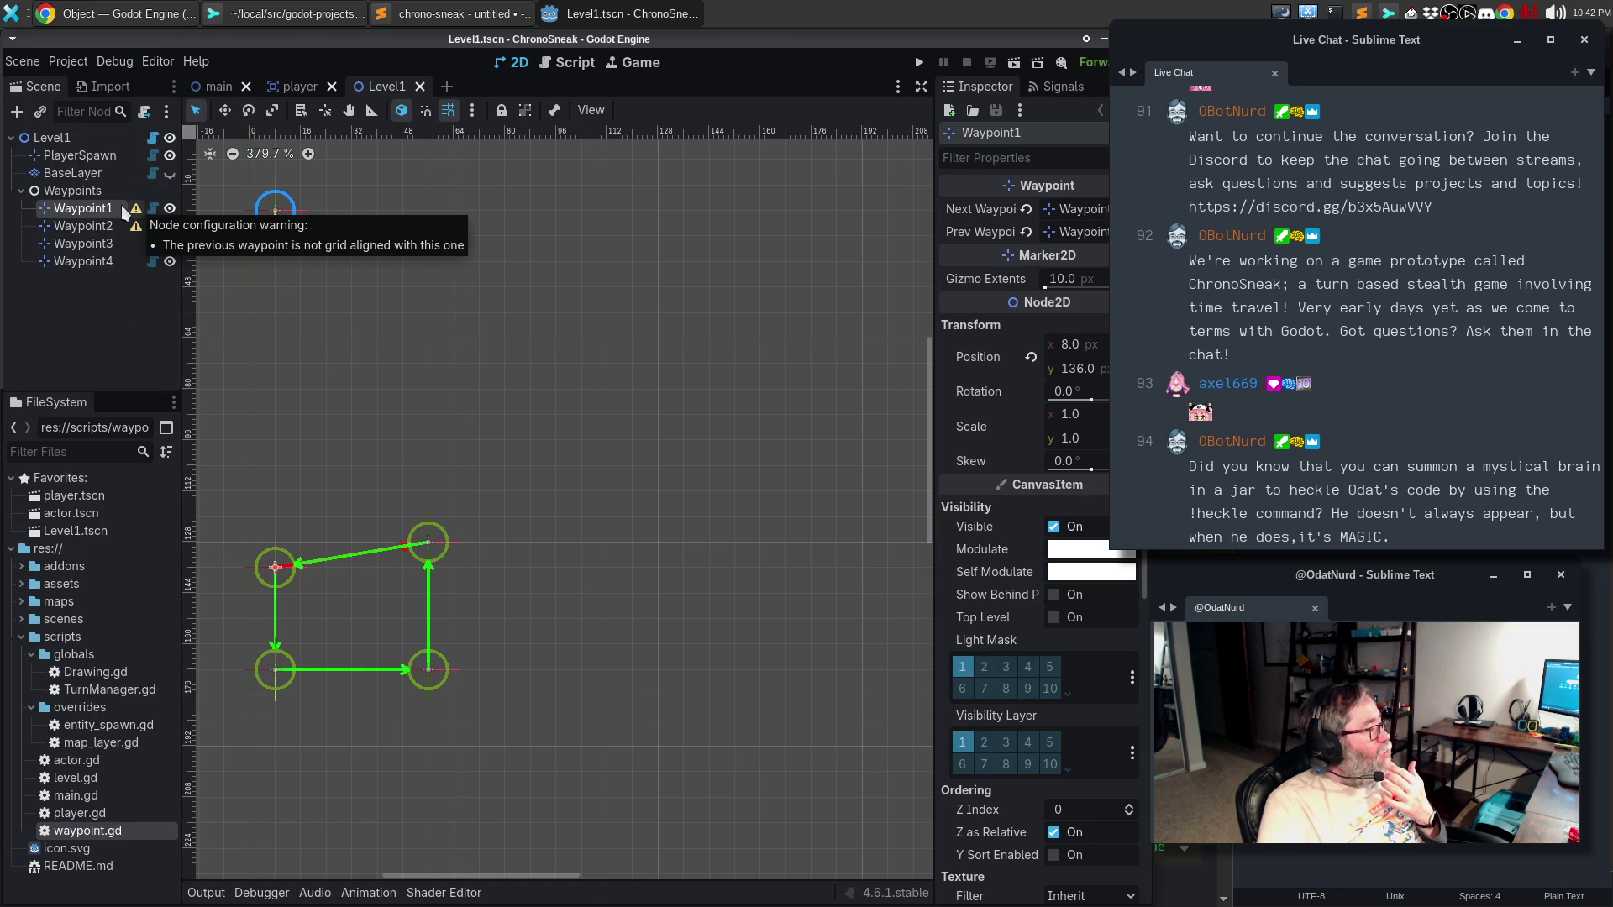
left_click(97, 209)
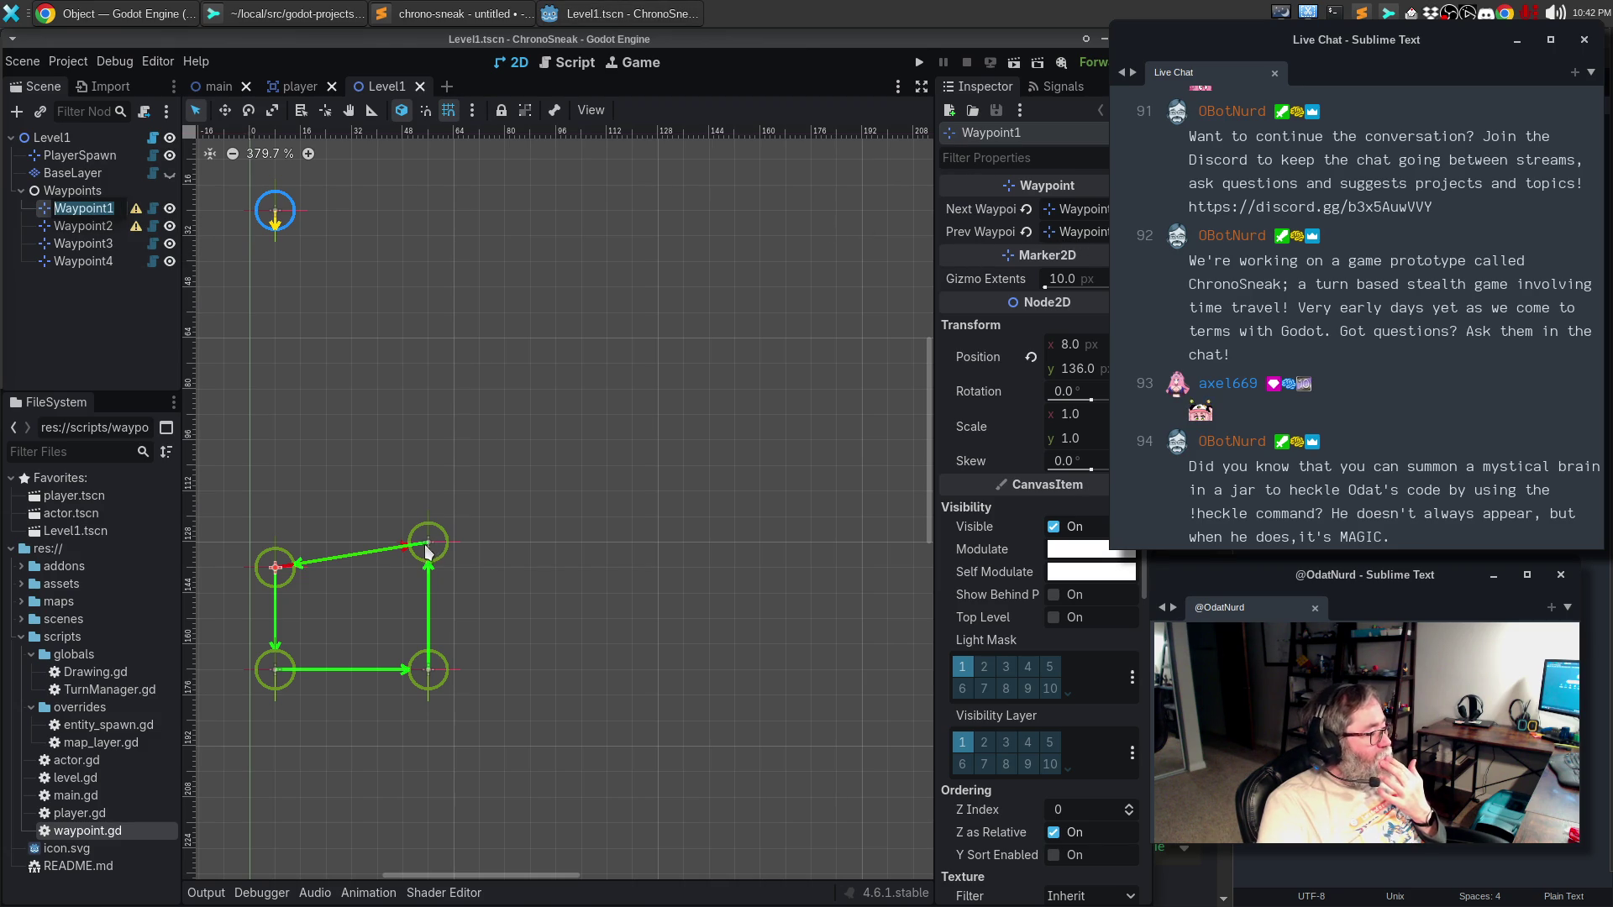
left_click(85, 225)
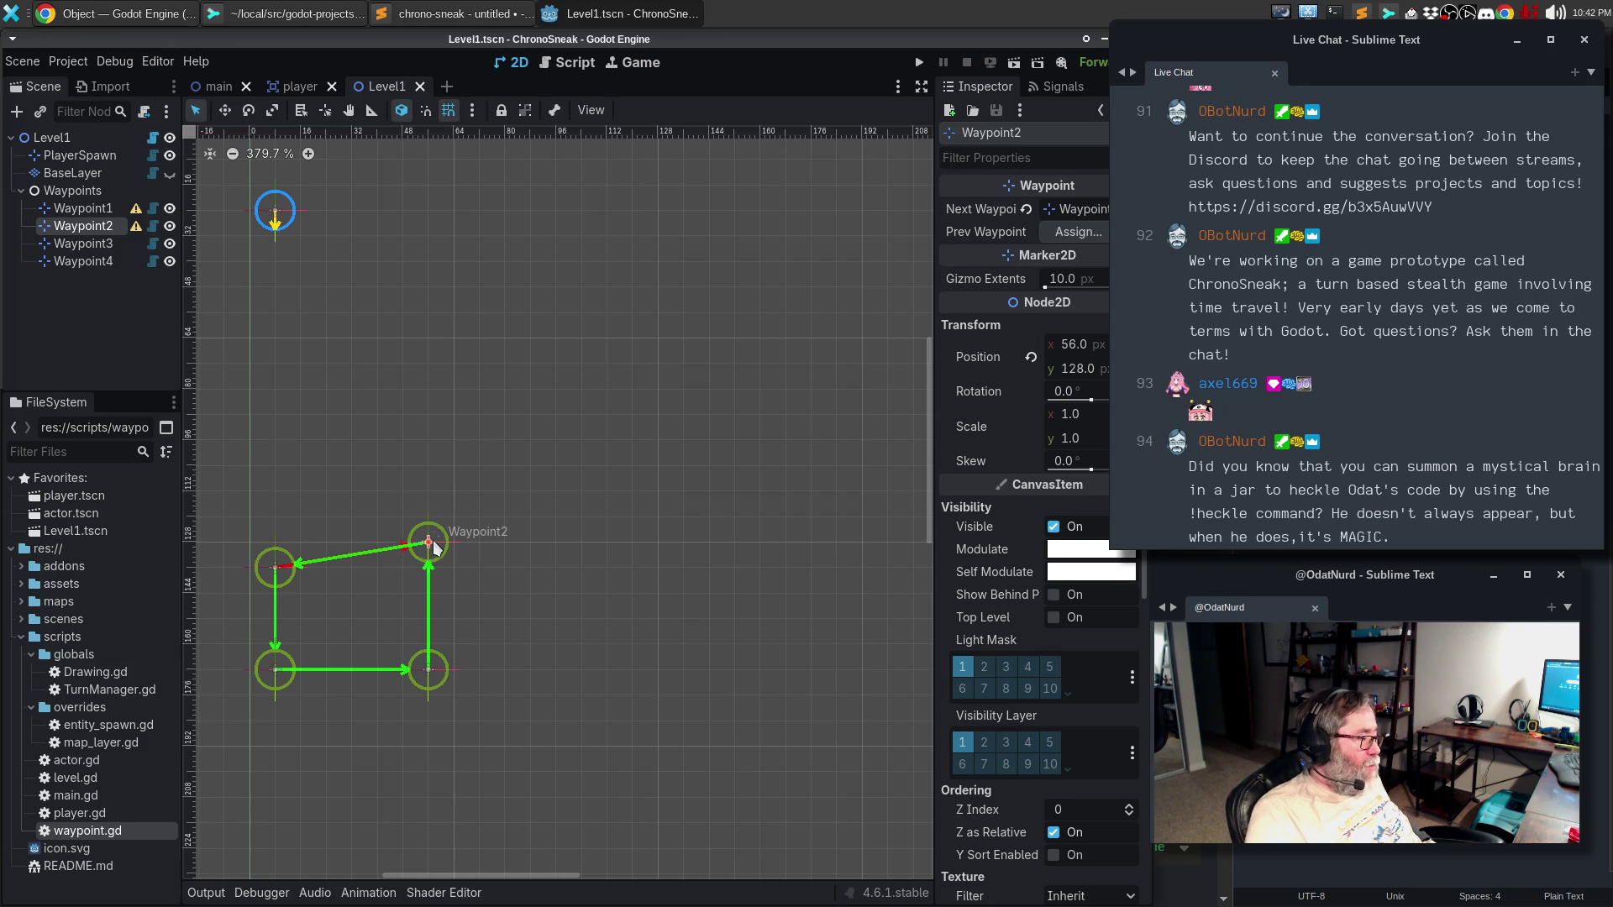
- Drag Waypoint2 up and back down to y 136, leaving Waypoint3 and Waypoint4 in place
left_click_drag(428, 542, 429, 501)
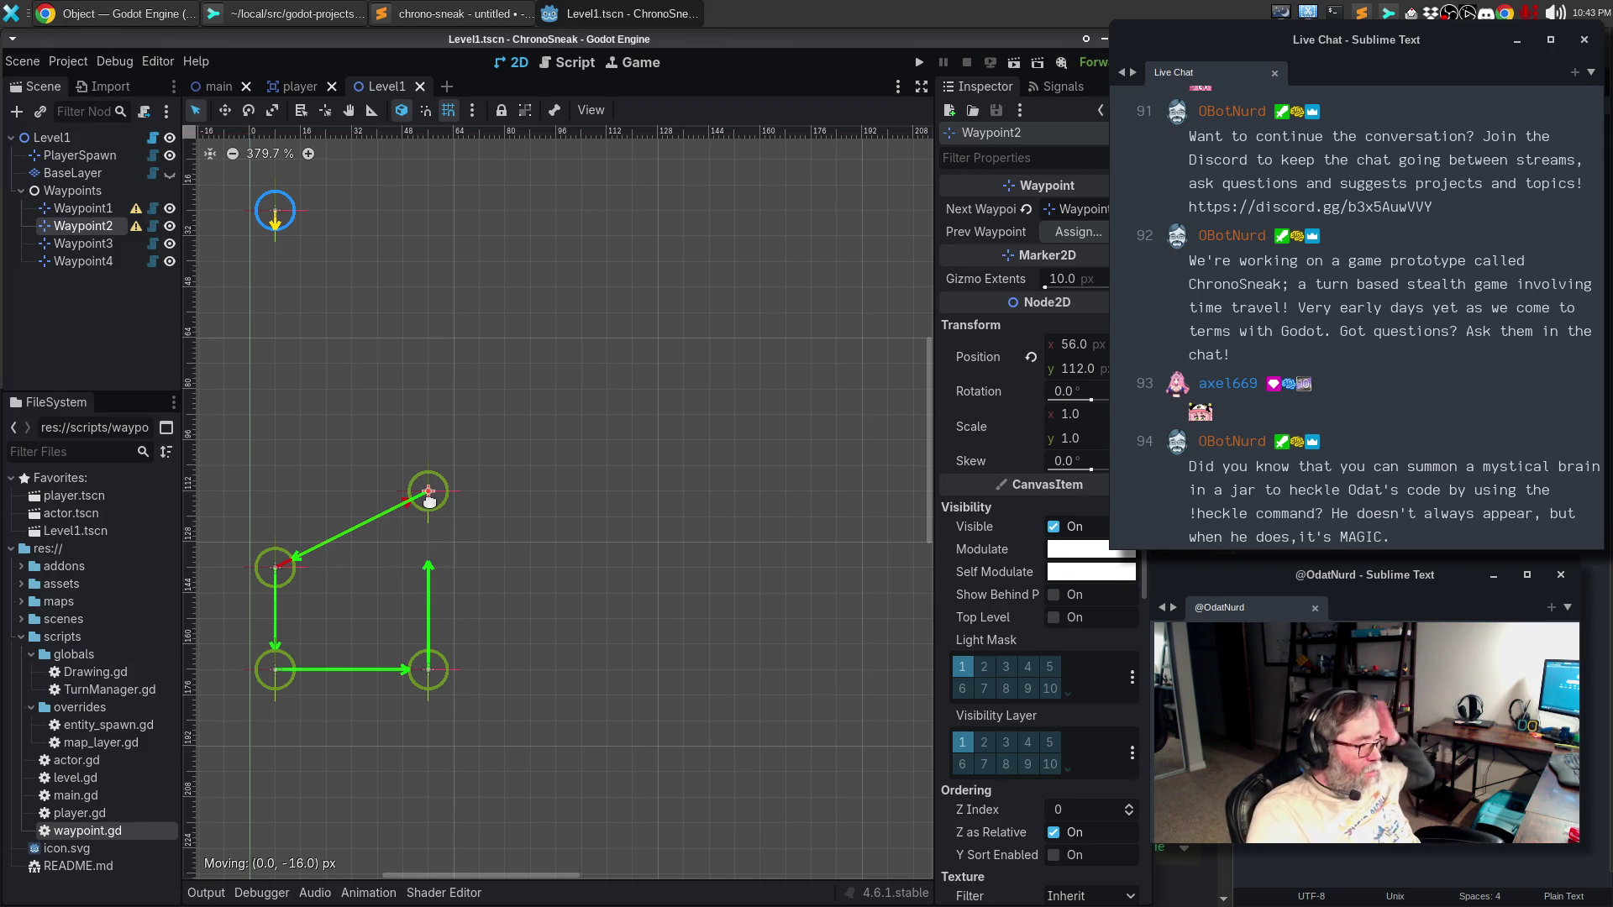
mouse_move(426, 545)
left_mouse_down()
mouse_move(425, 562)
mouse_move(410, 544)
mouse_move(420, 534)
mouse_move(425, 561)
left_mouse_up()
mouse_move(428, 672)
left_mouse_down()
mouse_move(457, 684)
mouse_move(428, 670)
left_mouse_up()
mouse_move(273, 675)
left_mouse_down()
mouse_move(270, 704)
mouse_move(273, 674)
left_mouse_up()
left_click(275, 570)
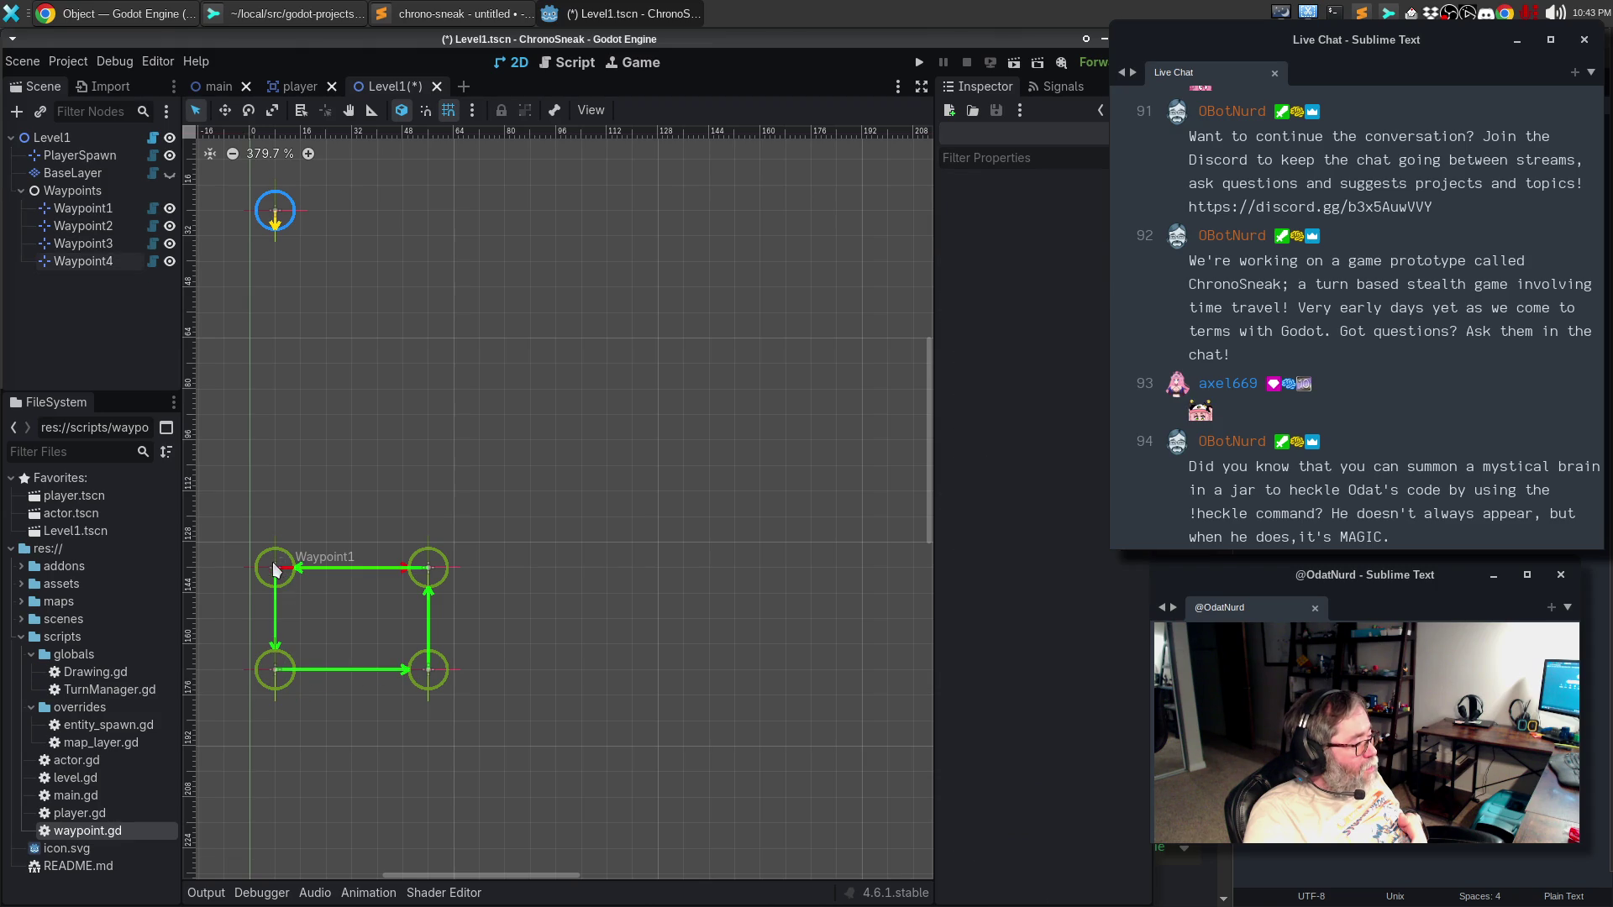
- Settle Waypoint1 and Waypoint2 both at y 136 so the path forms a clean square
mouse_move(275, 570)
left_mouse_down()
mouse_move(252, 508)
mouse_move(293, 469)
mouse_move(220, 544)
mouse_move(265, 546)
mouse_move(266, 561)
mouse_move(270, 470)
mouse_move(273, 564)
mouse_move(272, 464)
mouse_move(275, 567)
mouse_move(269, 441)
mouse_move(274, 566)
left_mouse_up()
left_click(442, 446)
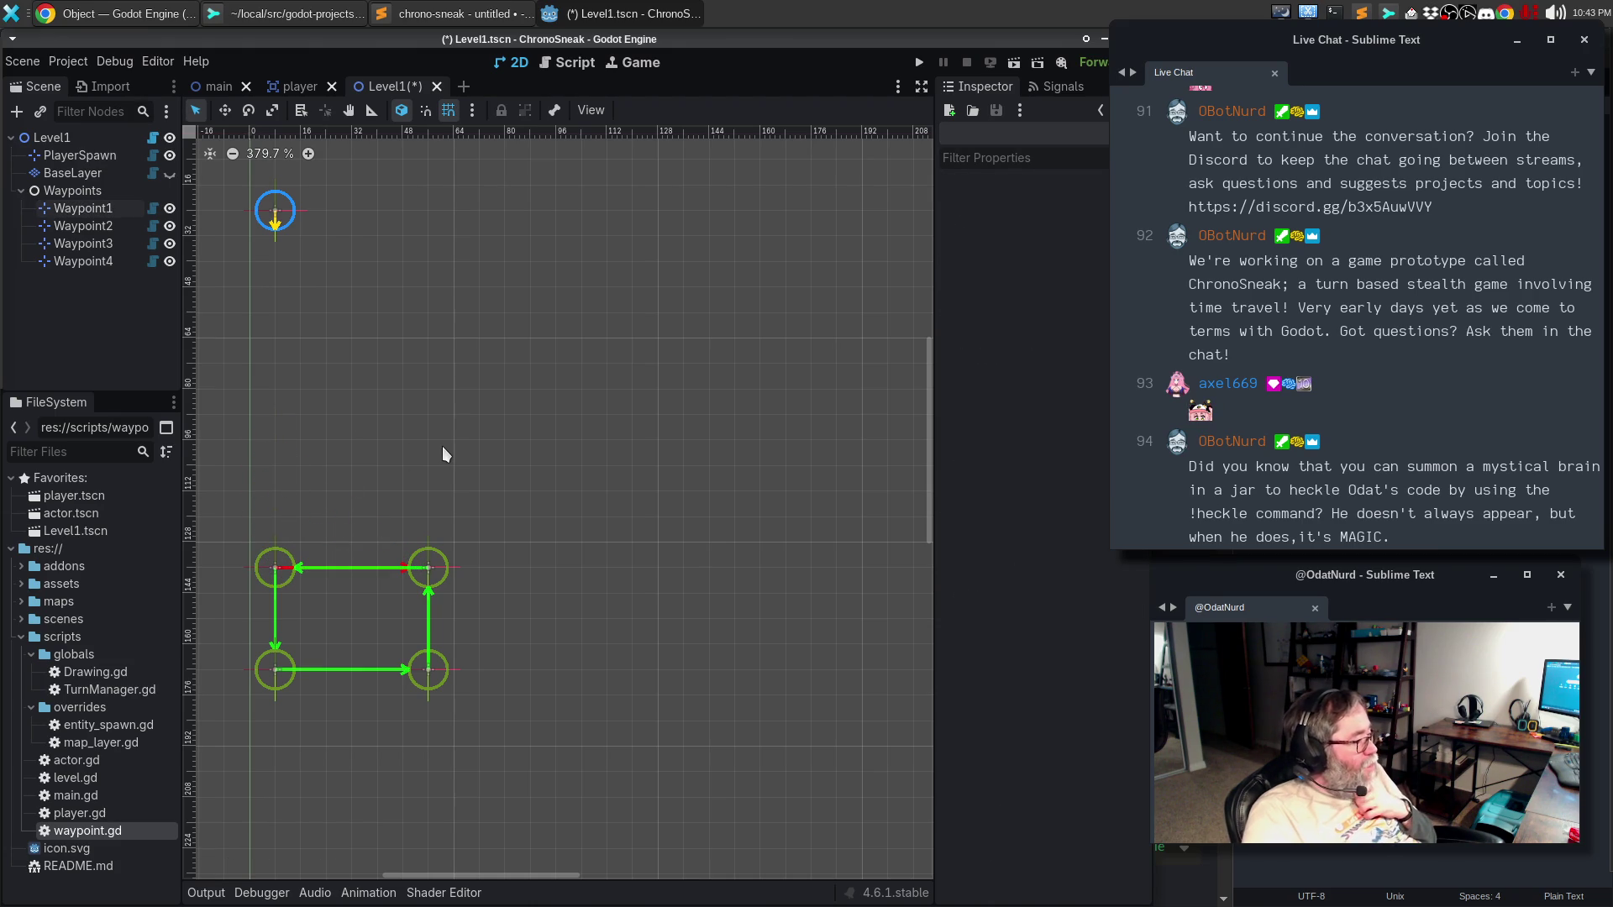
left_click_drag(275, 567, 274, 544)
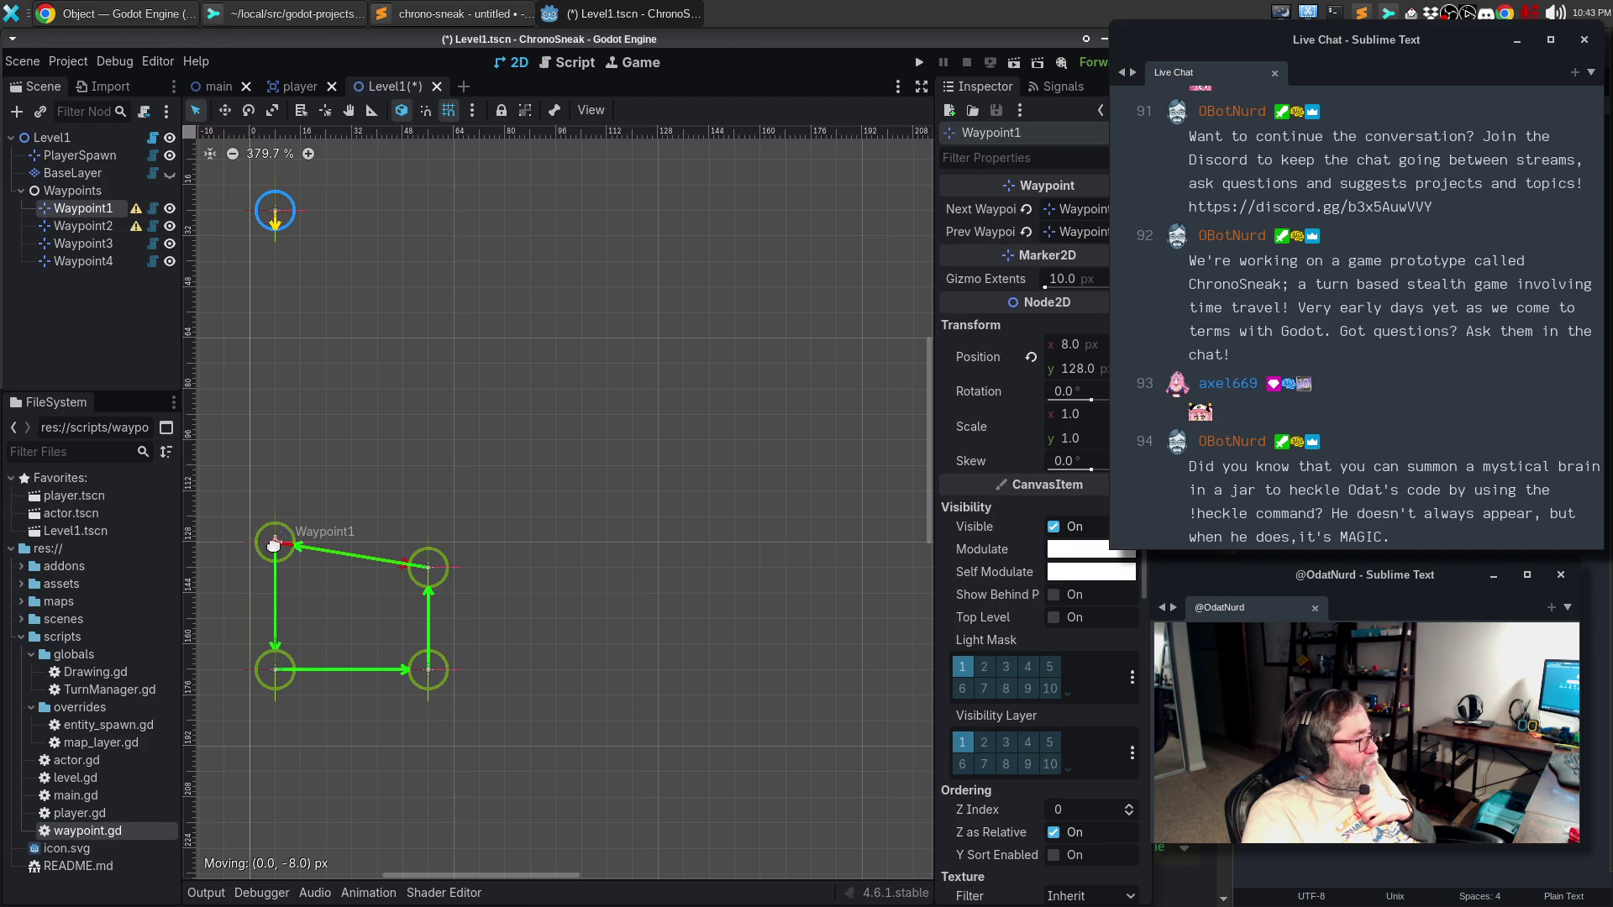
mouse_move(140, 212)
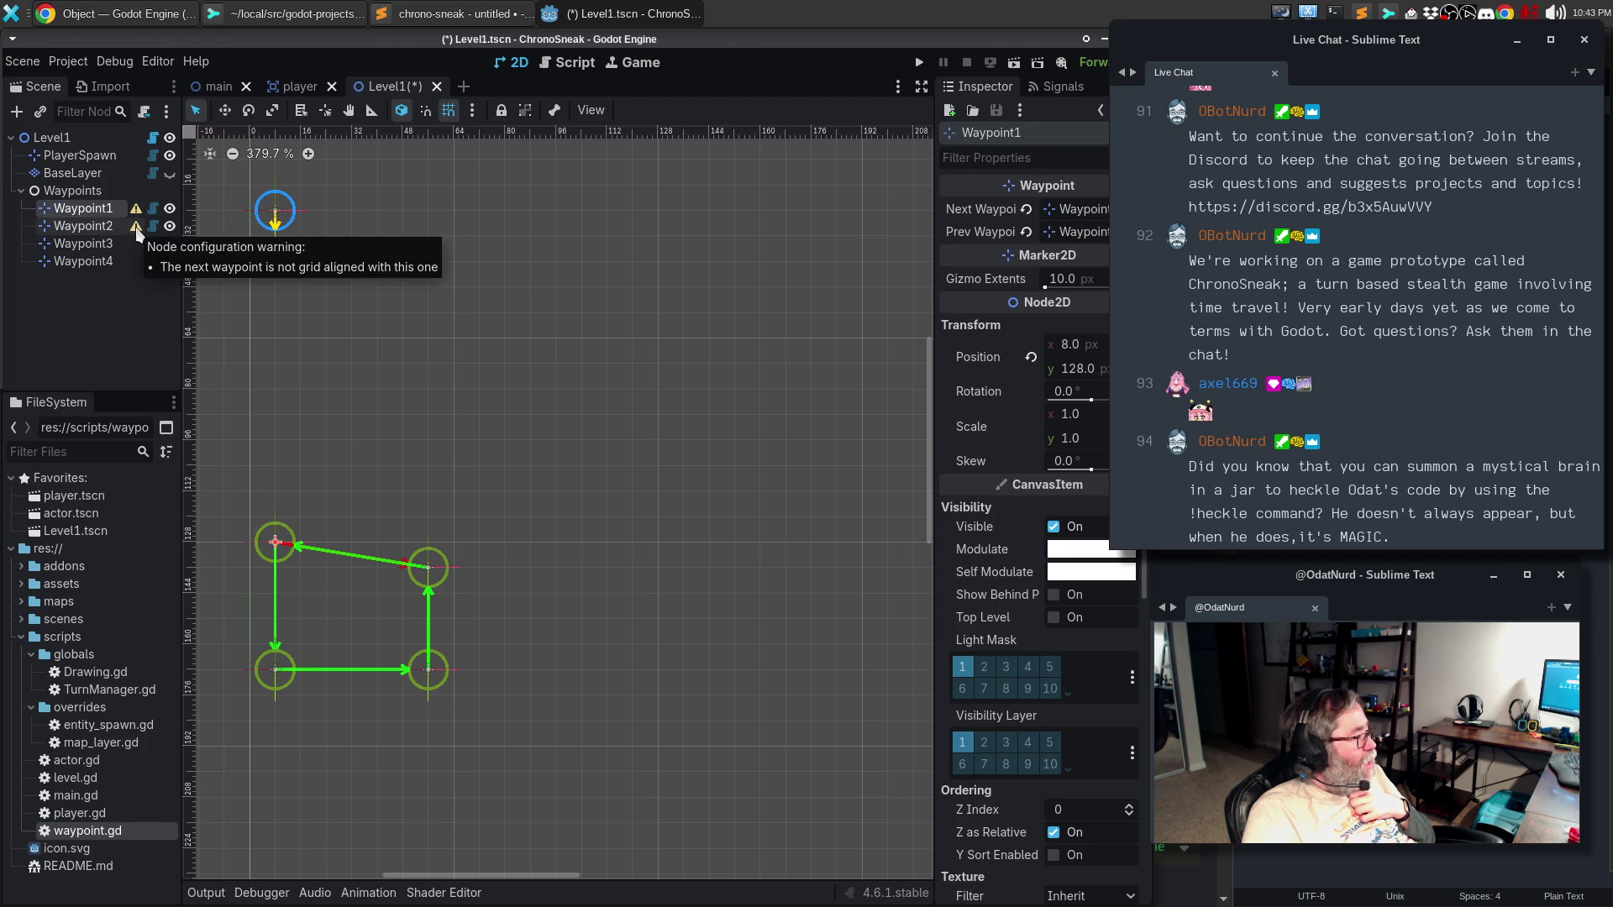
left_click_drag(274, 541, 274, 567)
left_click(425, 568)
left_click_drag(425, 562, 427, 542)
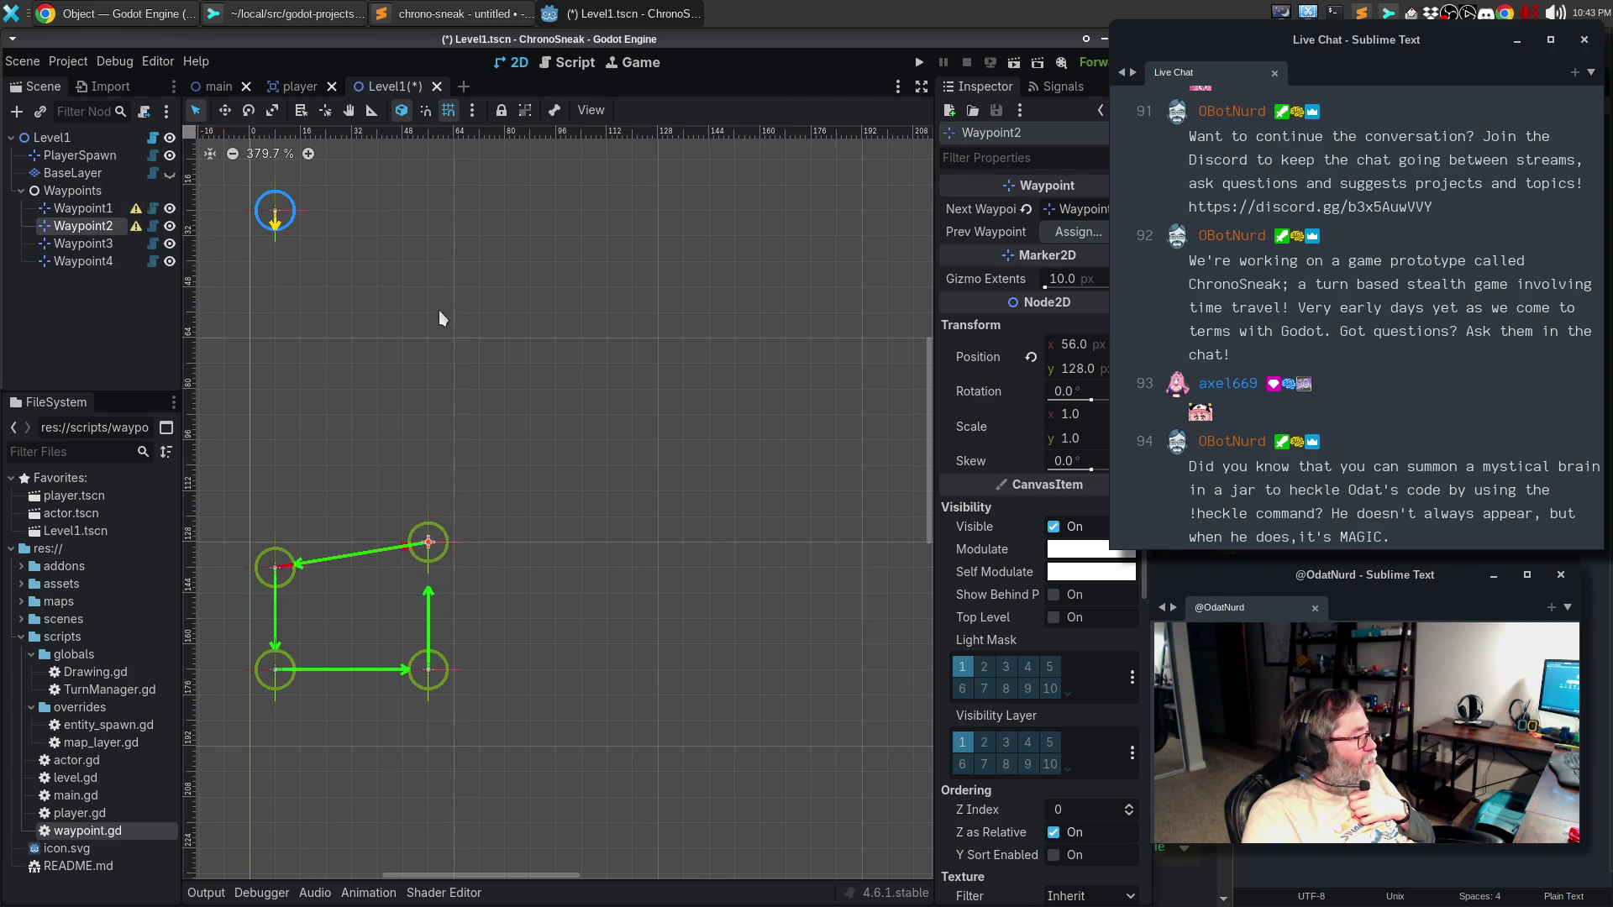
left_click_drag(434, 548, 431, 572)
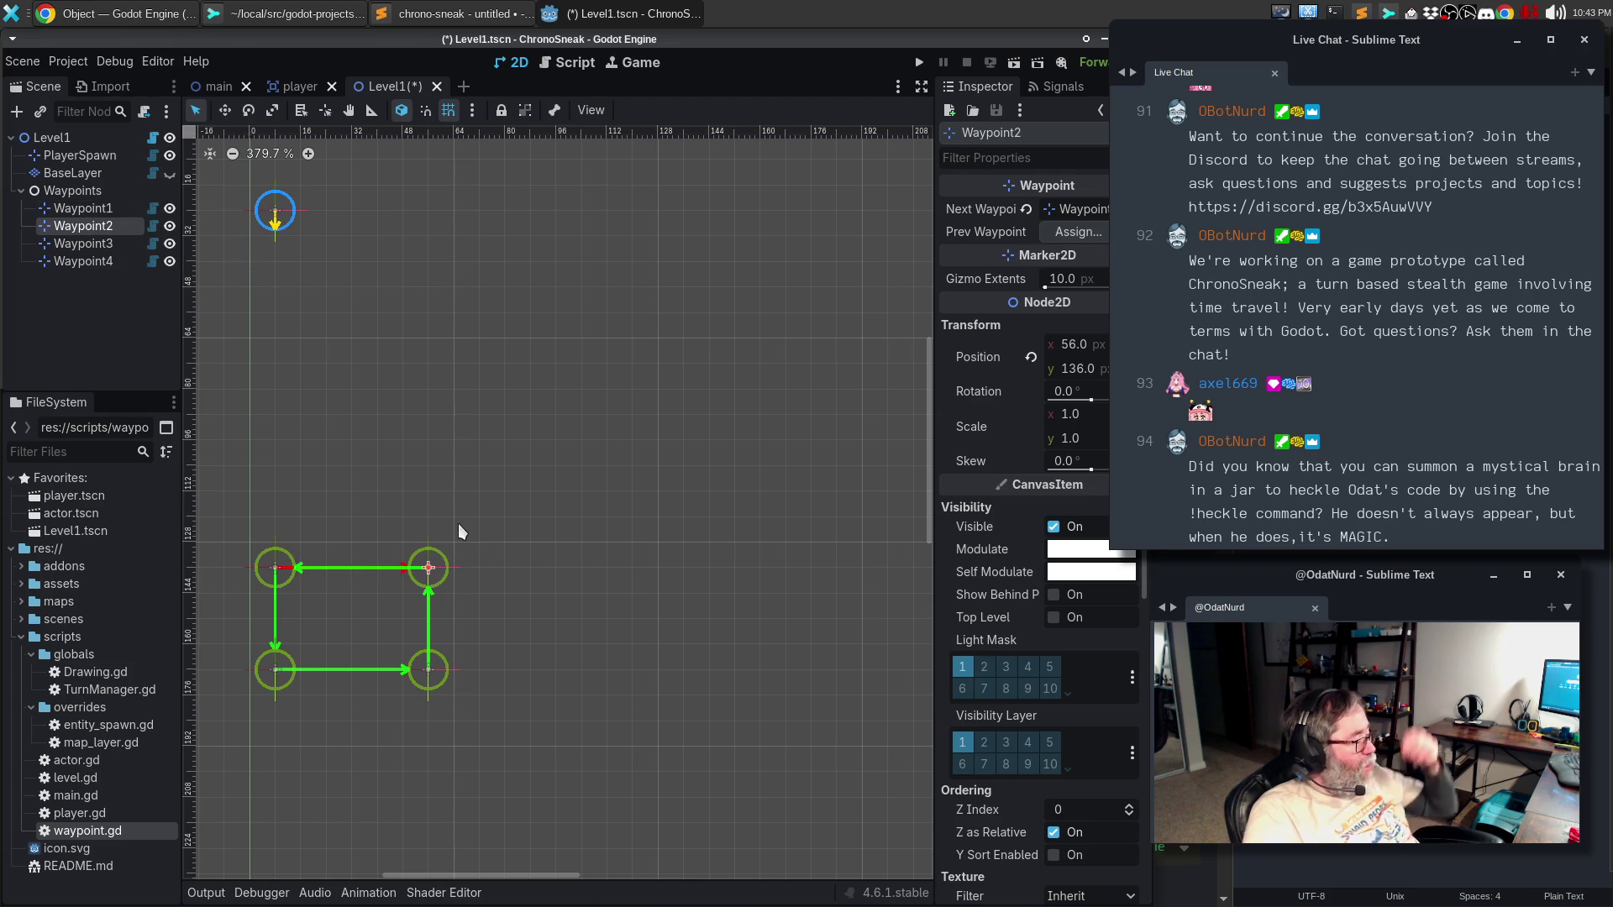
left_click(486, 504)
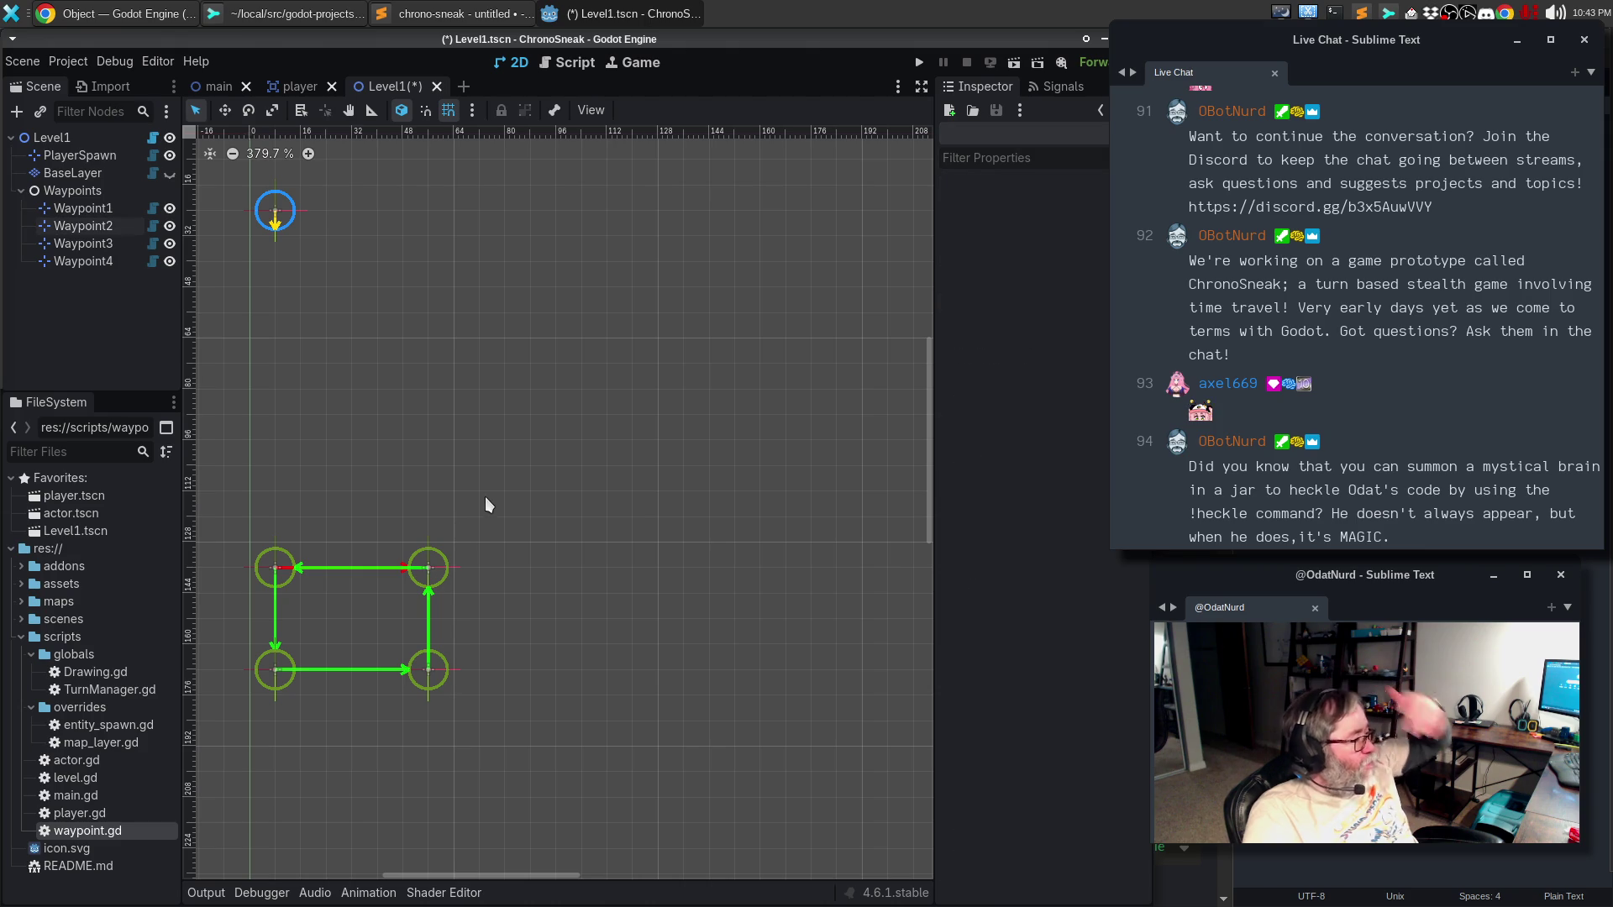
- Save Level1, make the BaseLayer tilemap visible, save again, then switch to the browser
key("ctrl+s")
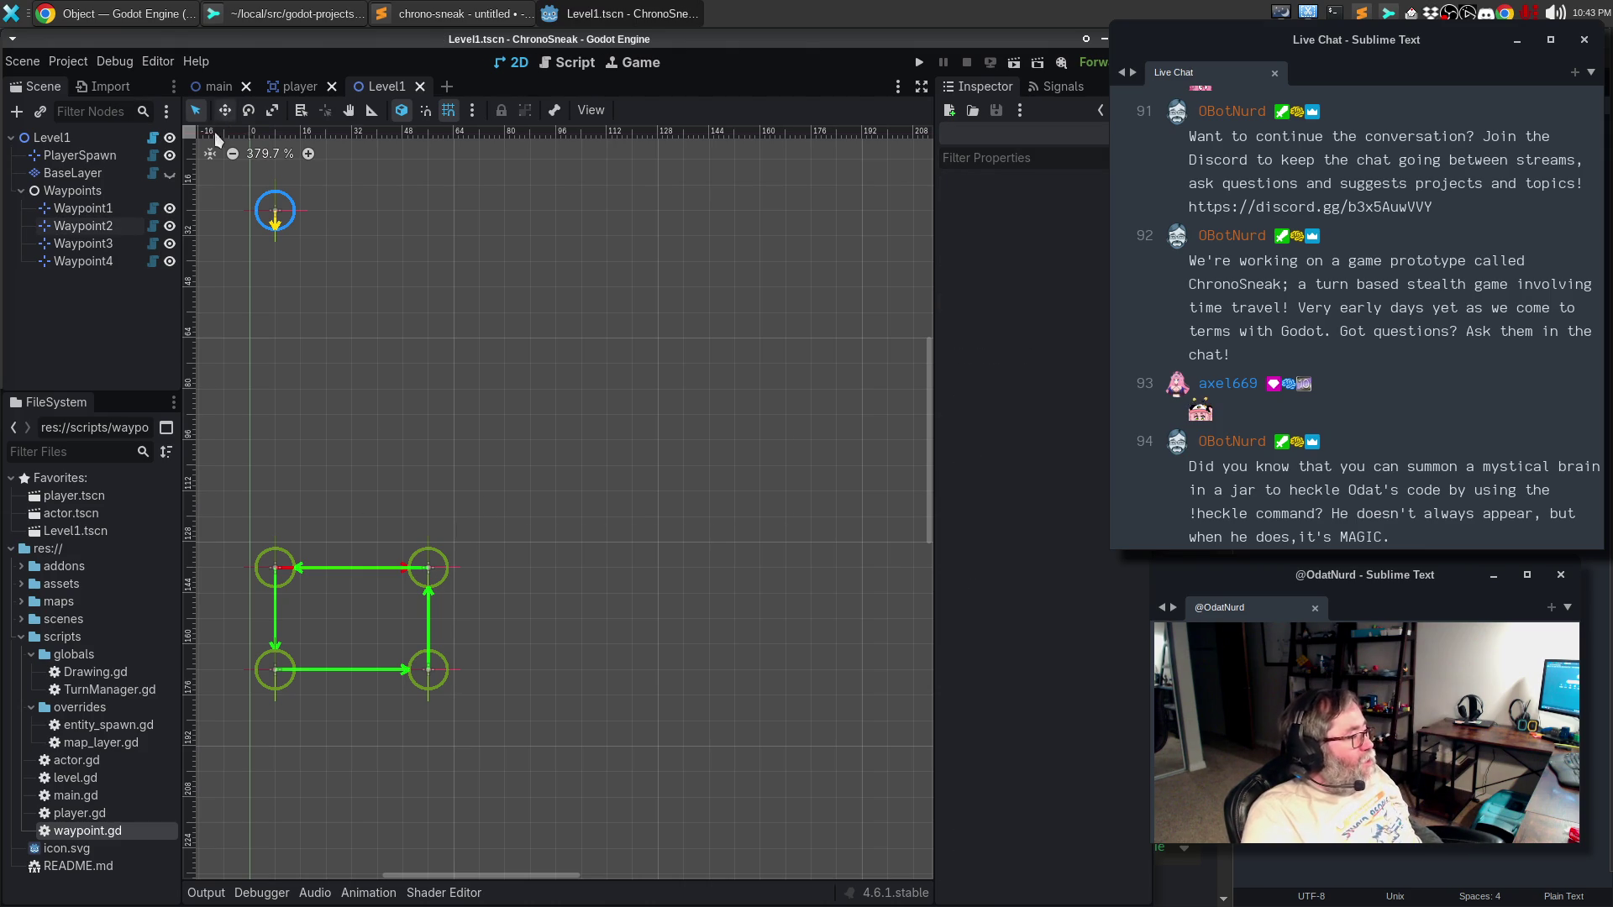
left_click(169, 174)
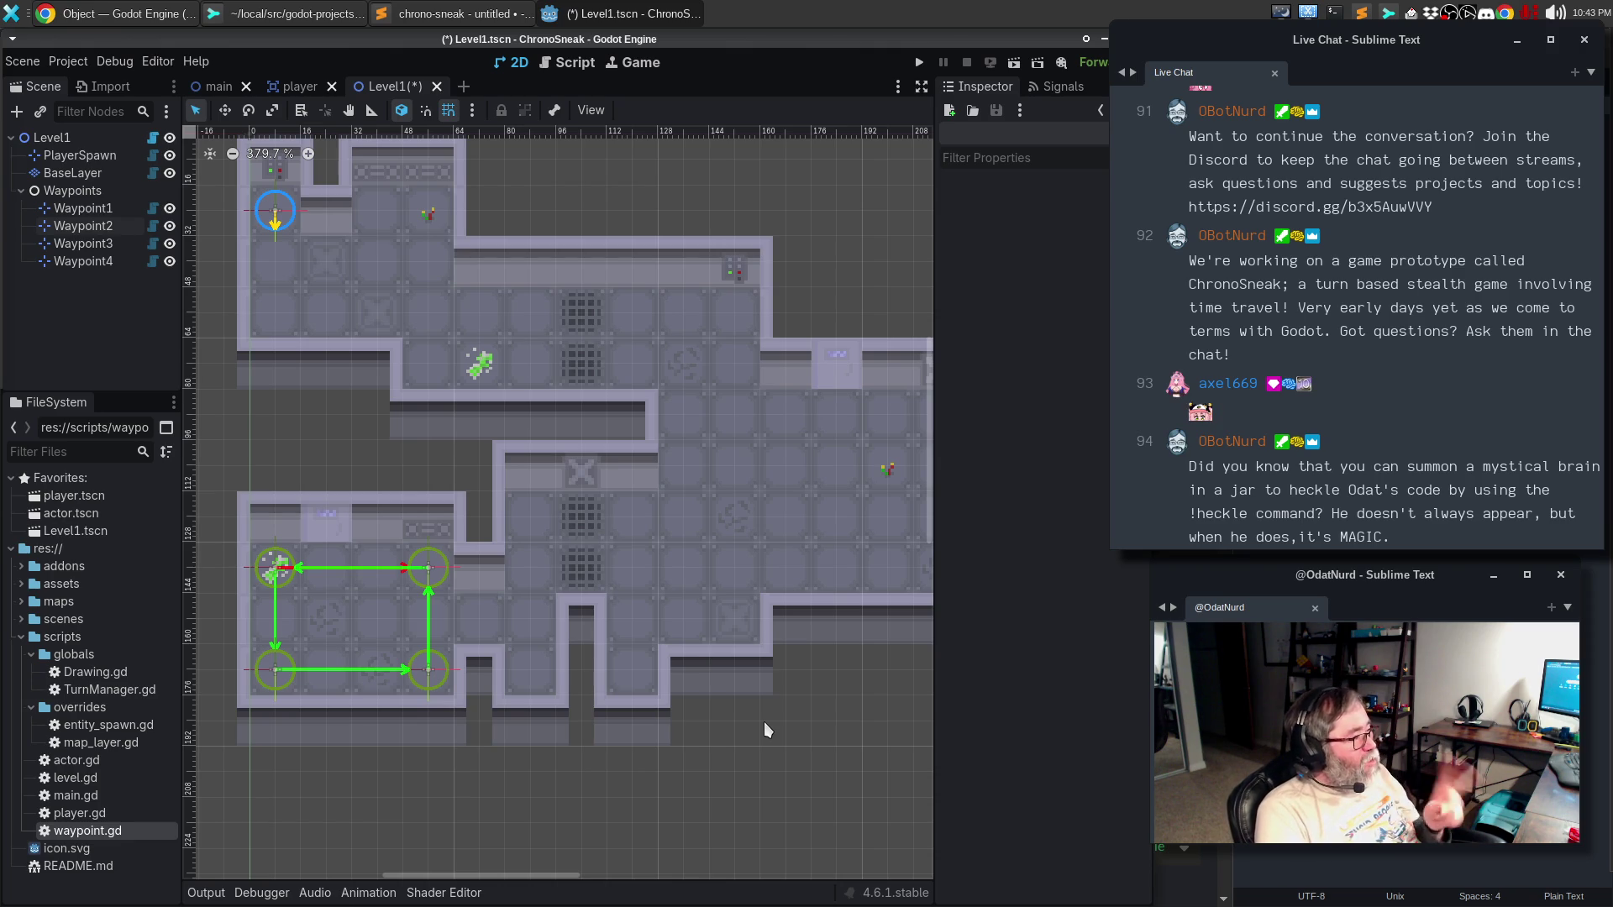
key("ctrl+s")
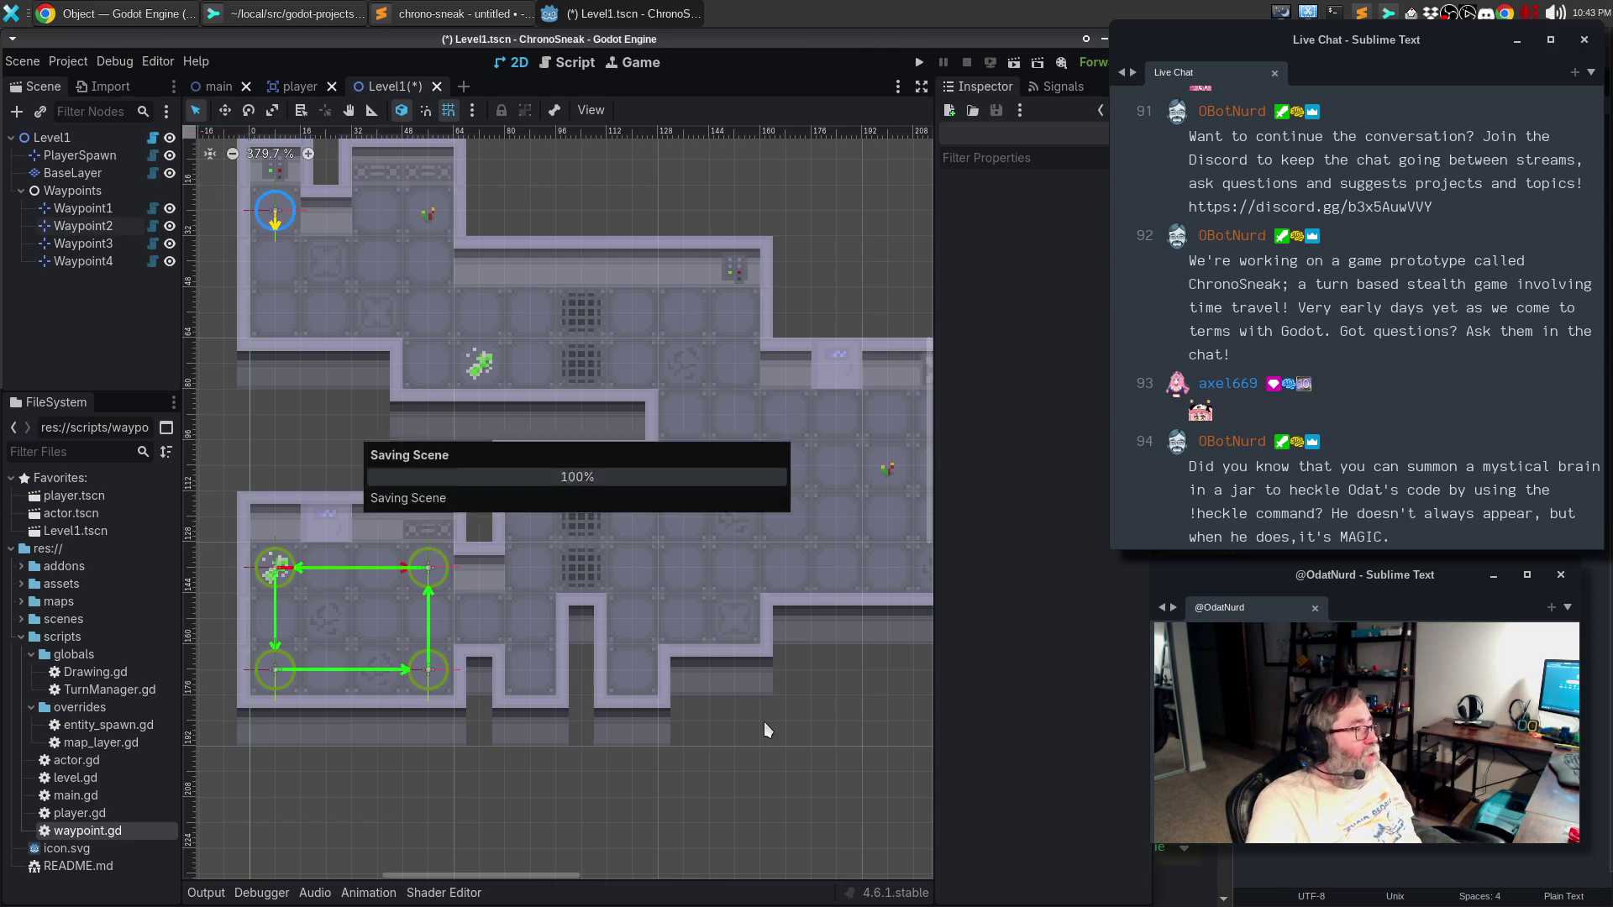
left_click(309, 20)
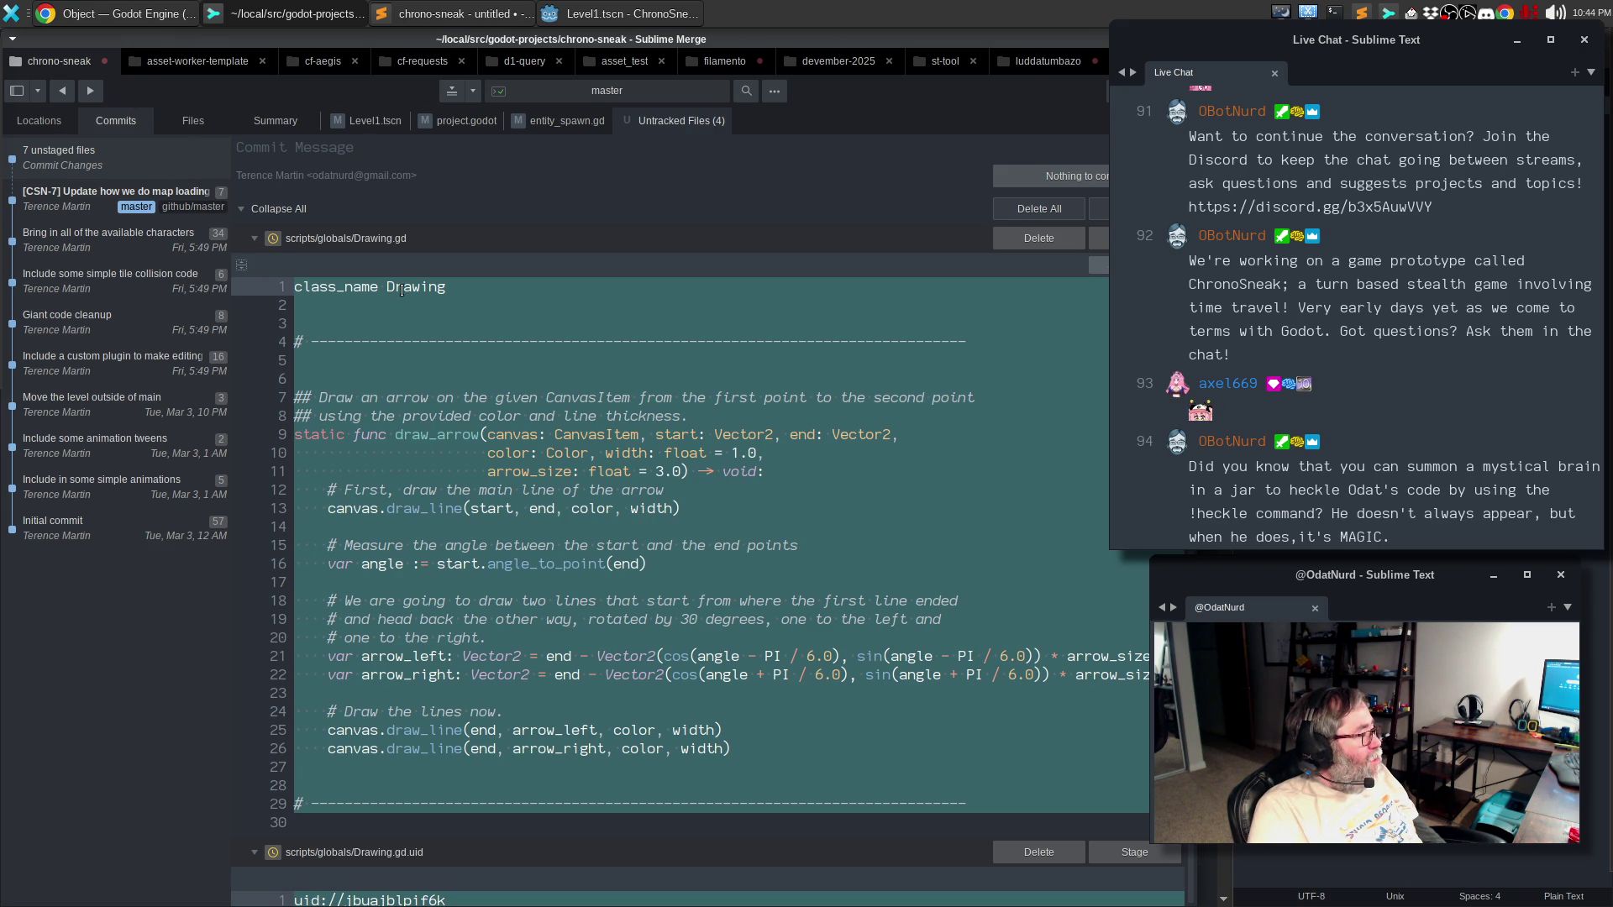
left_click(145, 12)
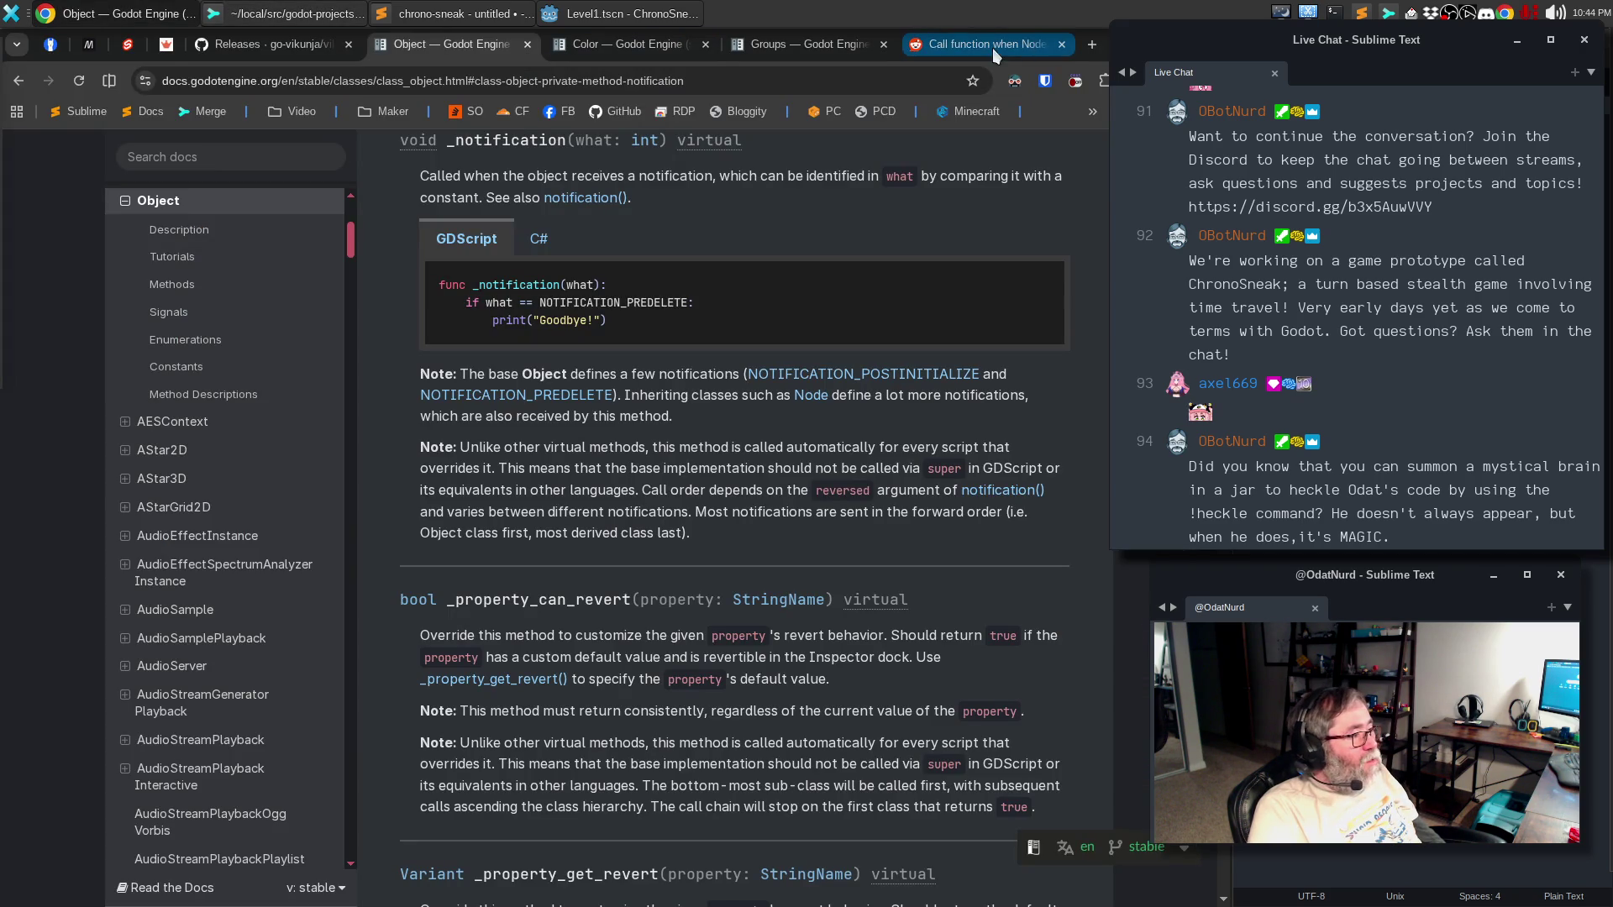
- Glance at the Reddit thread tab, then cancel a new address entry
left_click(992, 44)
left_click(799, 77)
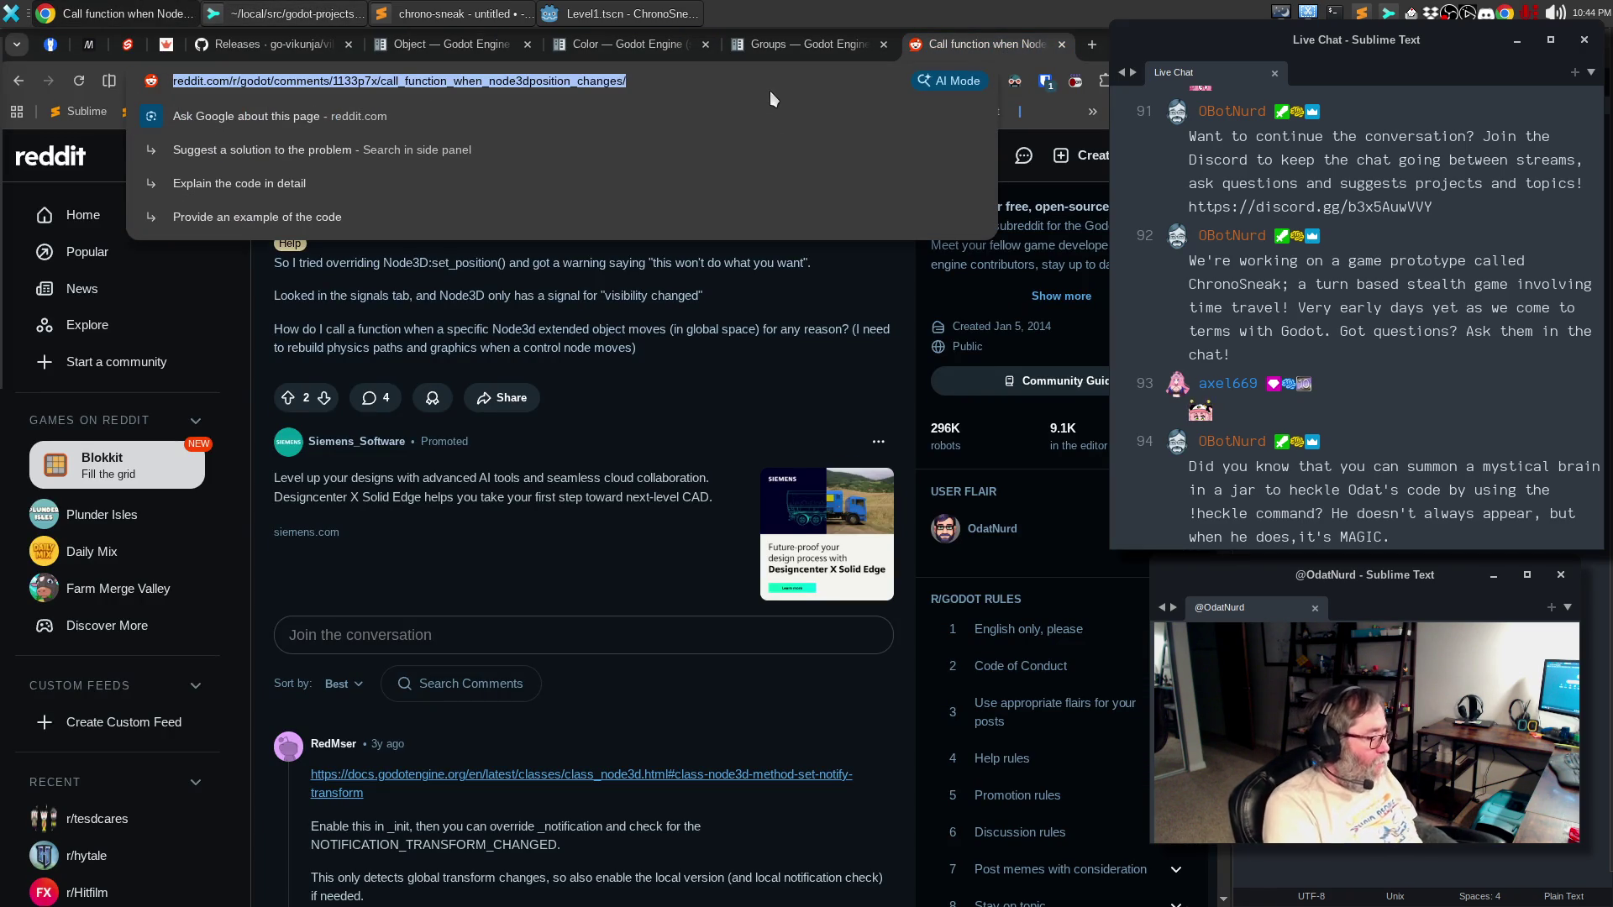
type("g")
key("Escape")
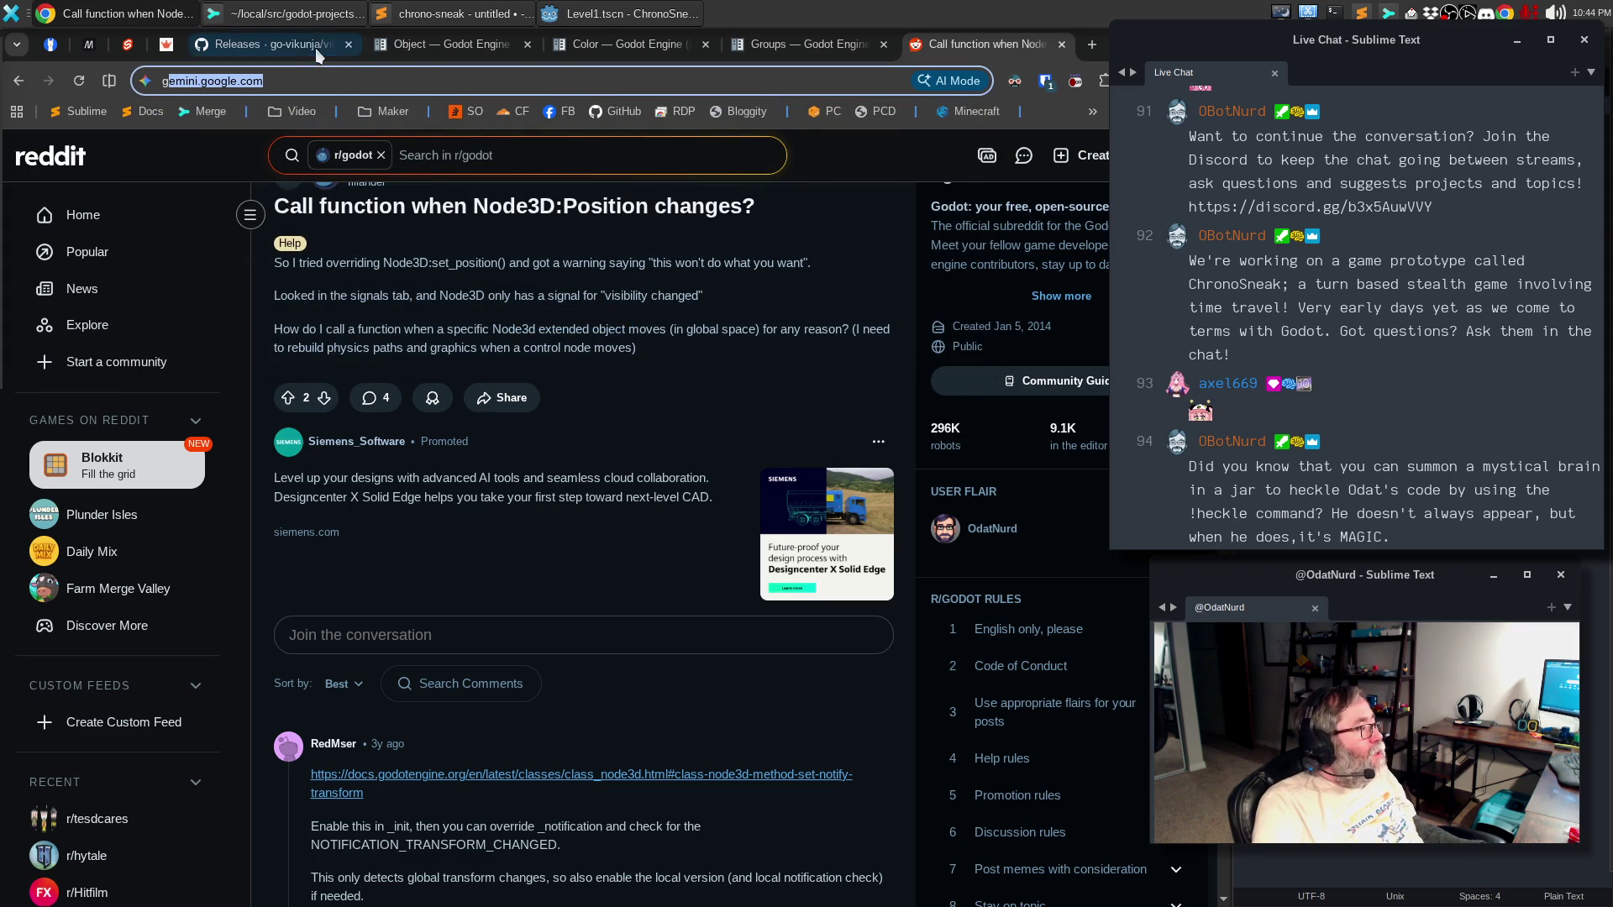
- Search the Godot Object docs for class_name and open the EditorFeatureProfile result
left_click(427, 38)
left_click(241, 156)
type("class_name")
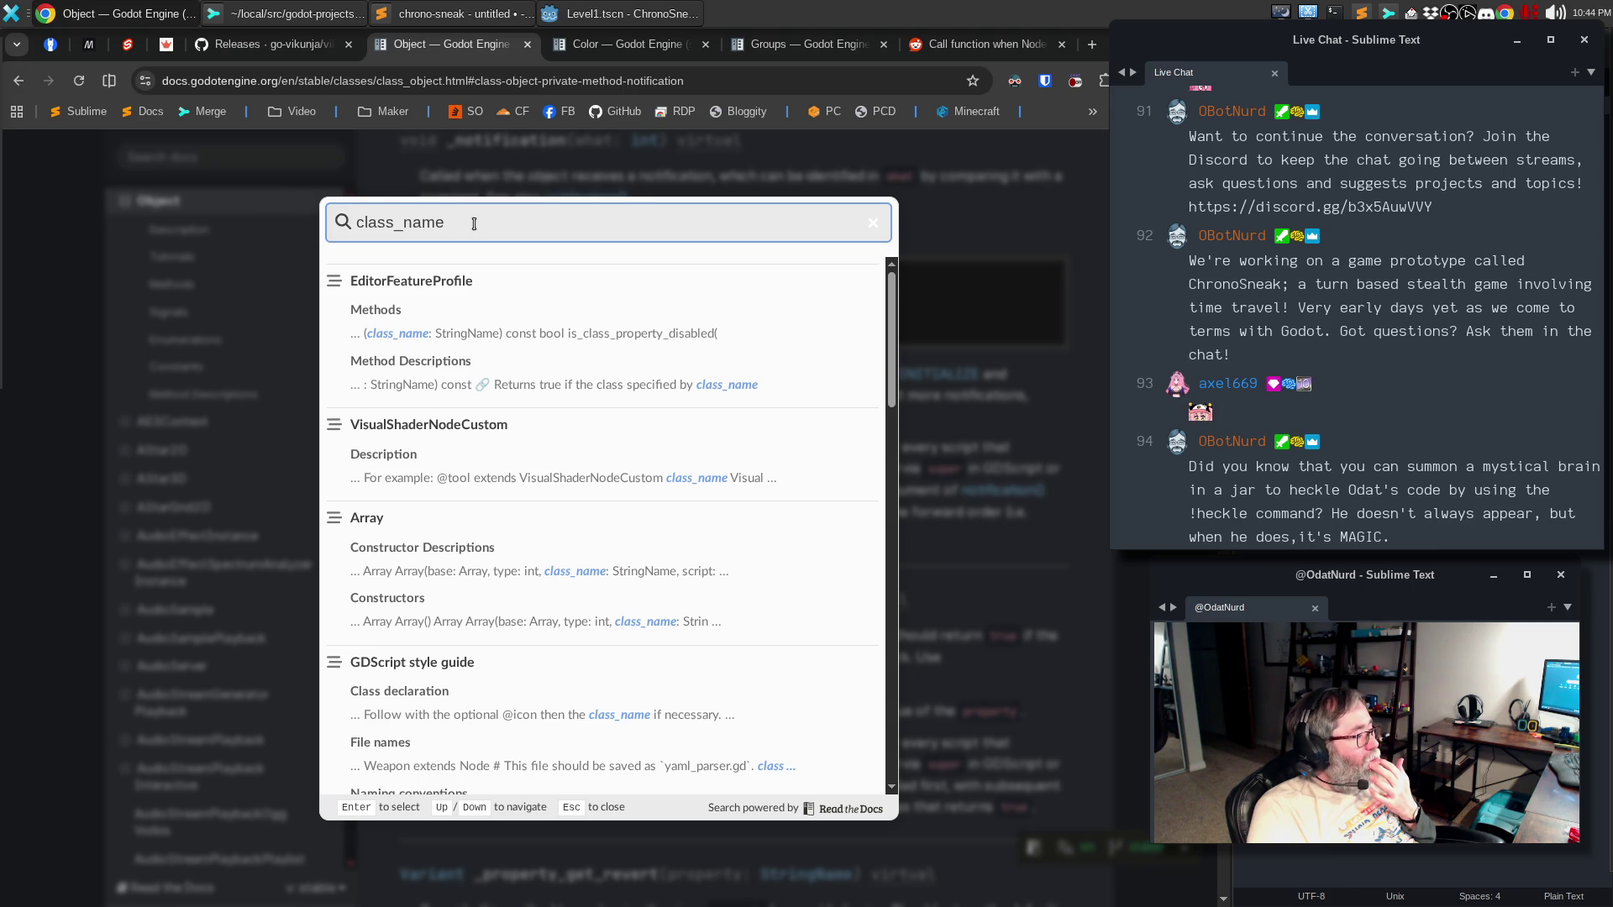
left_click(728, 386)
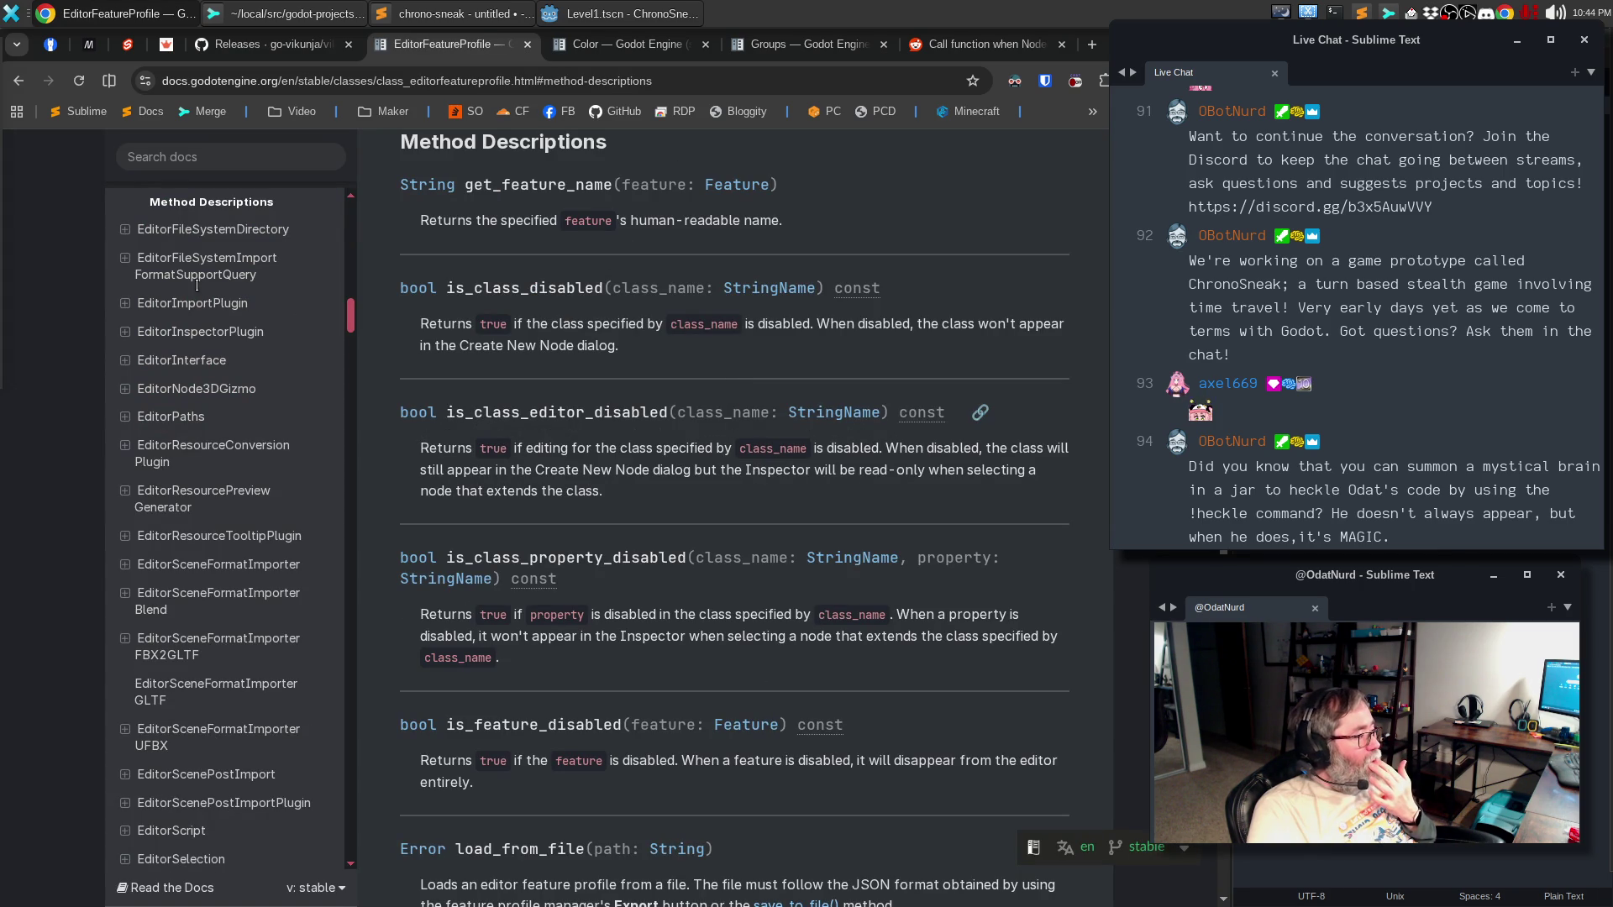
- In the docs sidebar, collapse Class Reference and expand the Manual section
scroll(229, 303, "up", 7)
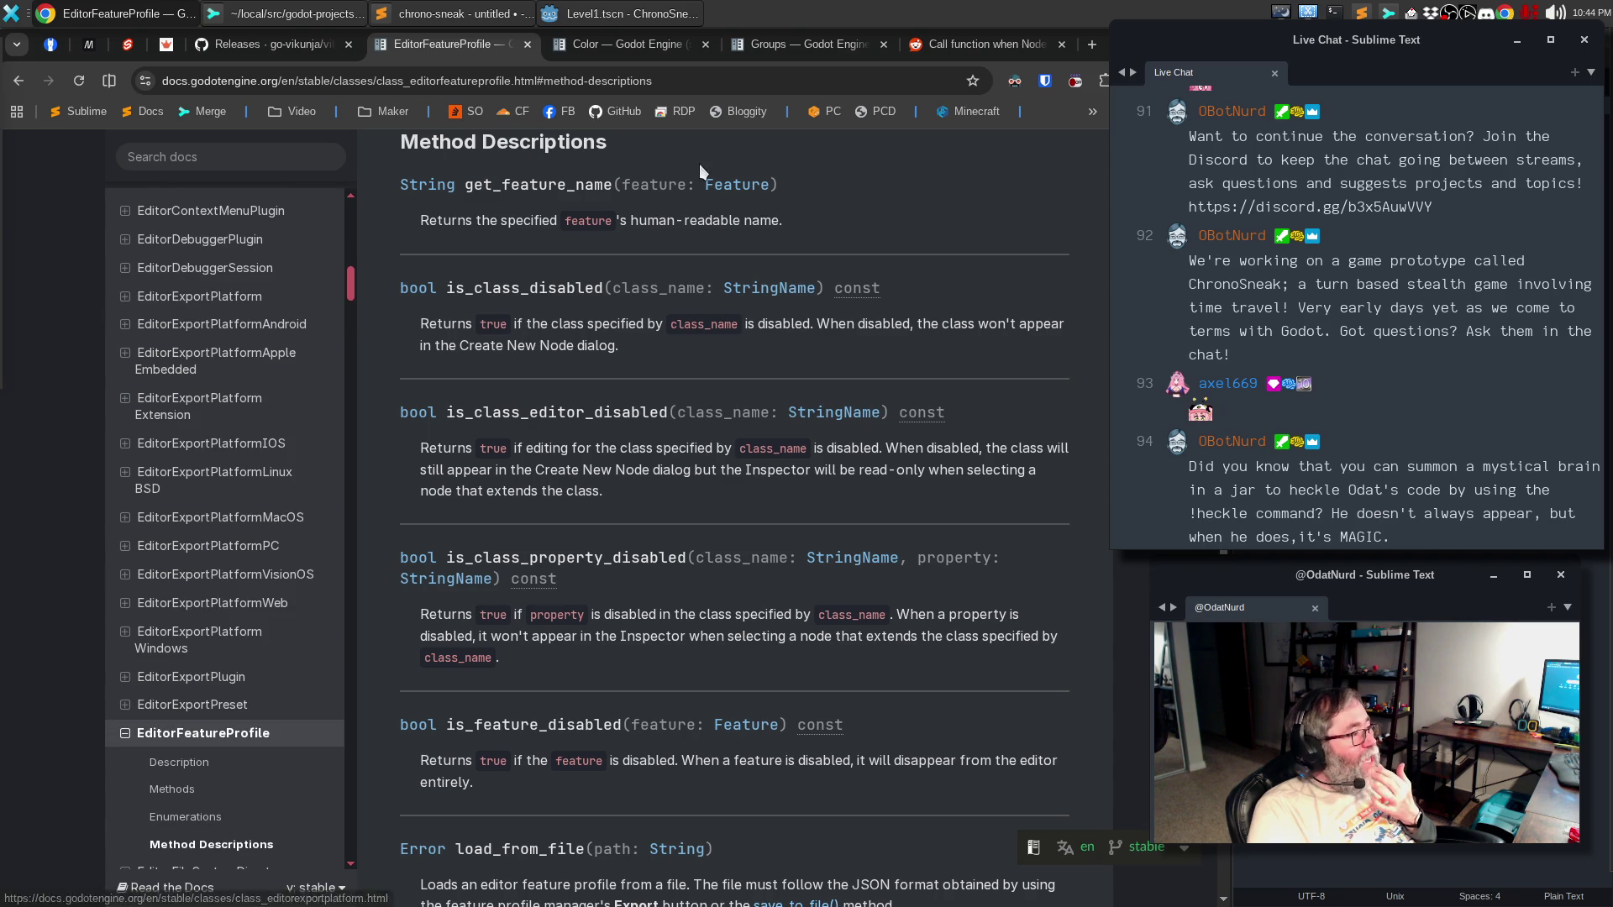
scroll(210, 485, "up", 15)
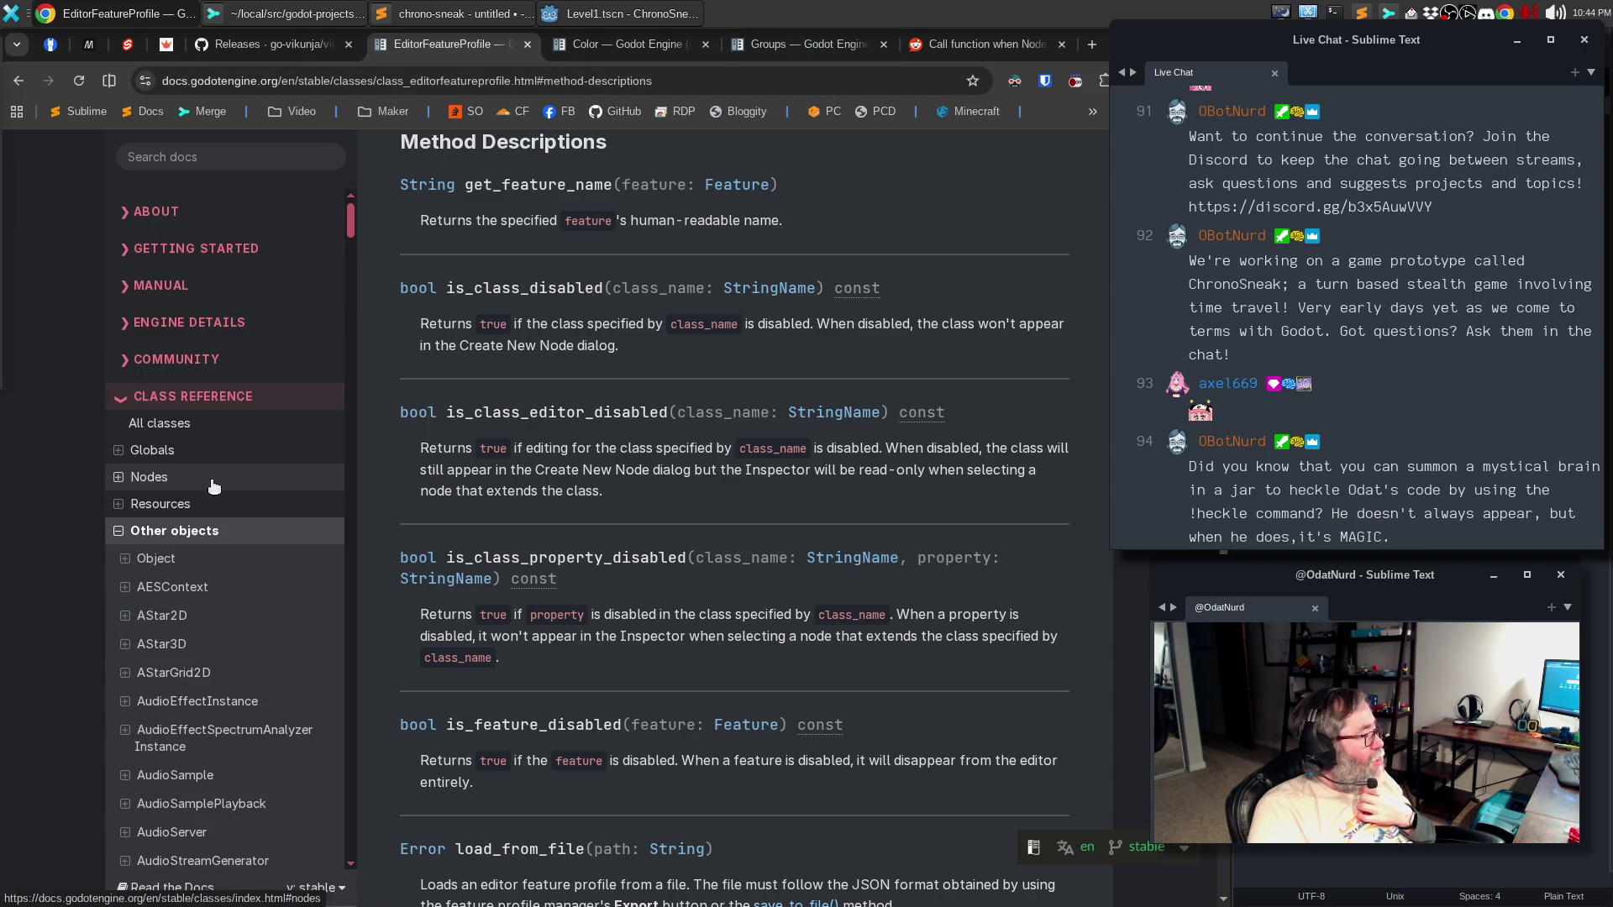
scroll(211, 487, "up", 10)
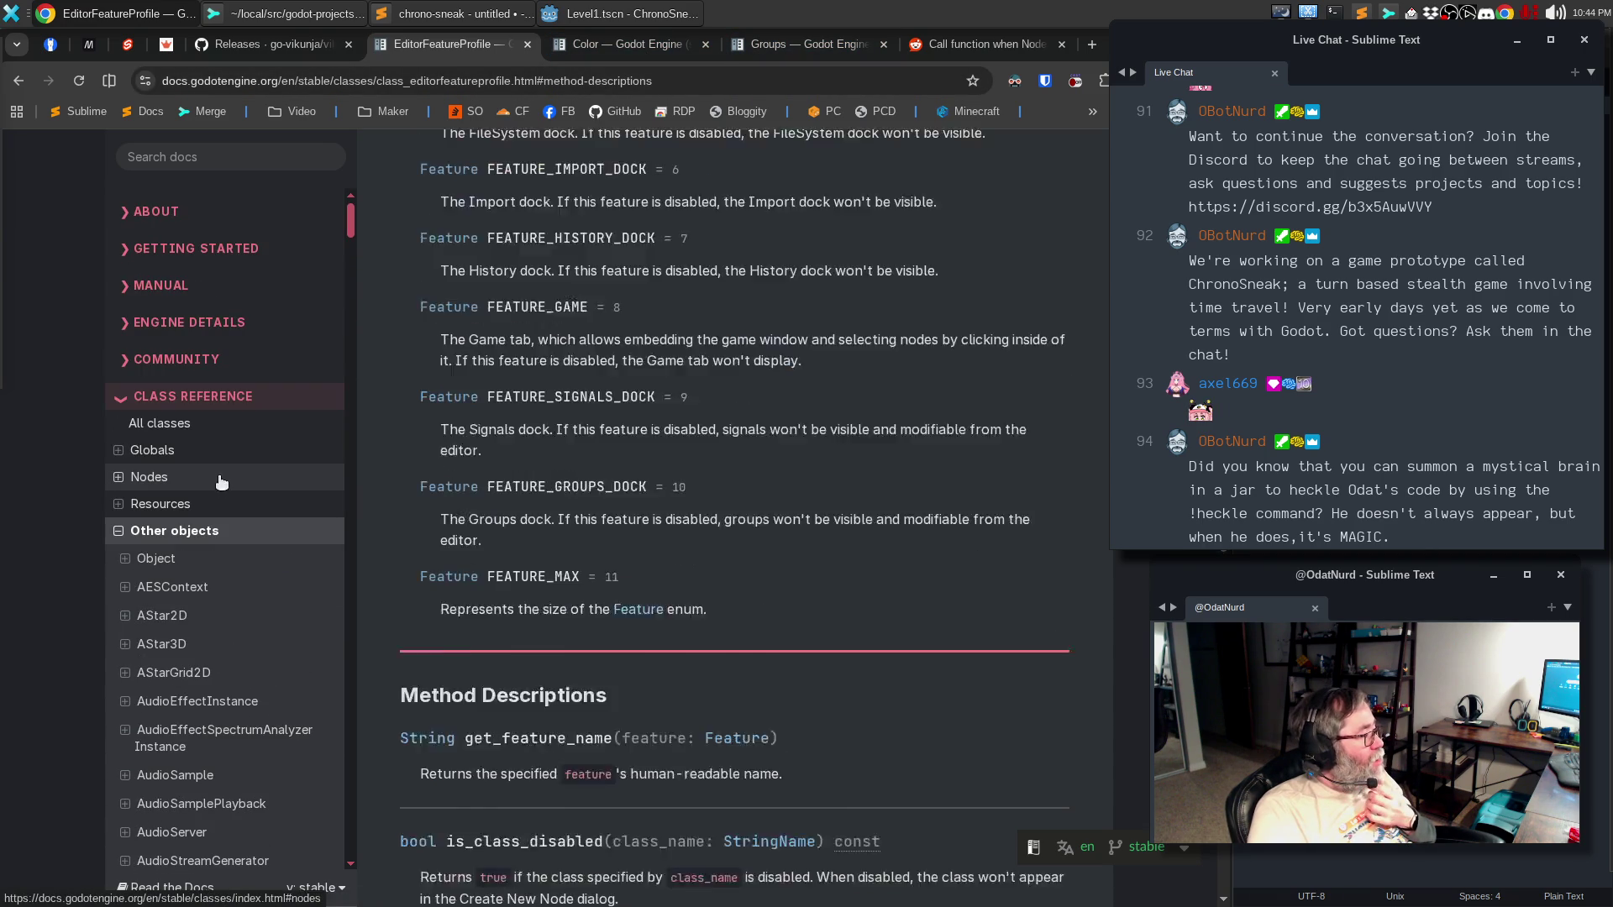
left_click(119, 402)
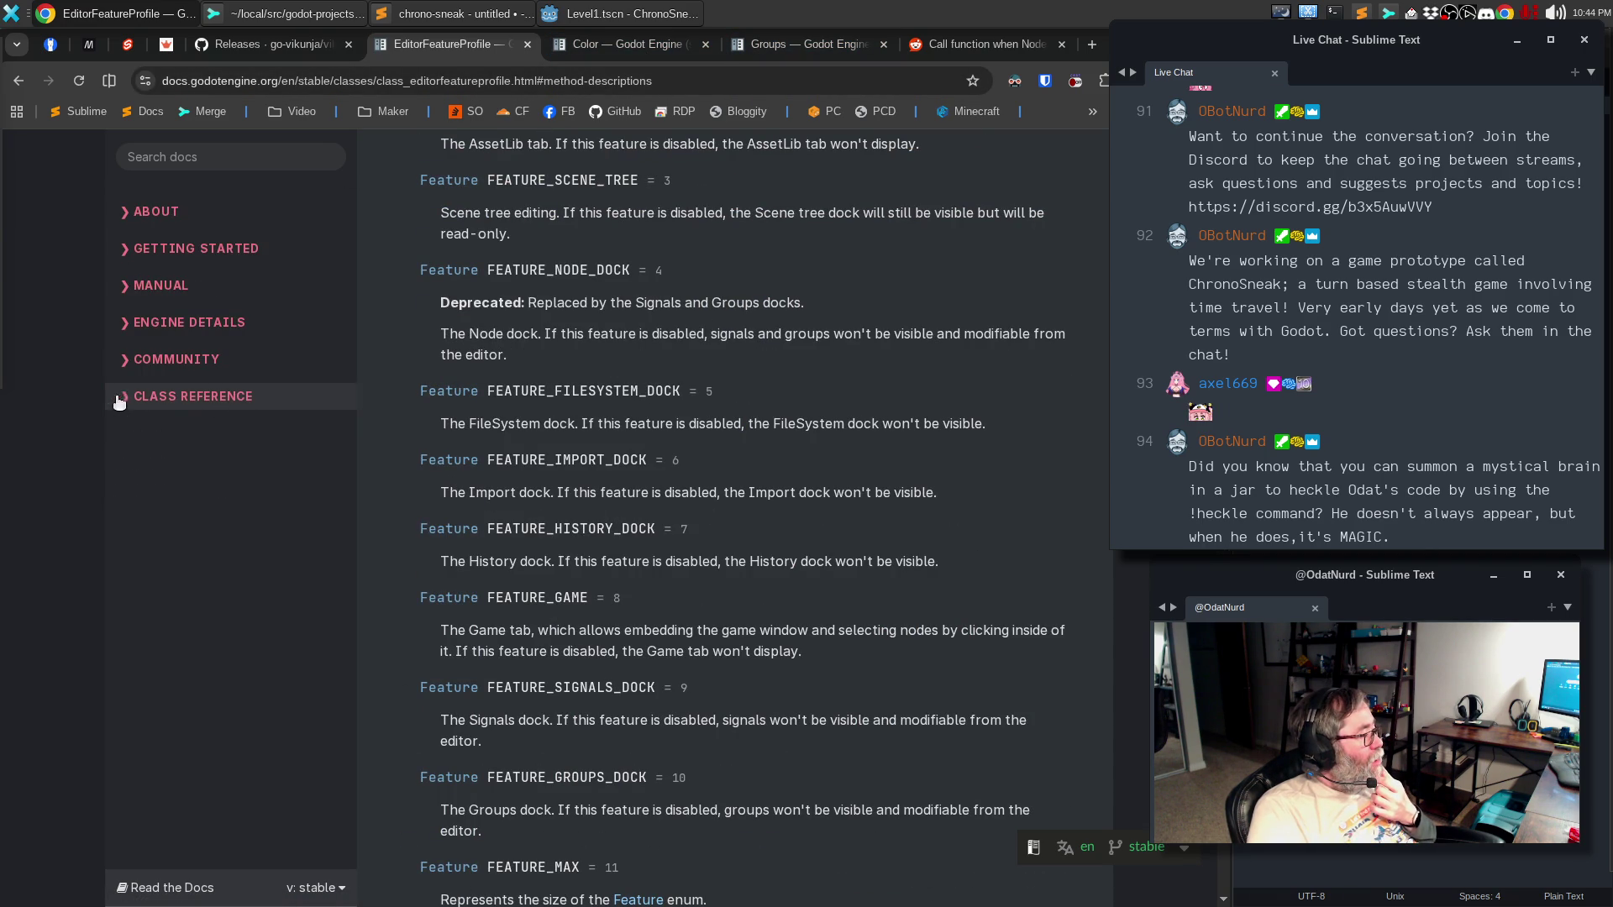
left_click(125, 331)
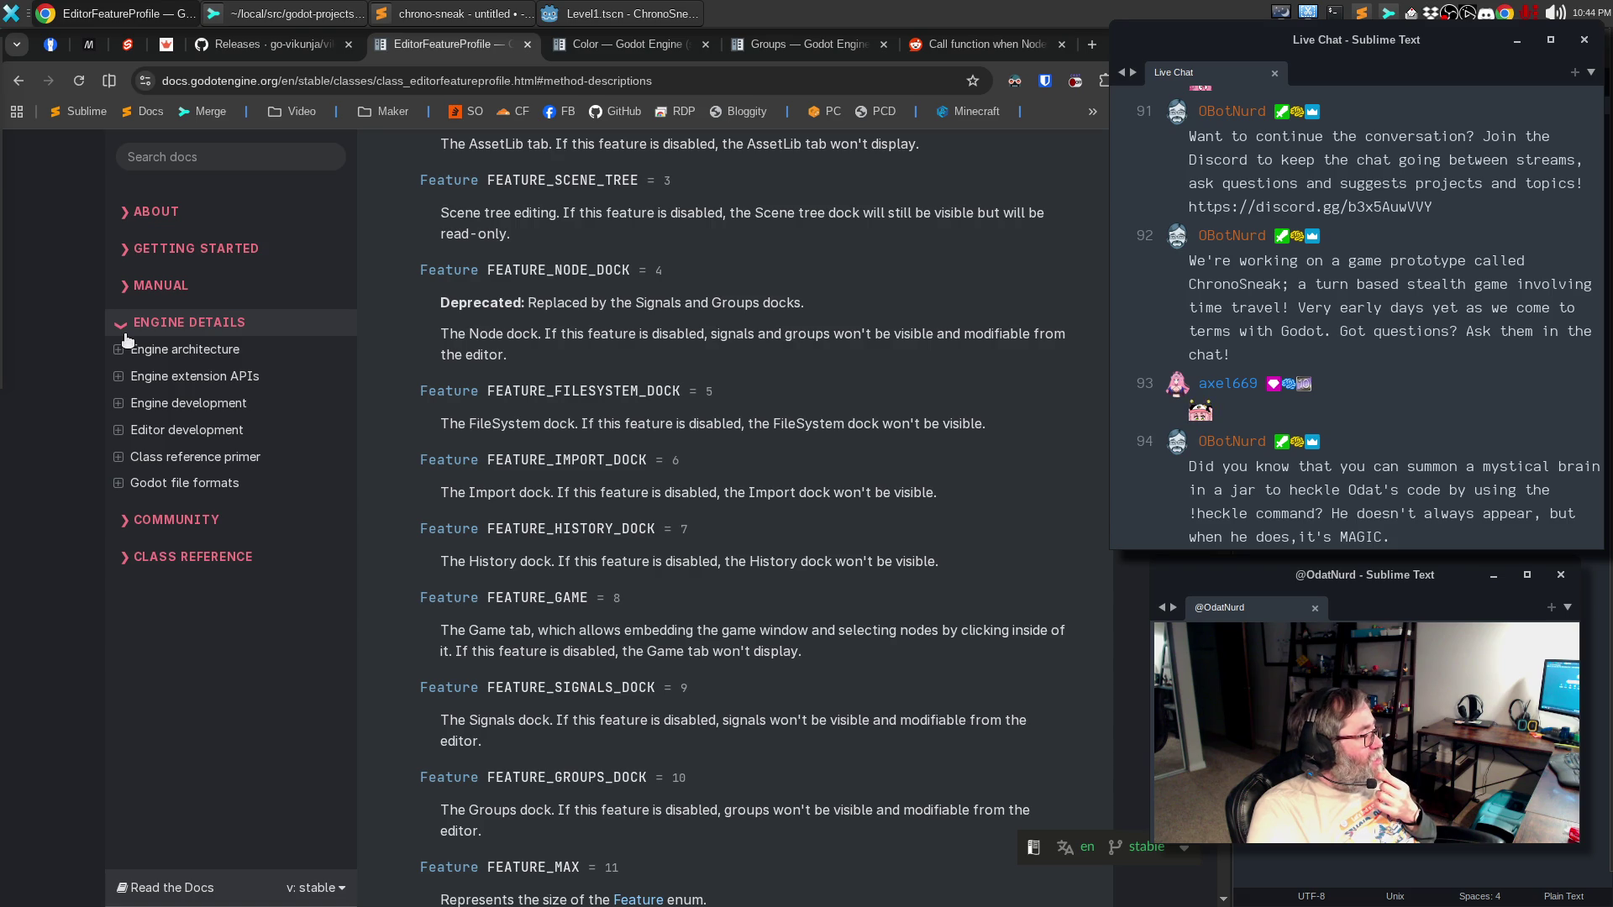
left_click(126, 334)
left_click(123, 294)
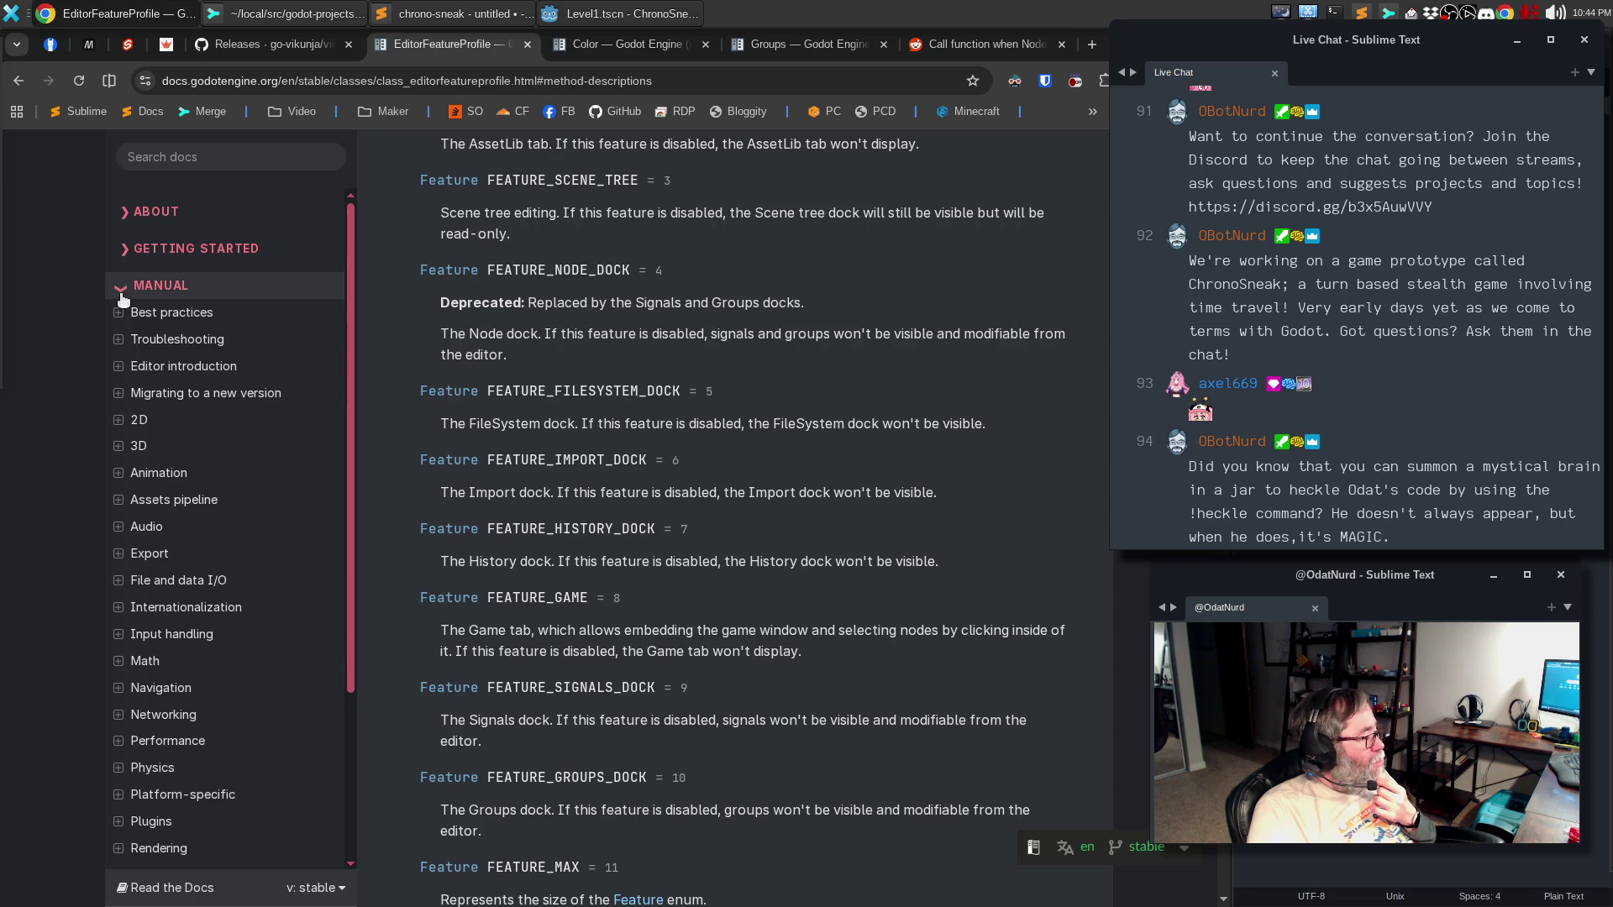
- Expand Scripting > GDScript > GDScript reference and open its Classes section
scroll(151, 370, "down", 3)
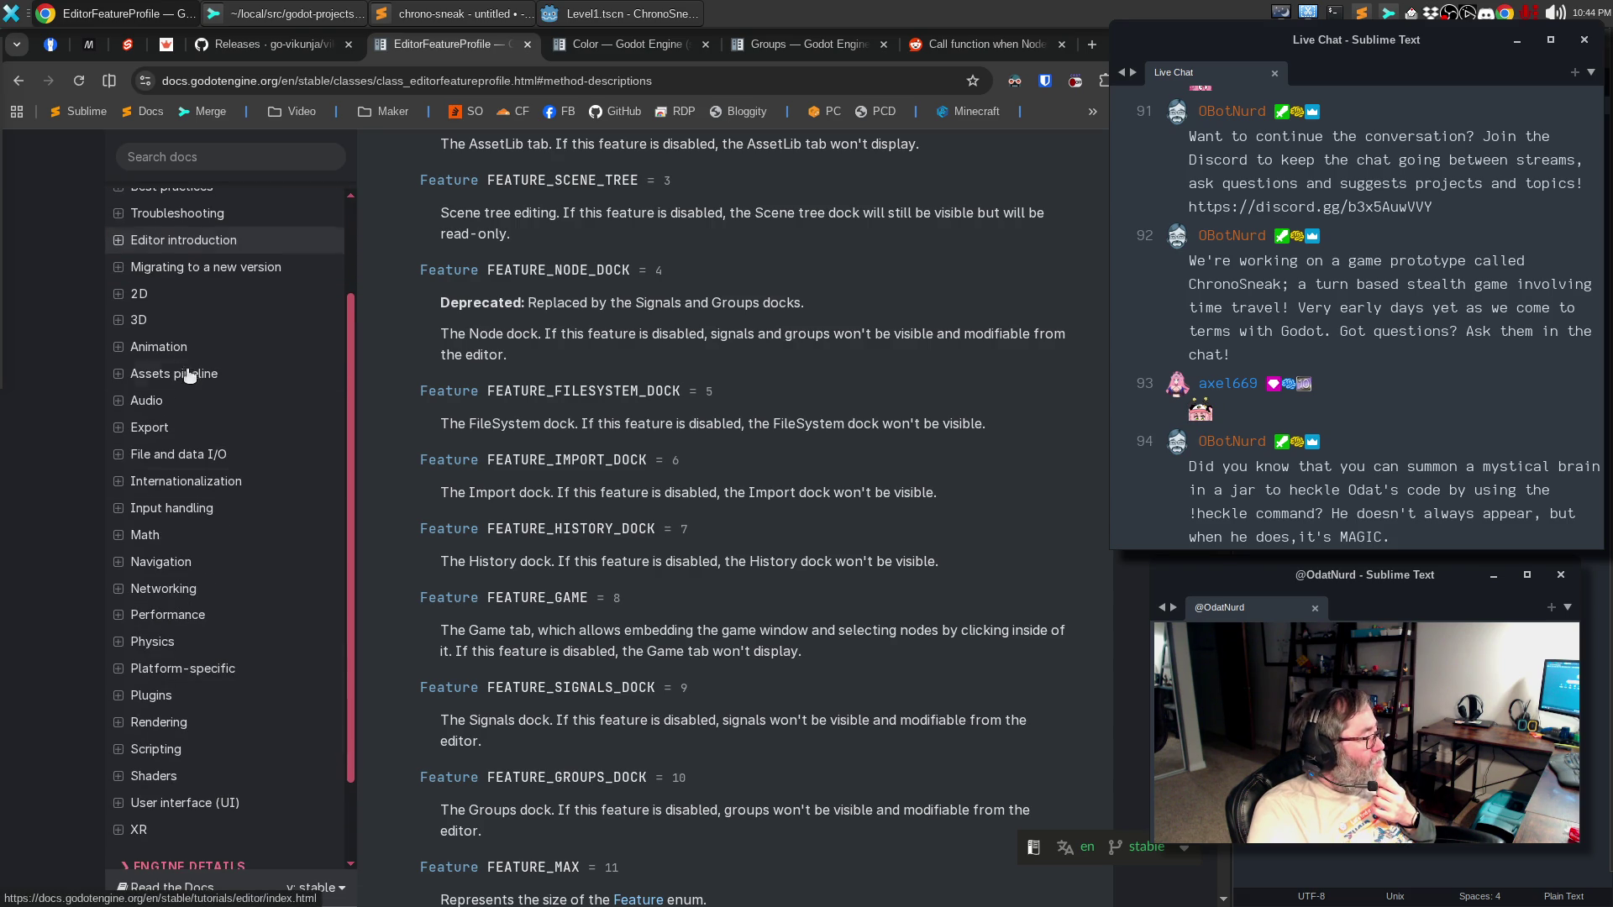
left_click(117, 751)
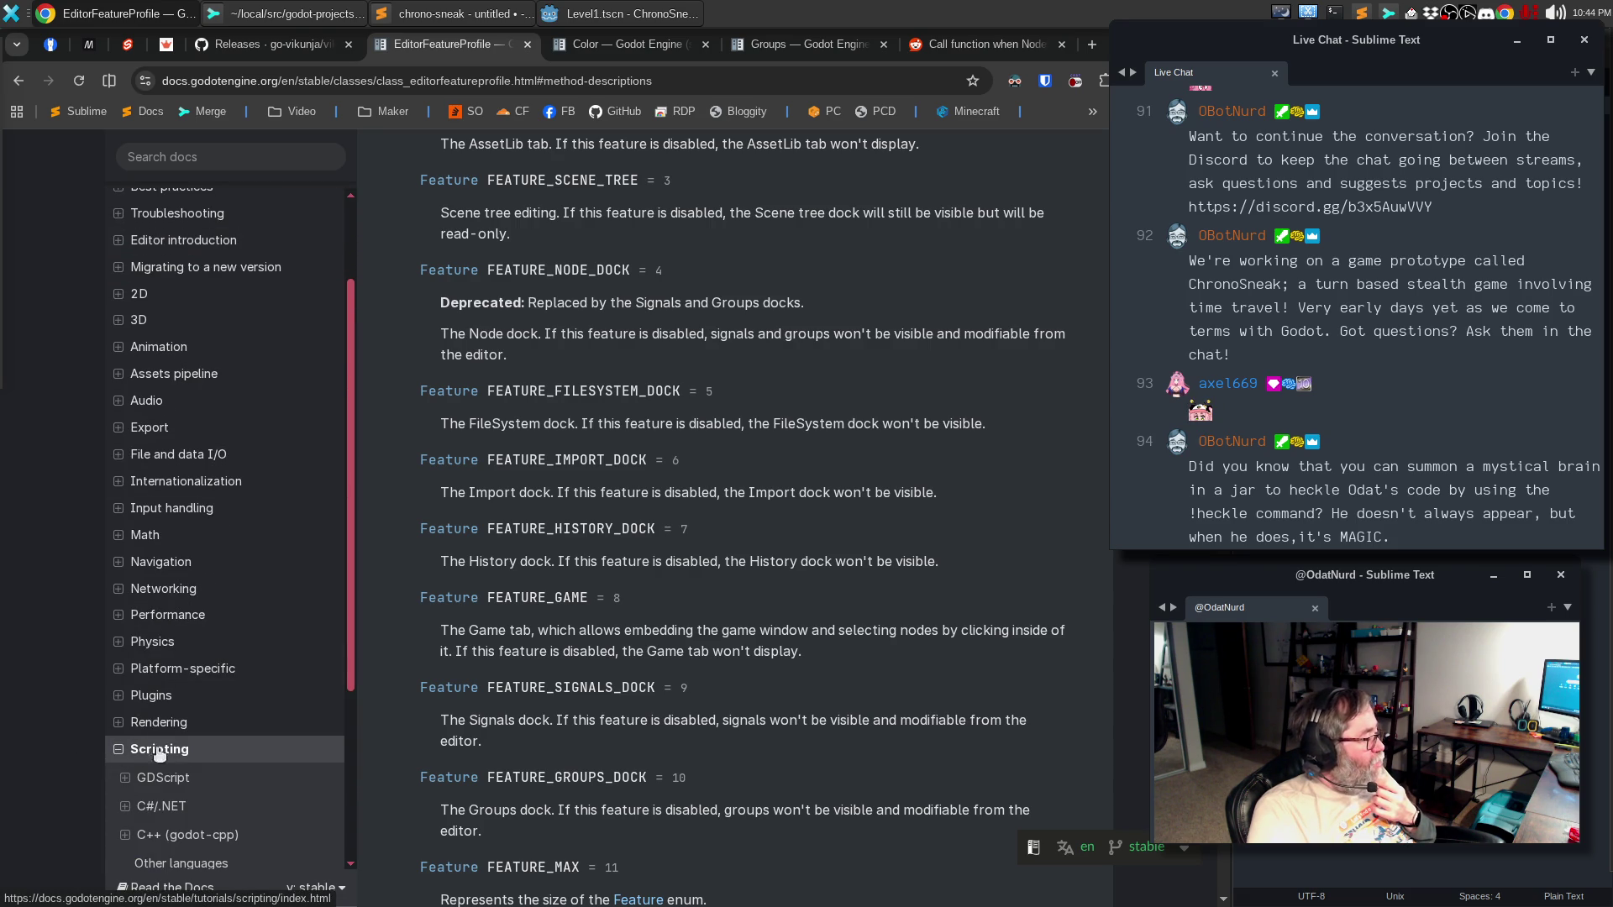
left_click(126, 781)
scroll(147, 672, "down", 2)
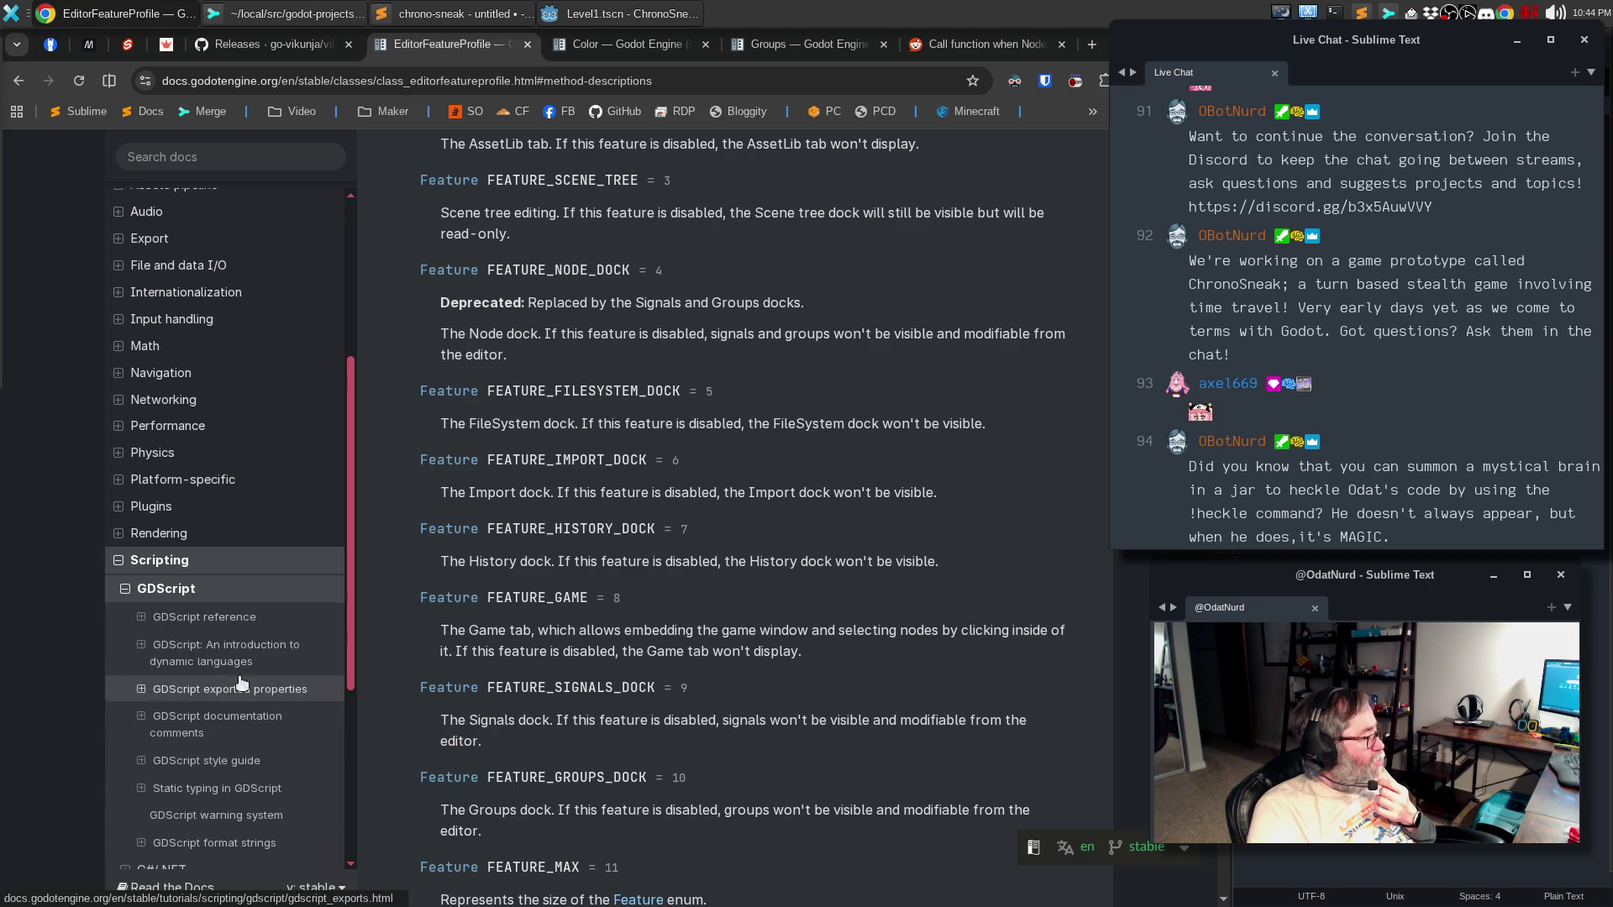
left_click(143, 619)
scroll(237, 645, "down", 1)
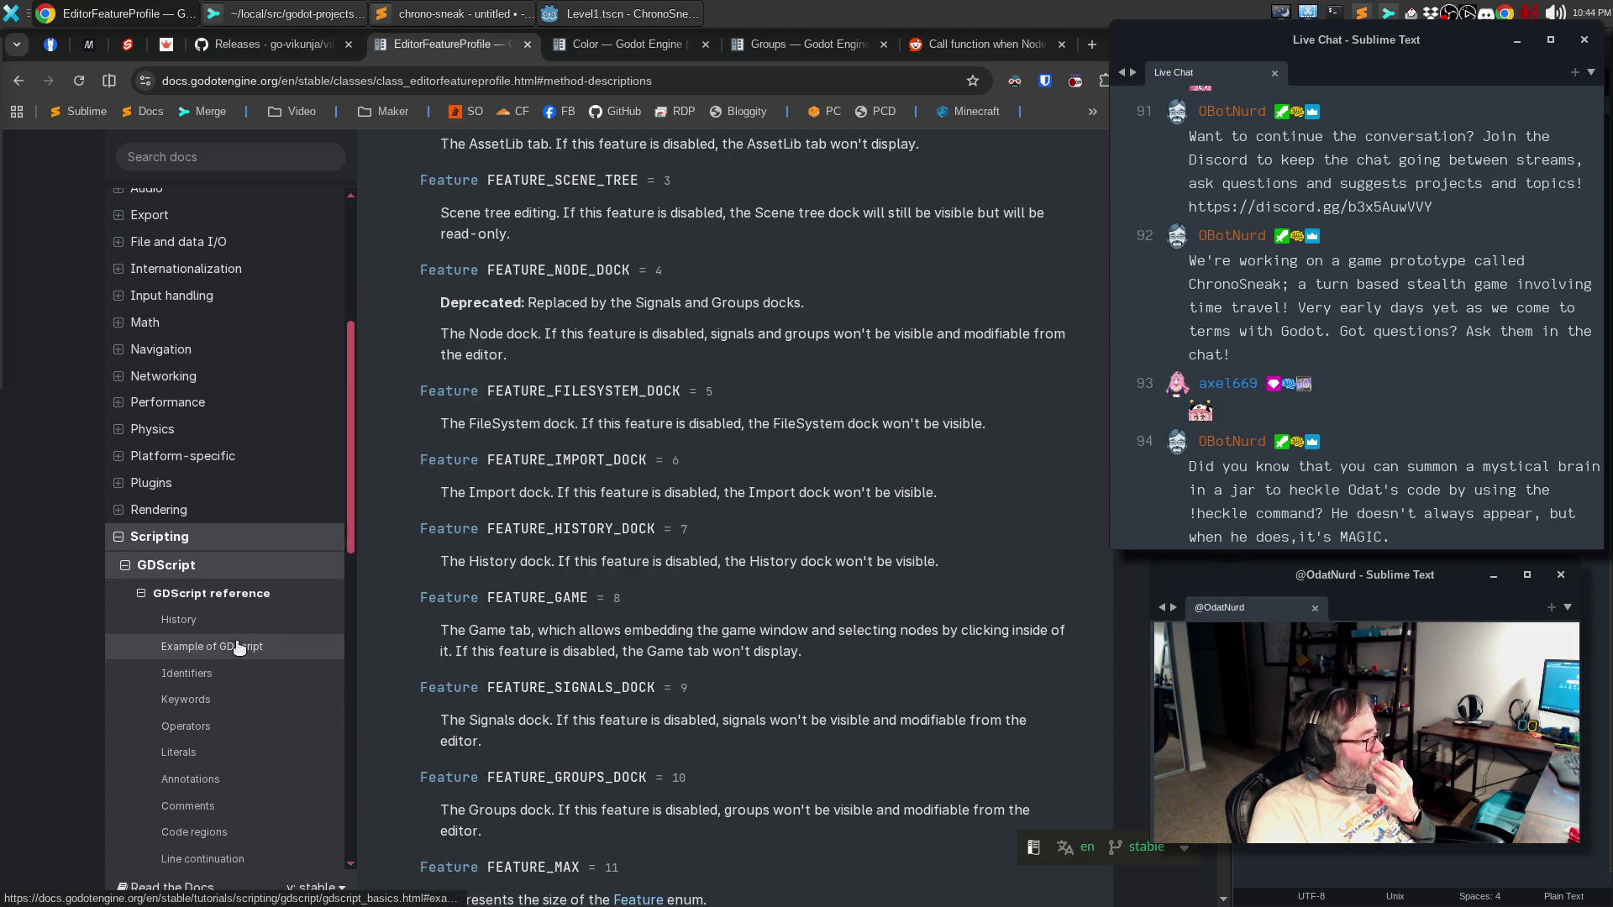
scroll(237, 645, "down", 1)
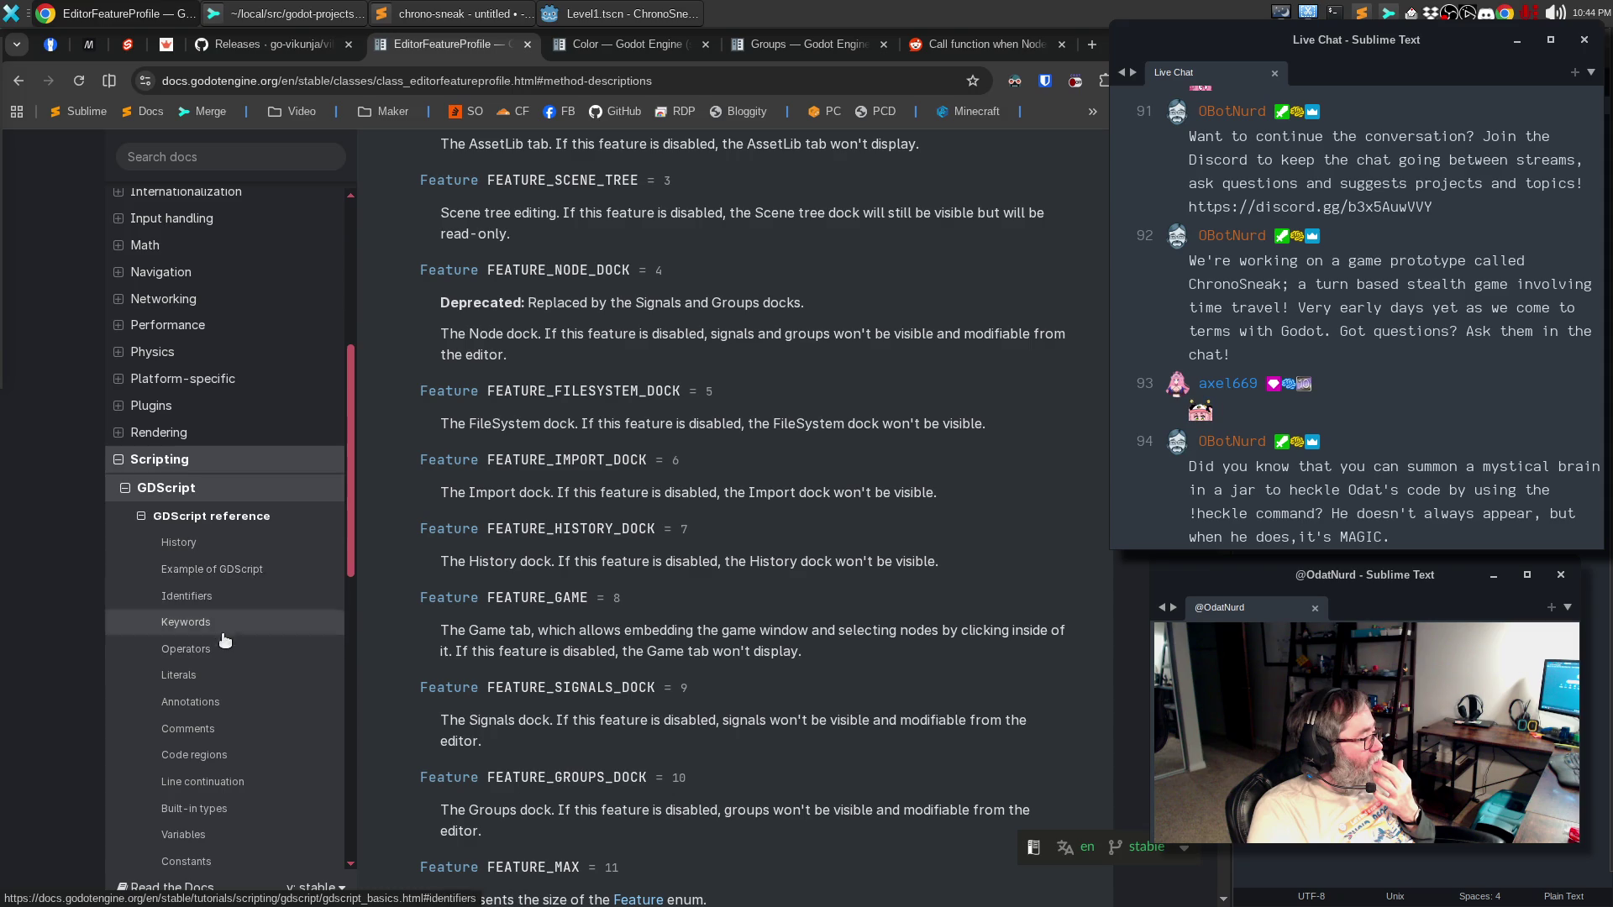
scroll(228, 659, "down", 1)
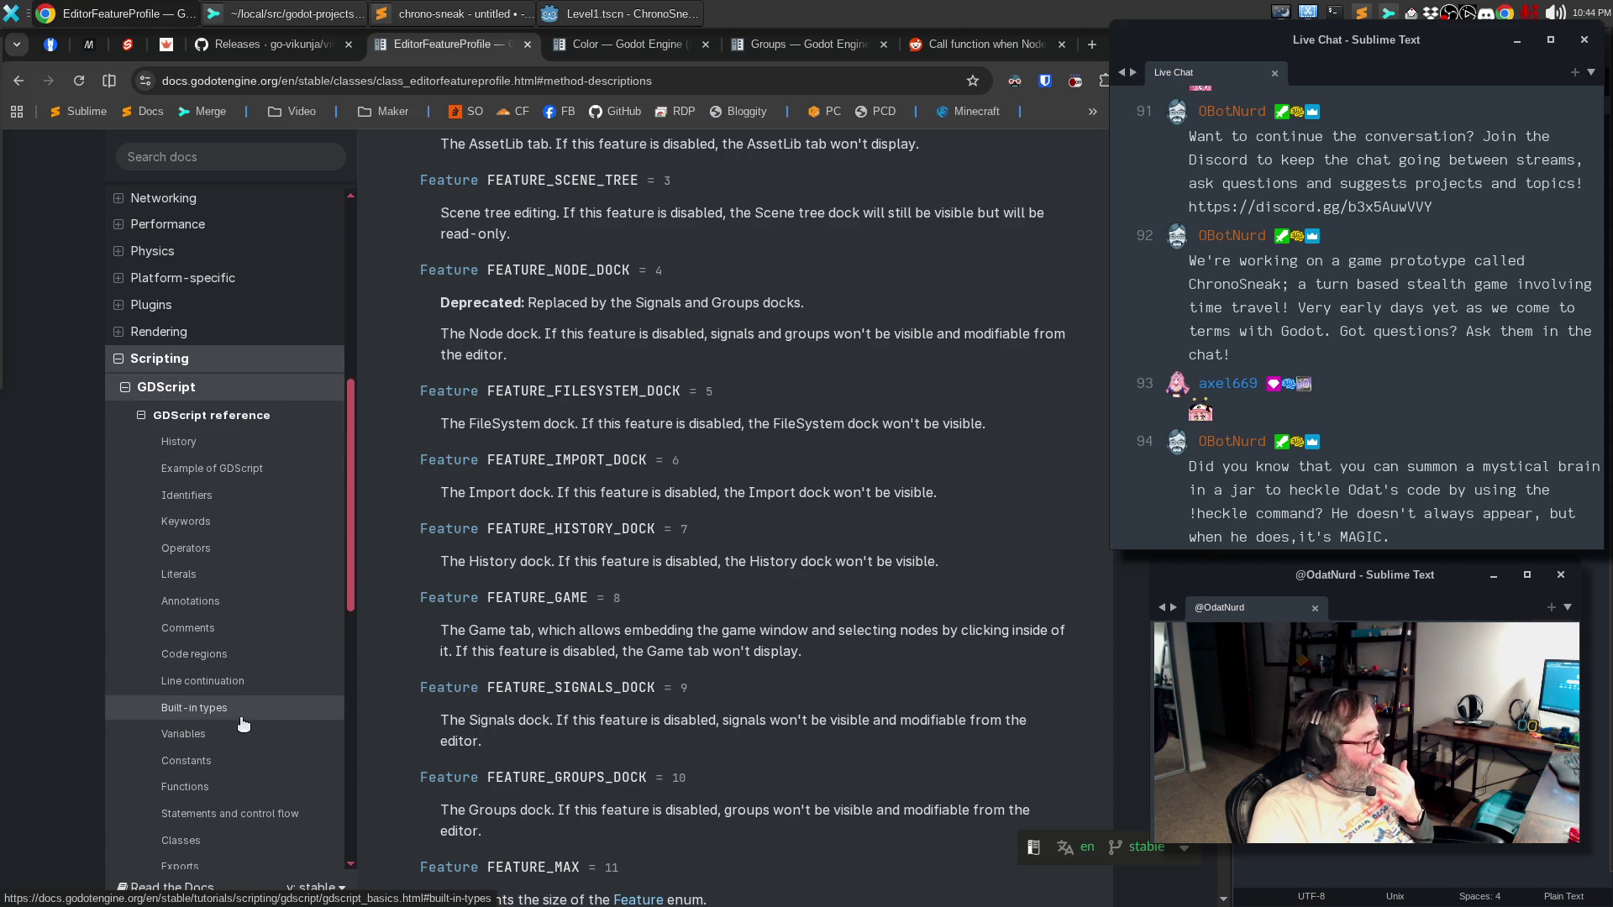
scroll(227, 723, "down", 2)
left_click(199, 752)
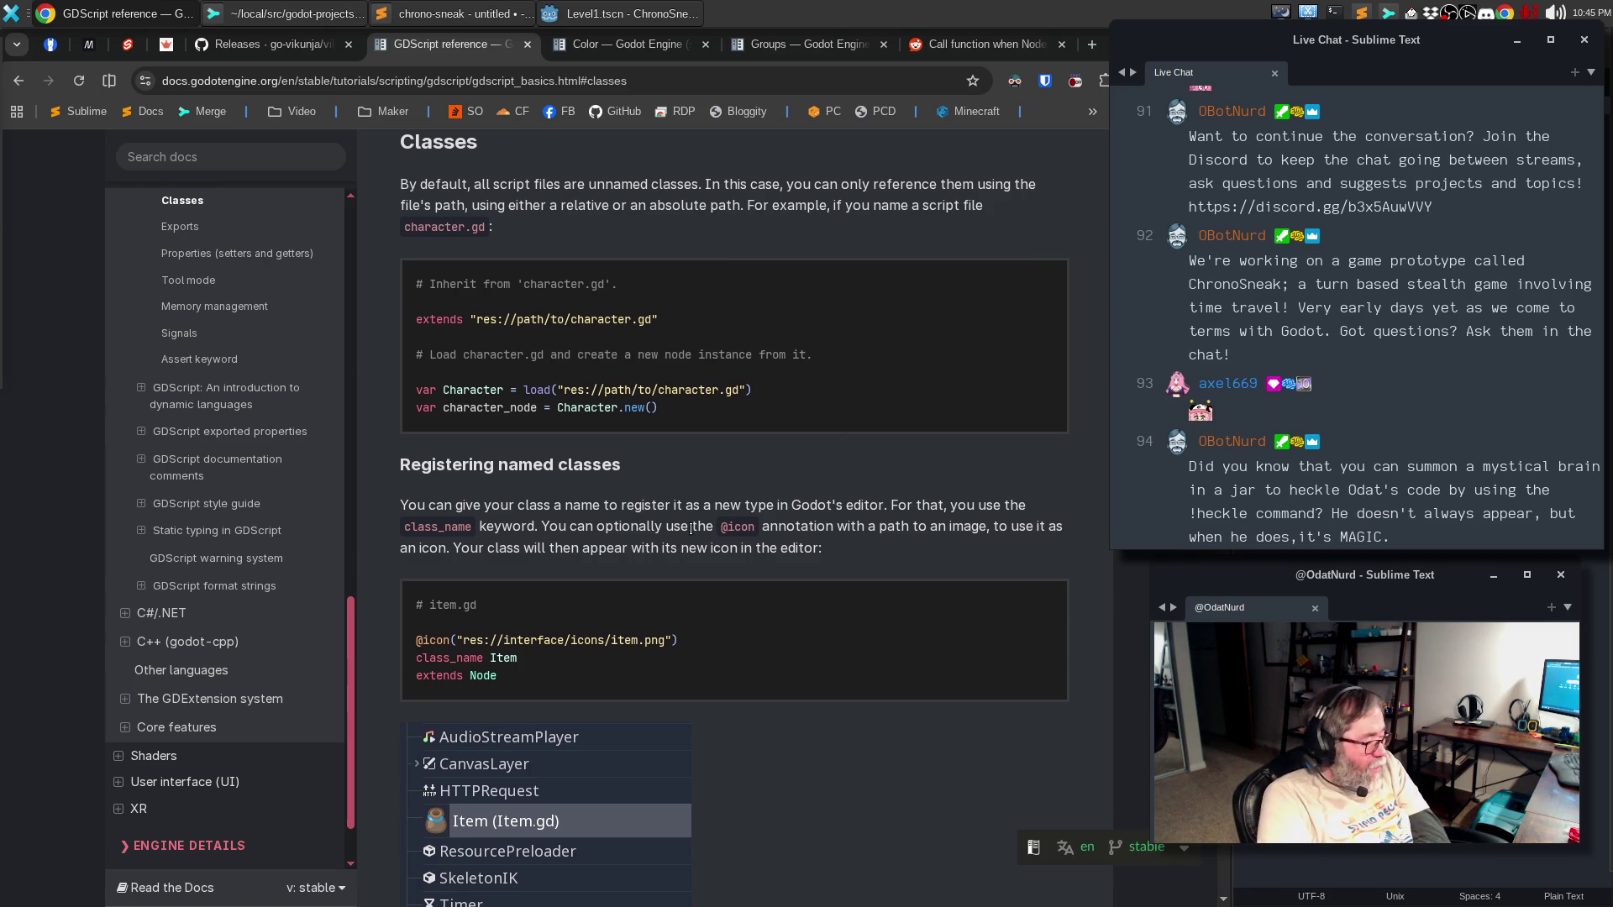
scroll(689, 537, "down", 3)
scroll(689, 516, "down", 2)
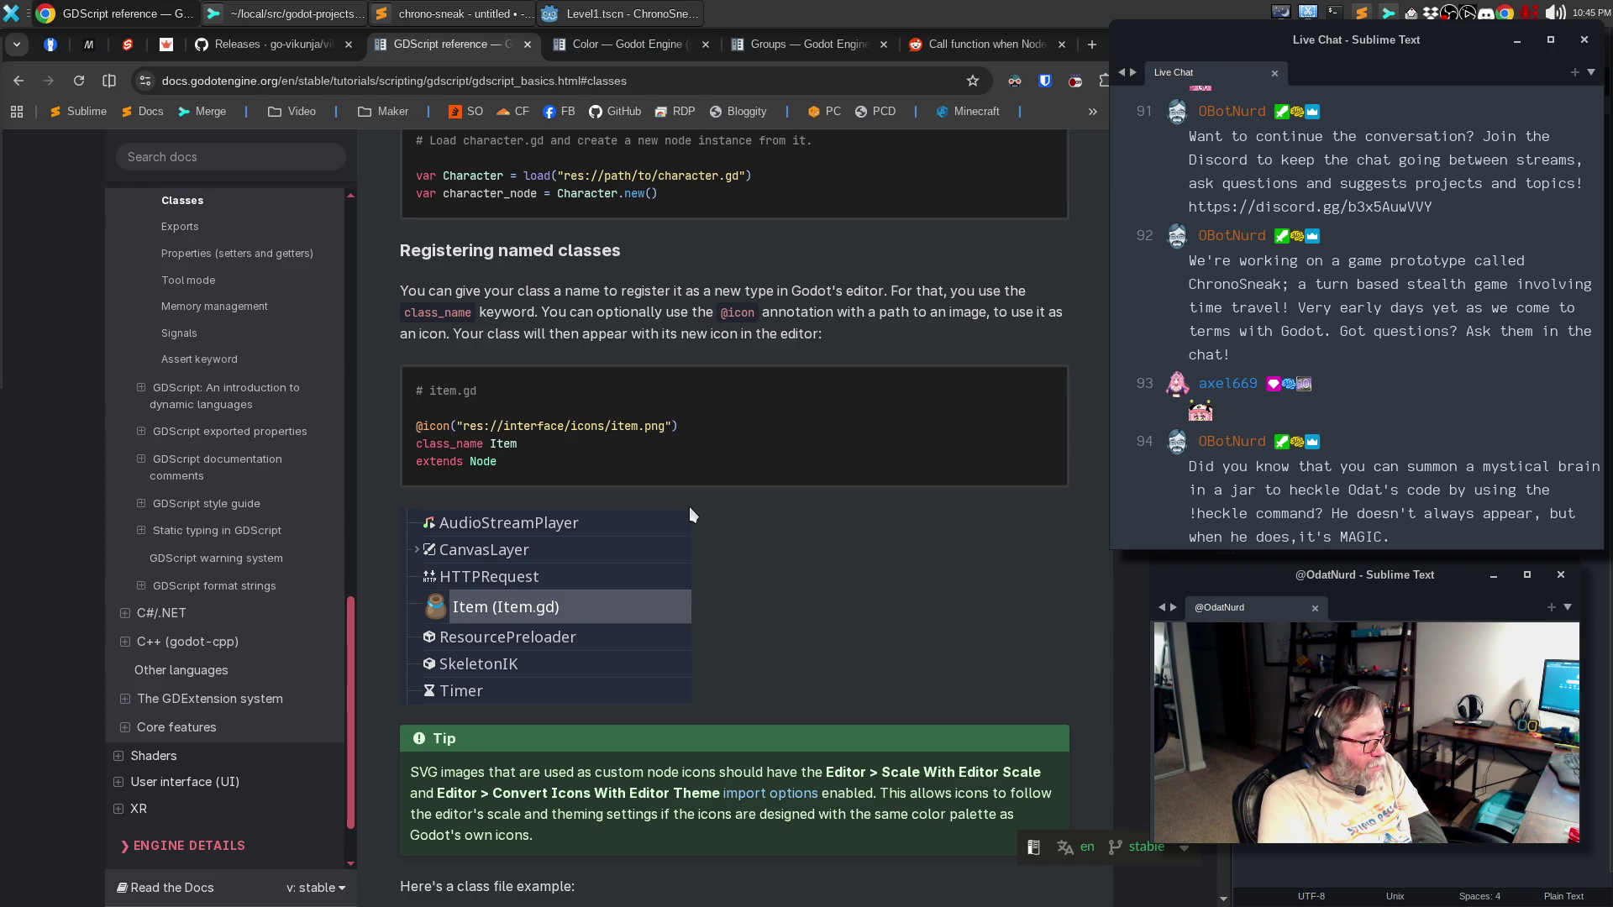
scroll(691, 514, "down", 5)
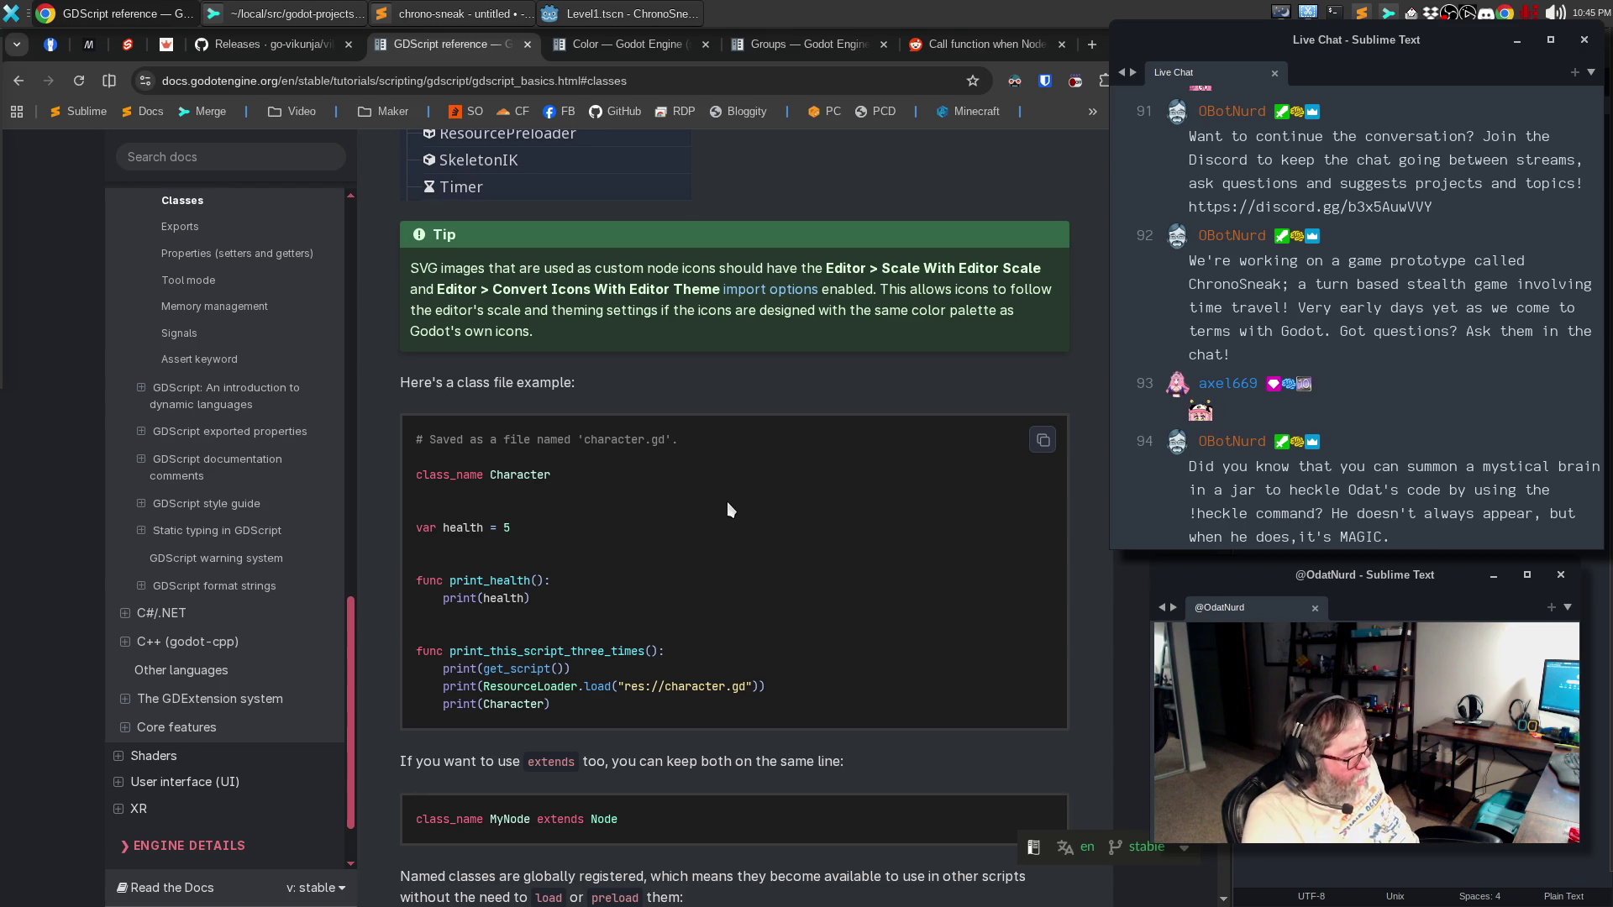
scroll(745, 541, "down", 1)
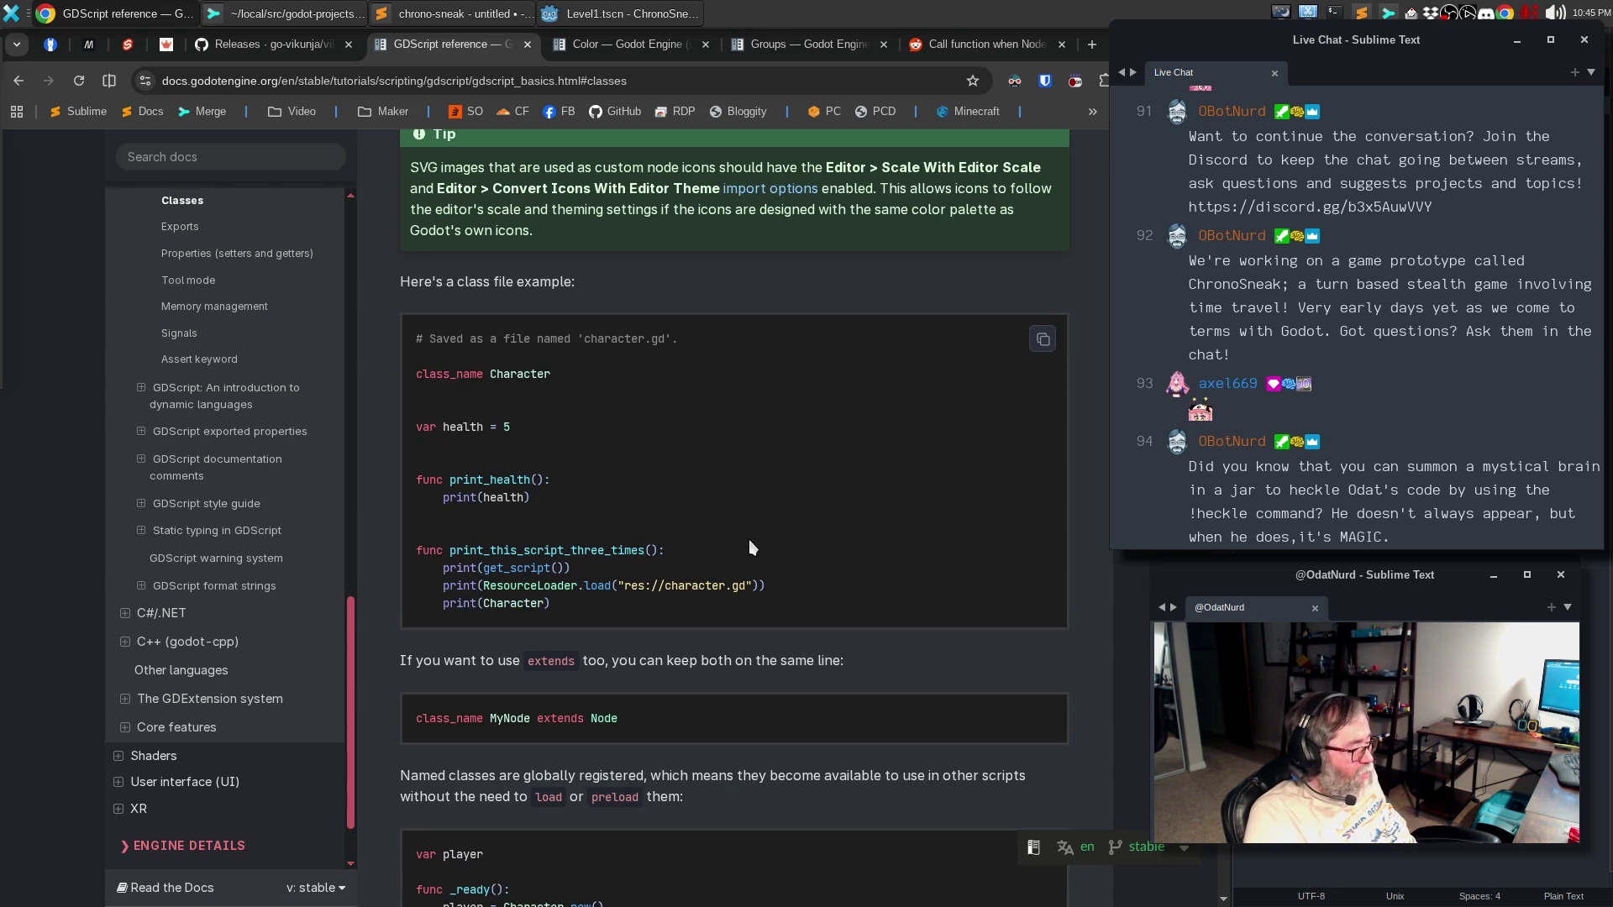
scroll(749, 540, "down", 3)
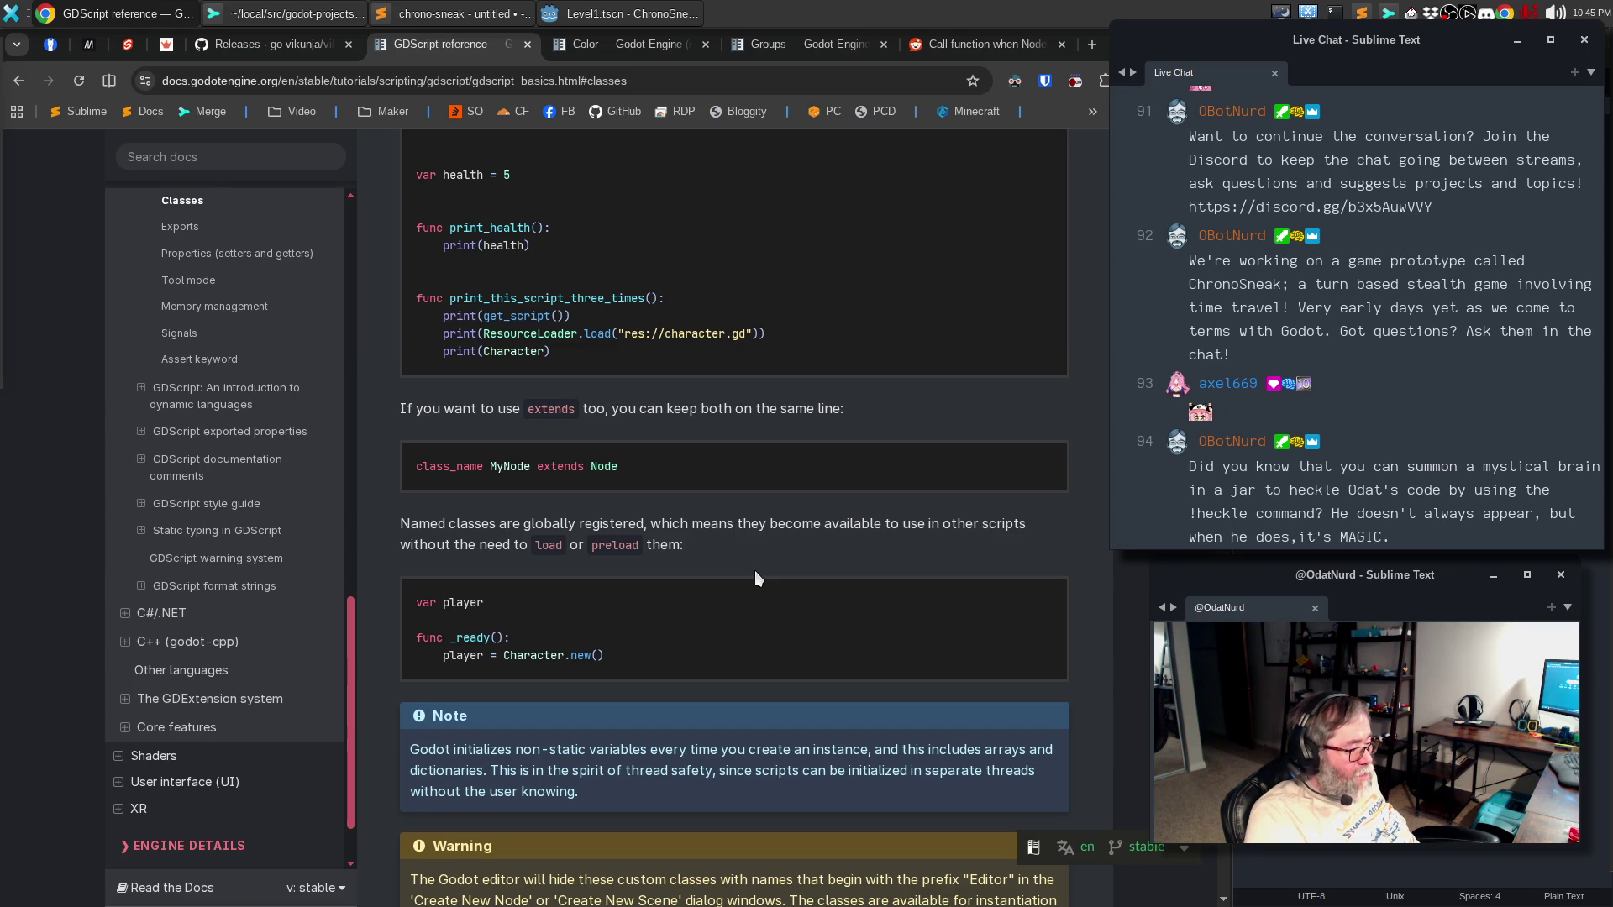
scroll(756, 576, "down", 2)
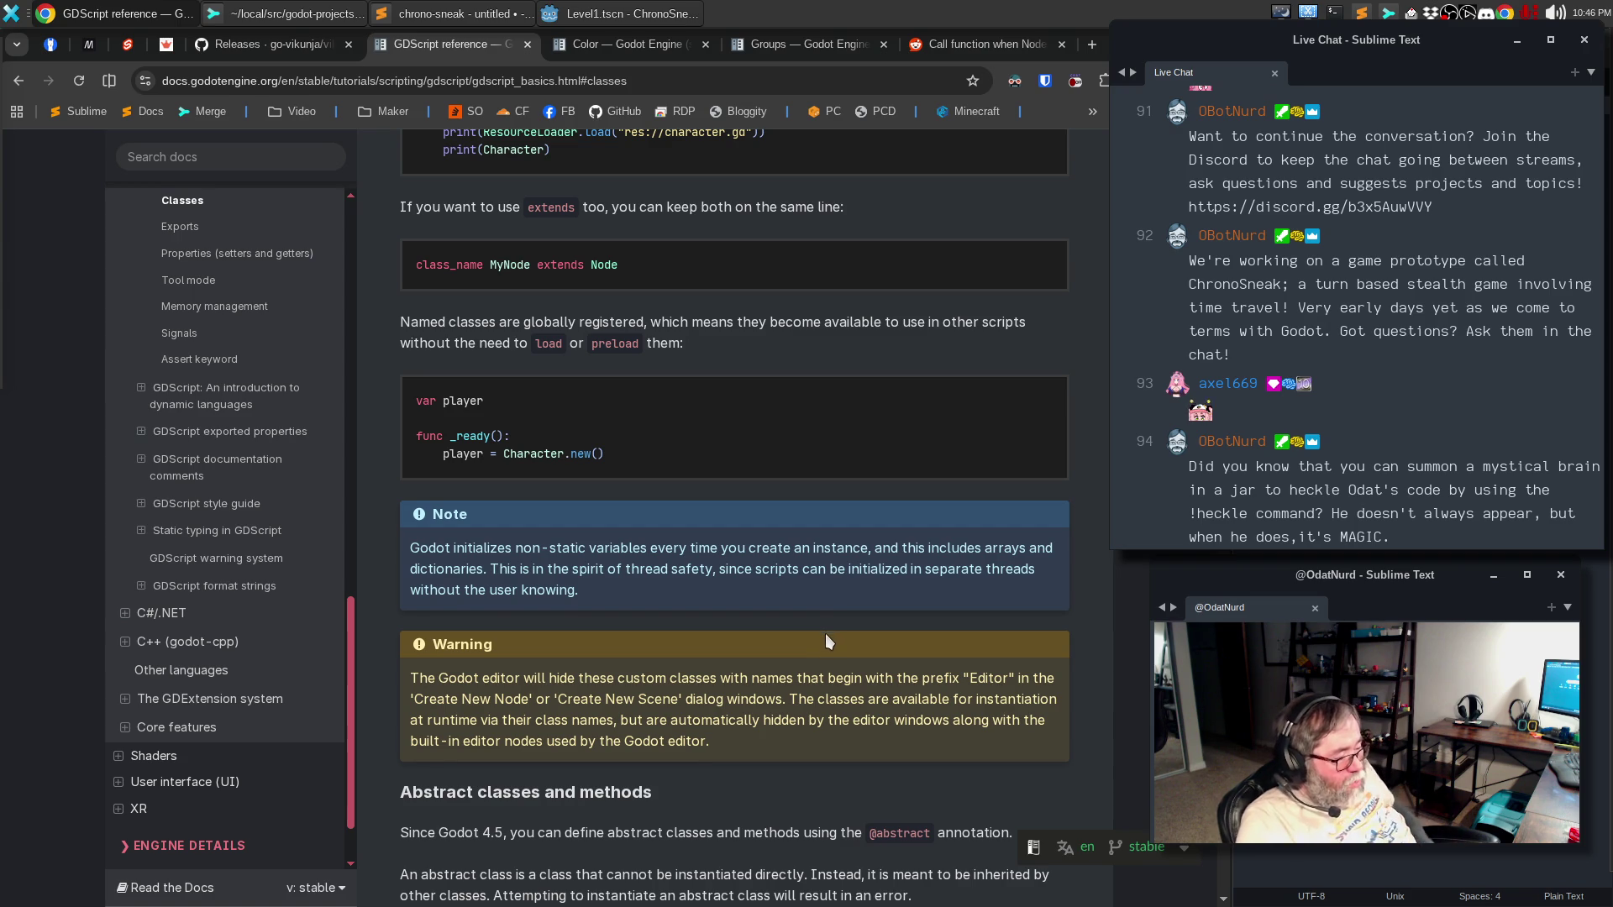
scroll(825, 632, "down", 4)
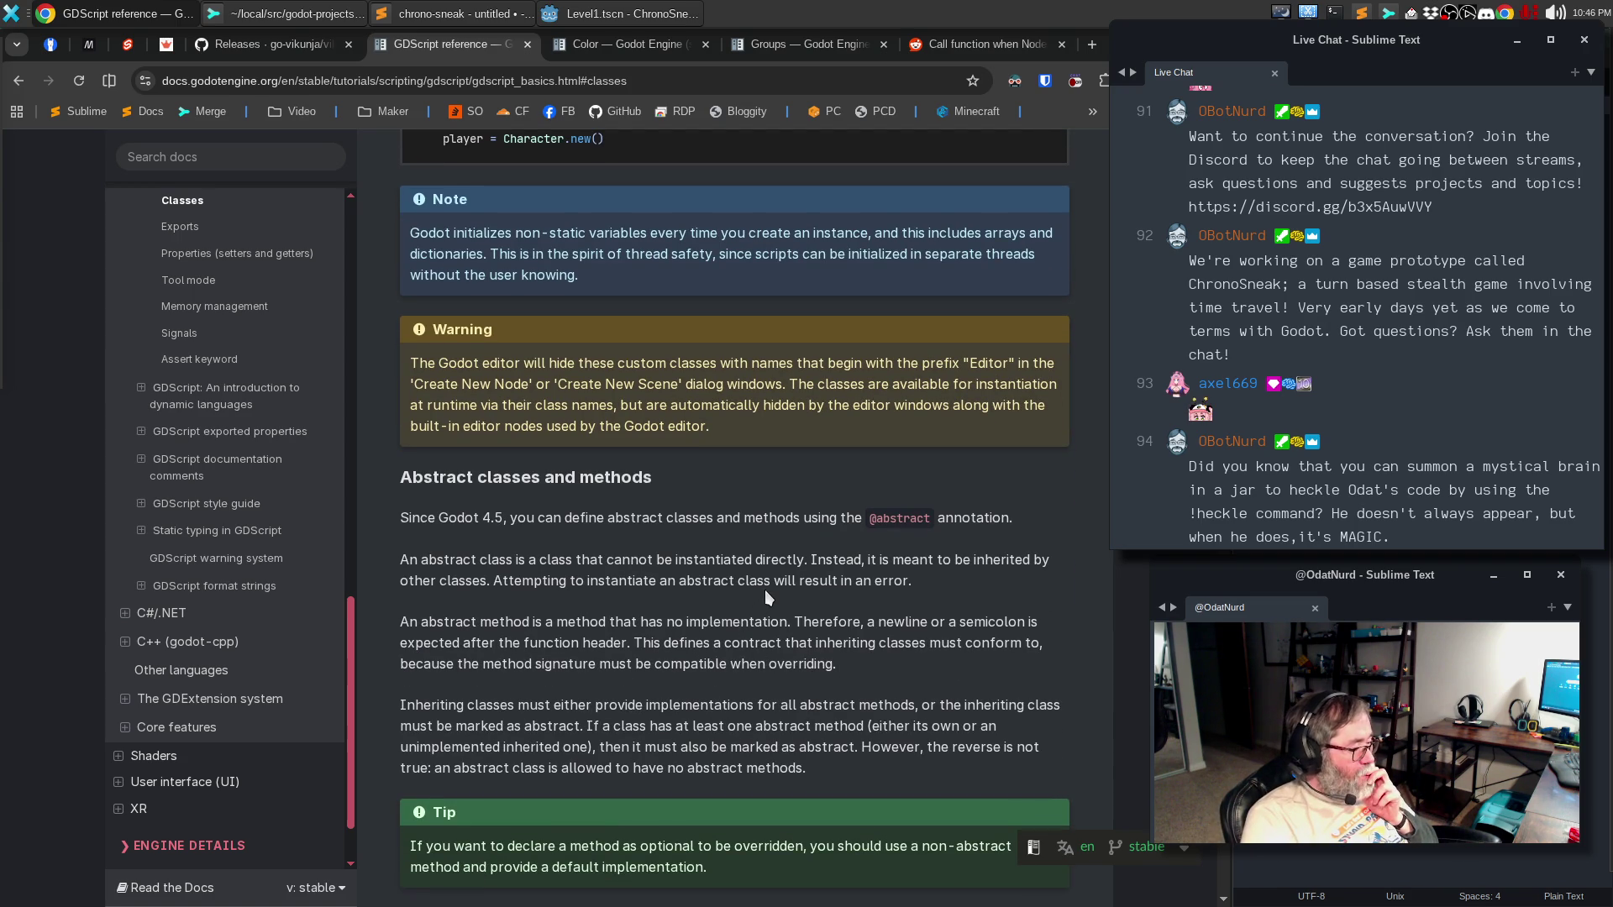
scroll(765, 590, "down", 3)
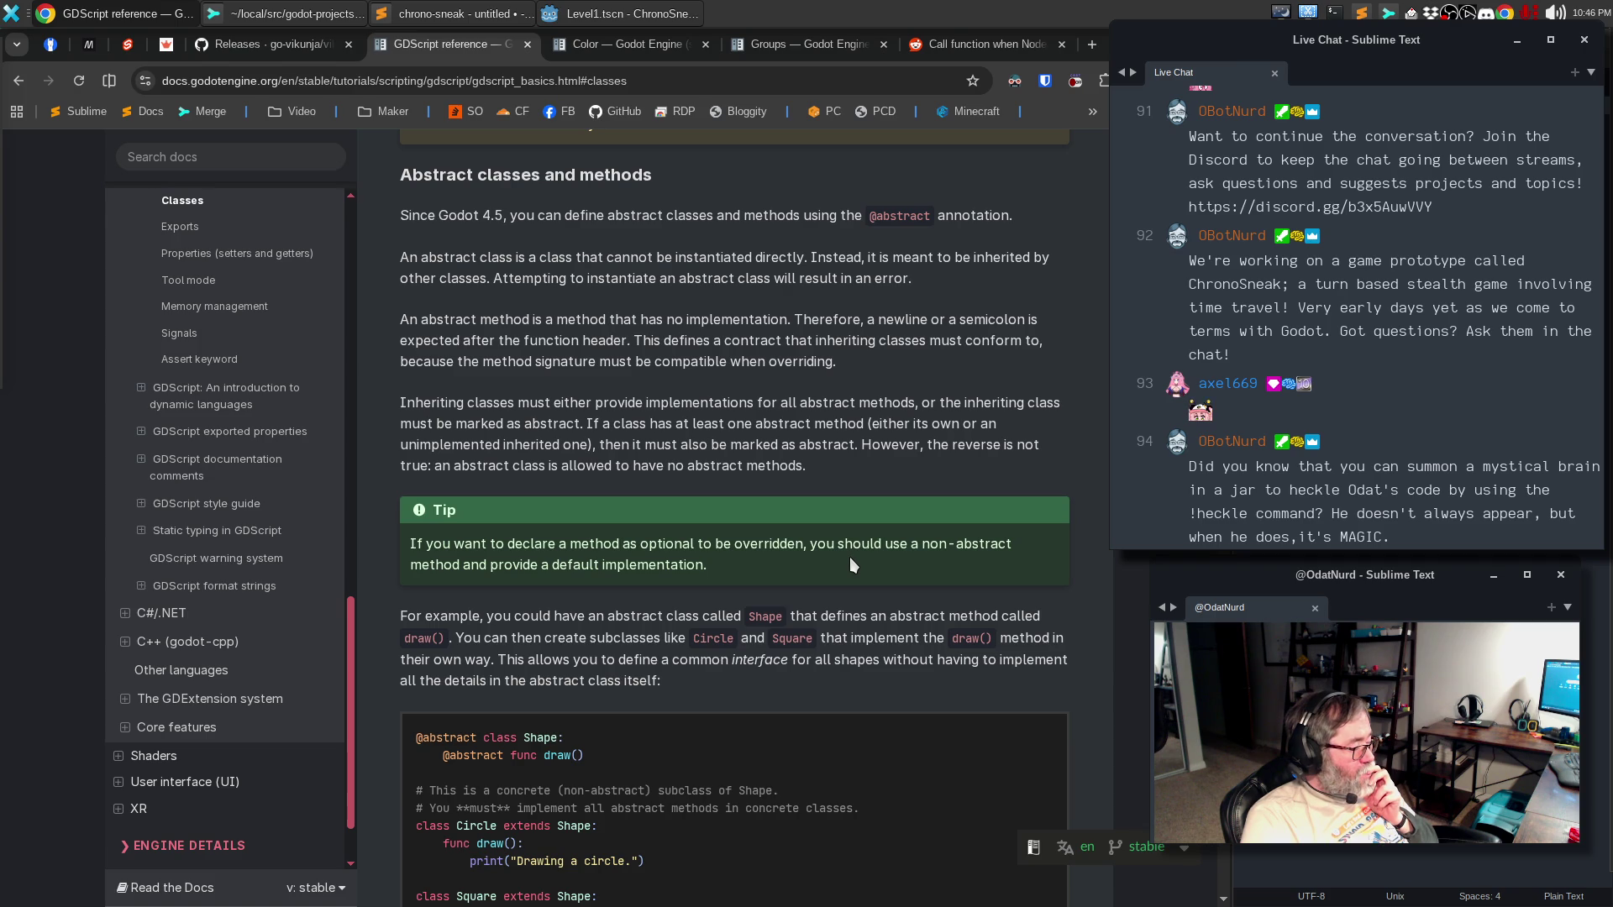
scroll(850, 557, "down", 3)
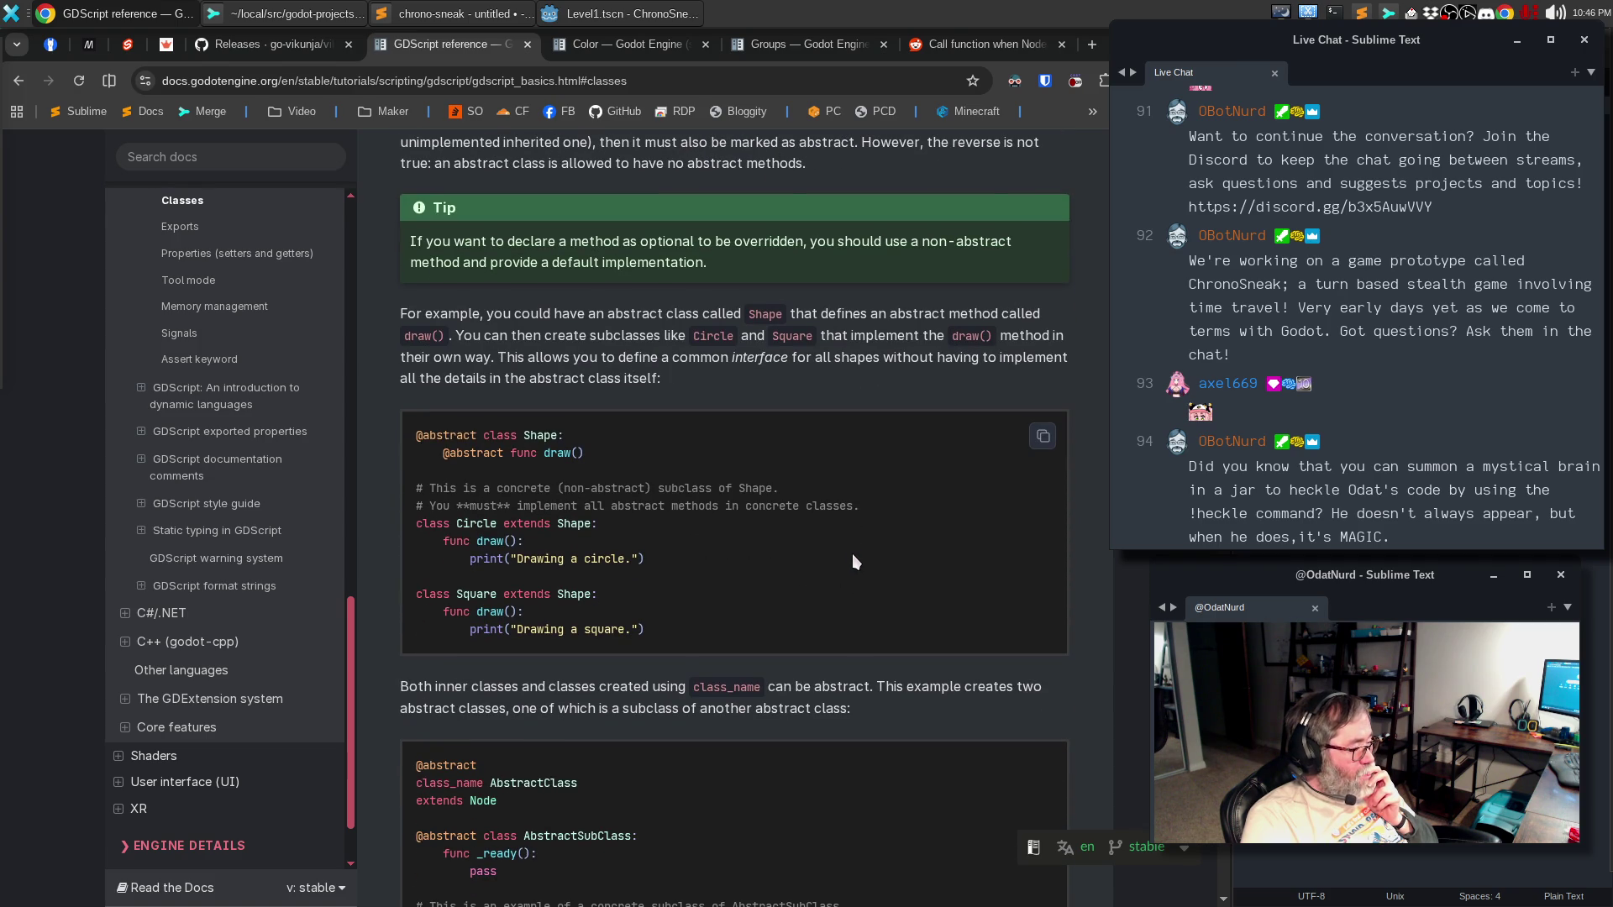
scroll(854, 560, "down", 2)
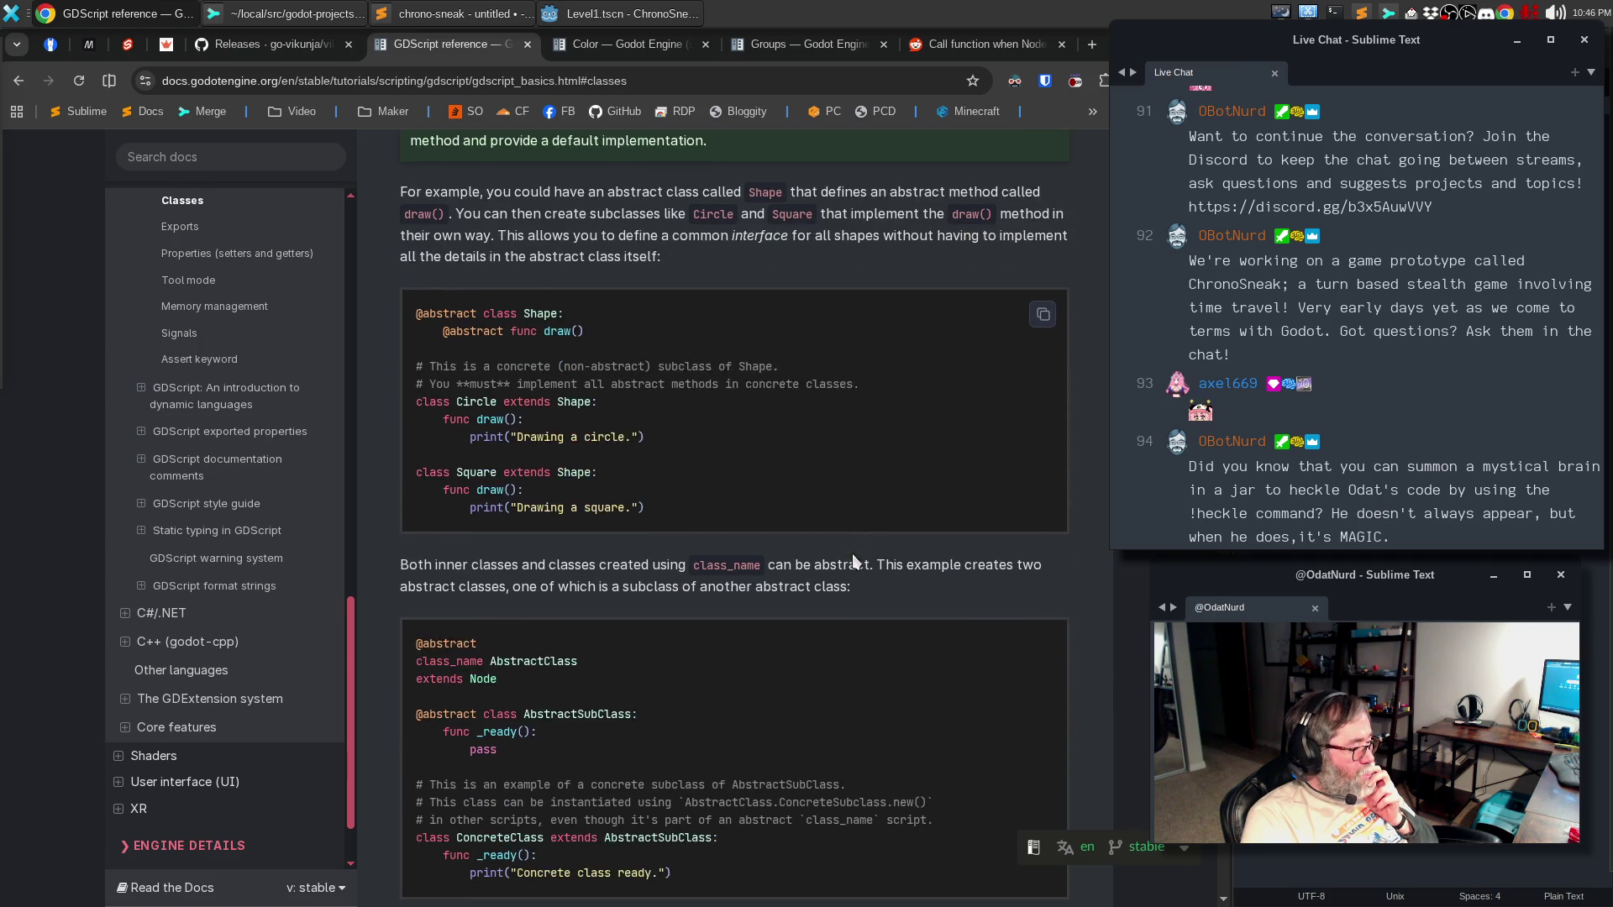
scroll(854, 561, "down", 4)
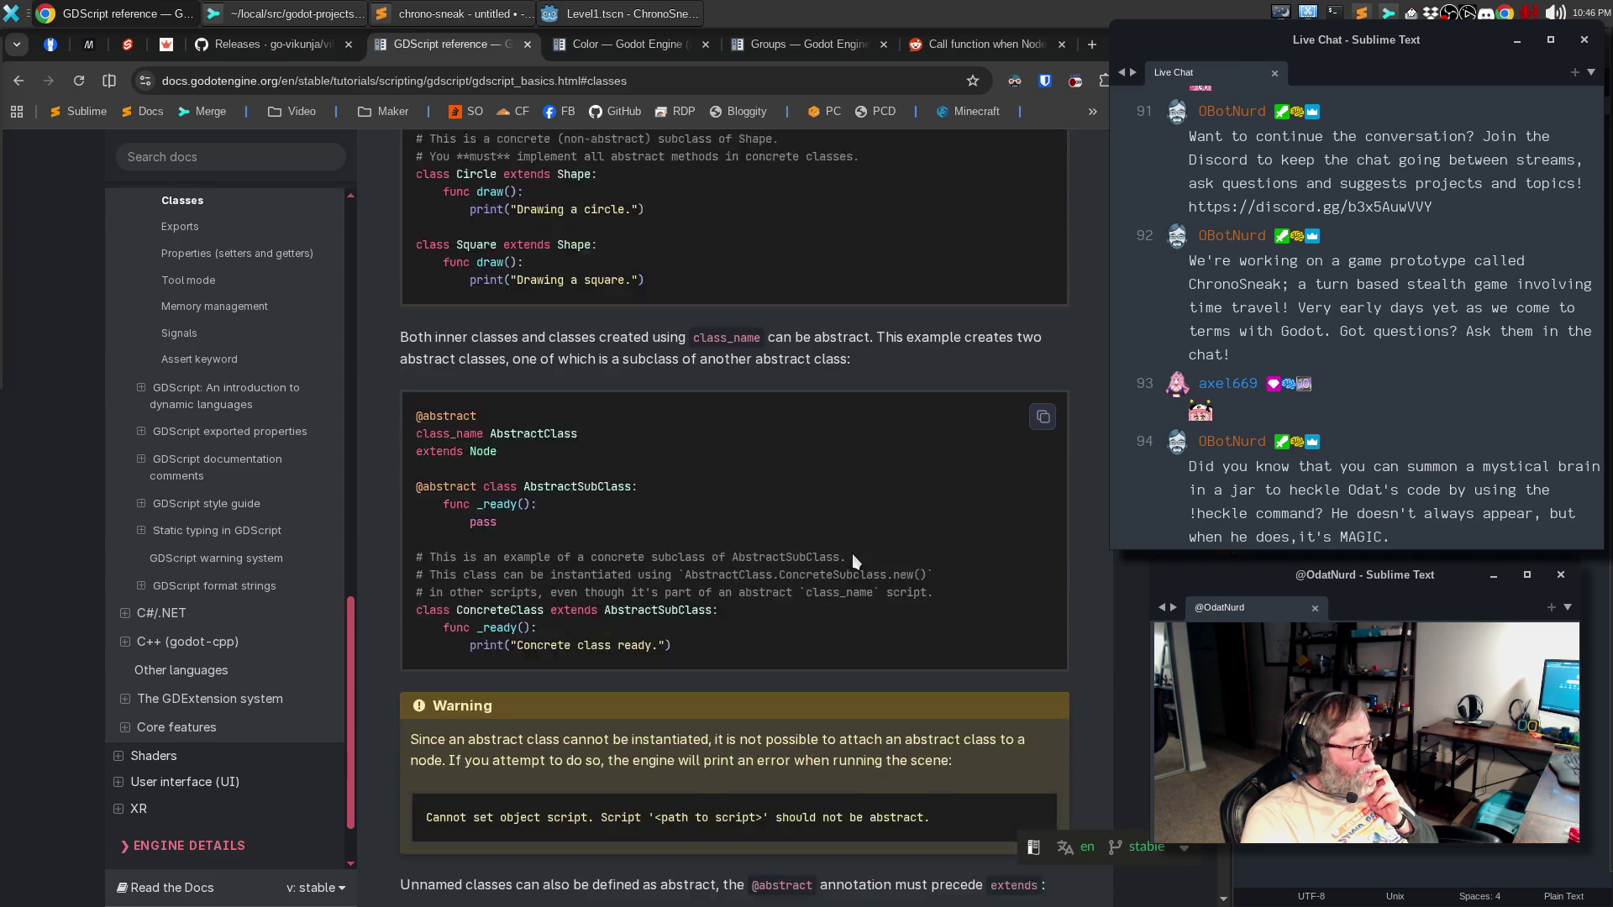
scroll(852, 556, "down", 3)
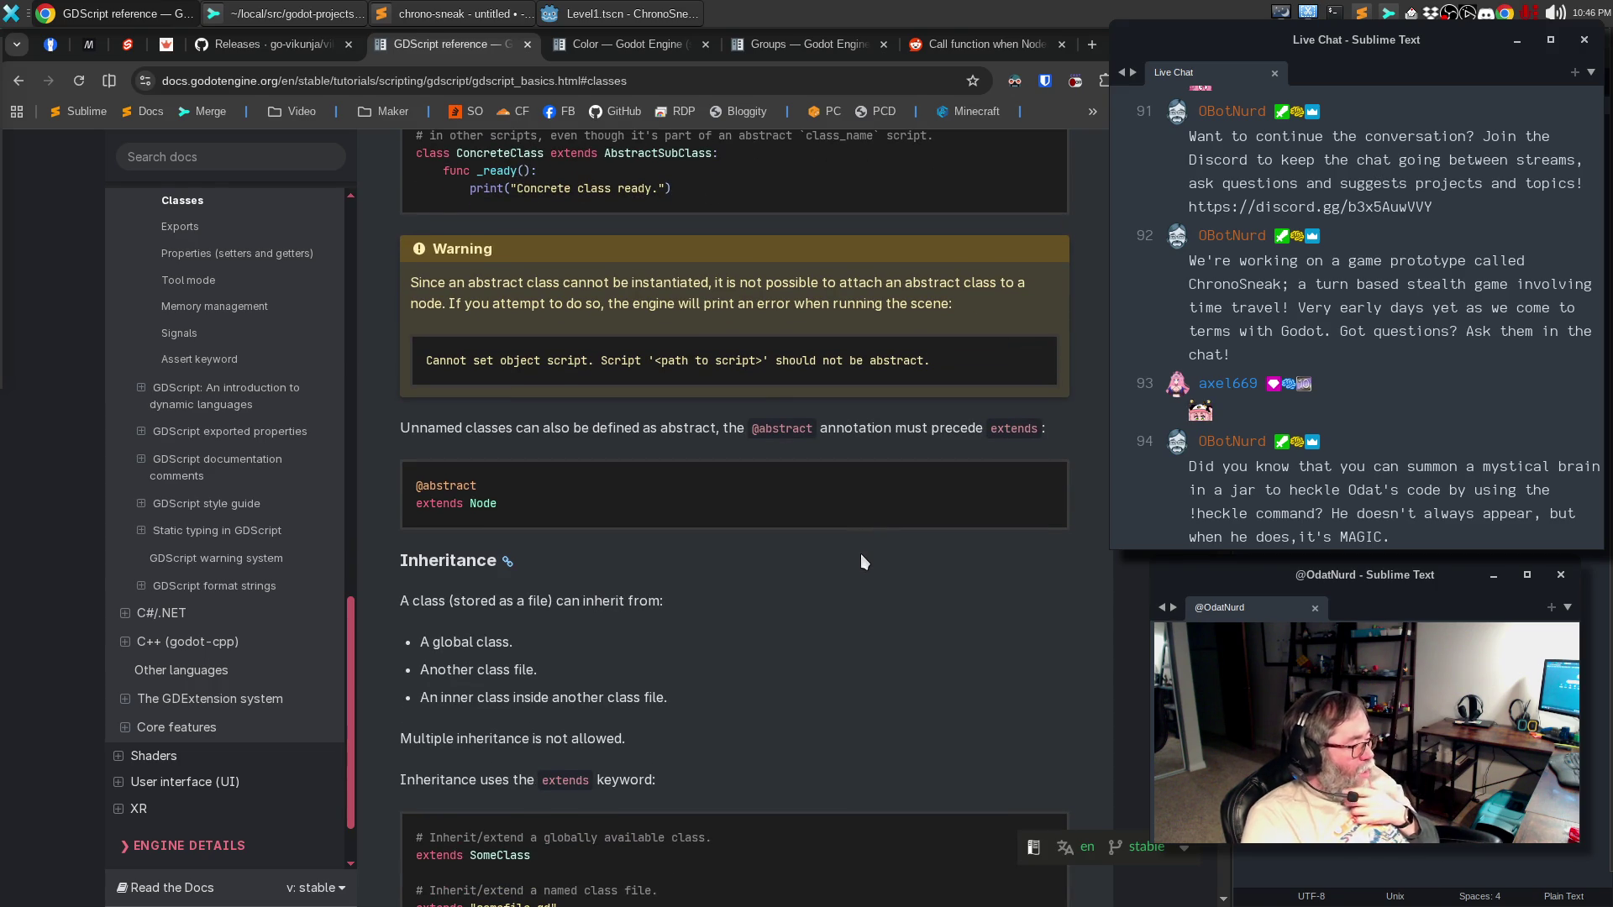
scroll(869, 552, "down", 3)
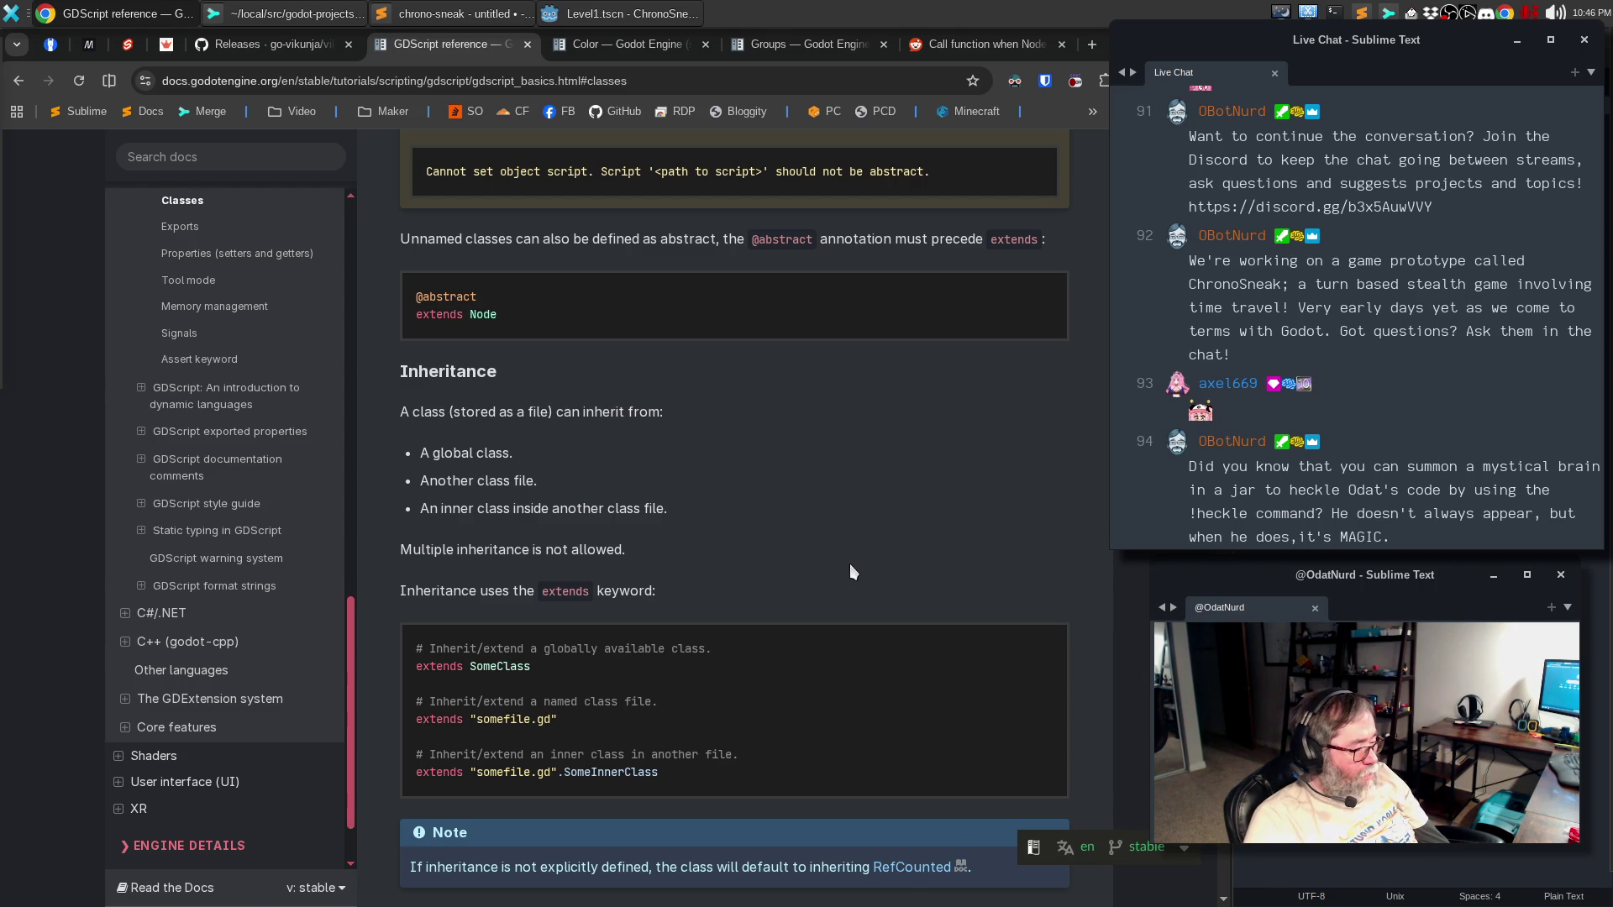
scroll(851, 567, "down", 3)
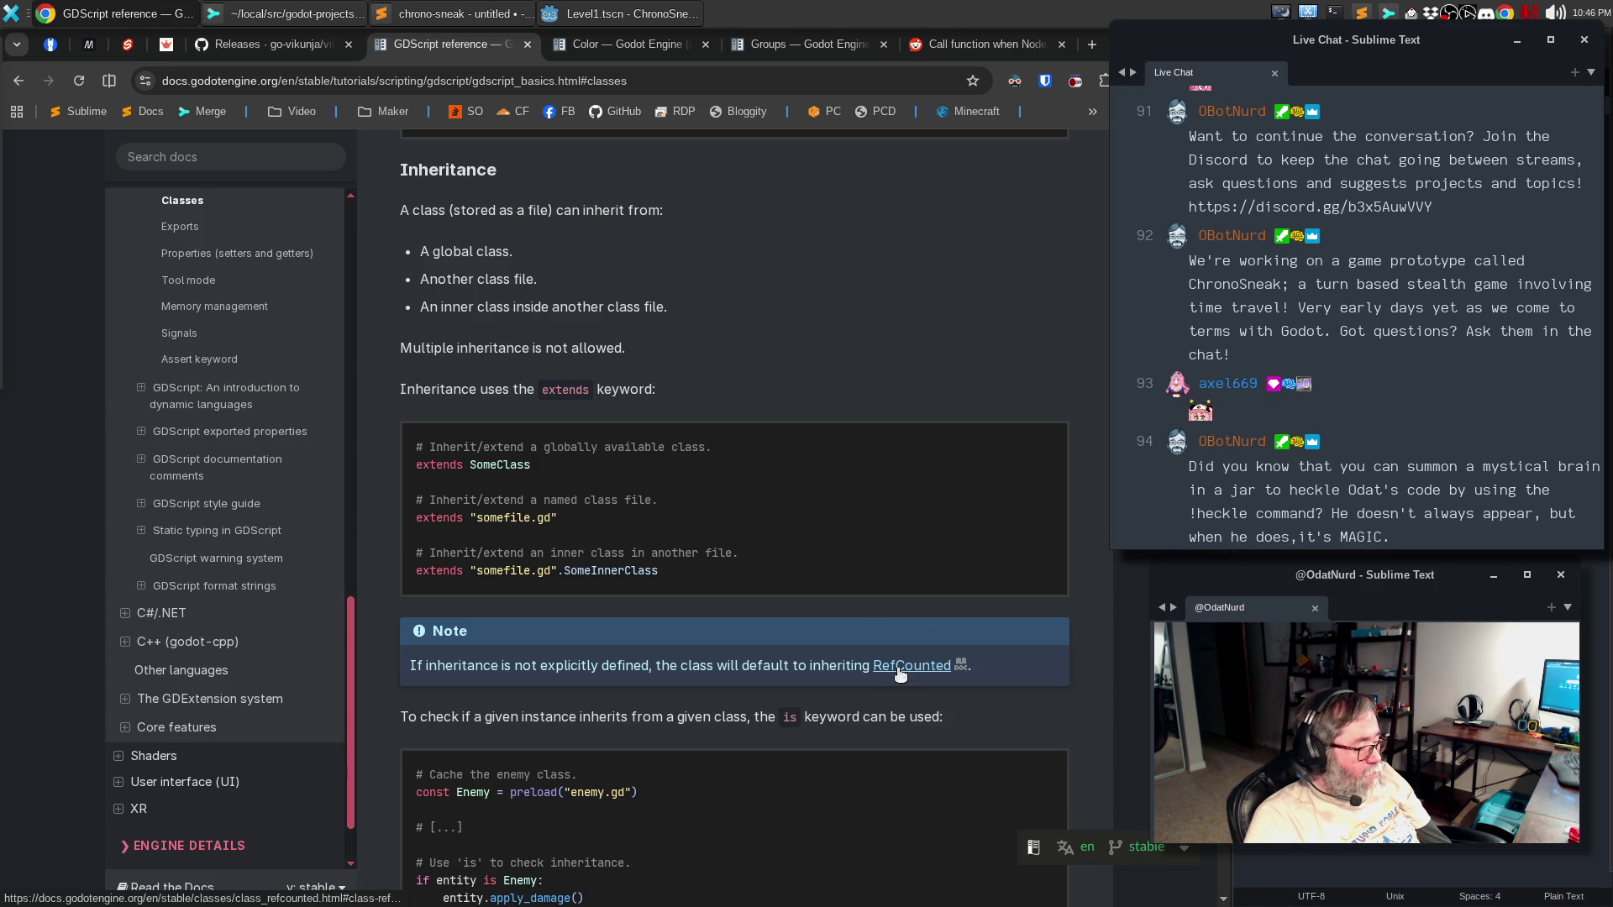
scroll(904, 677, "down", 3)
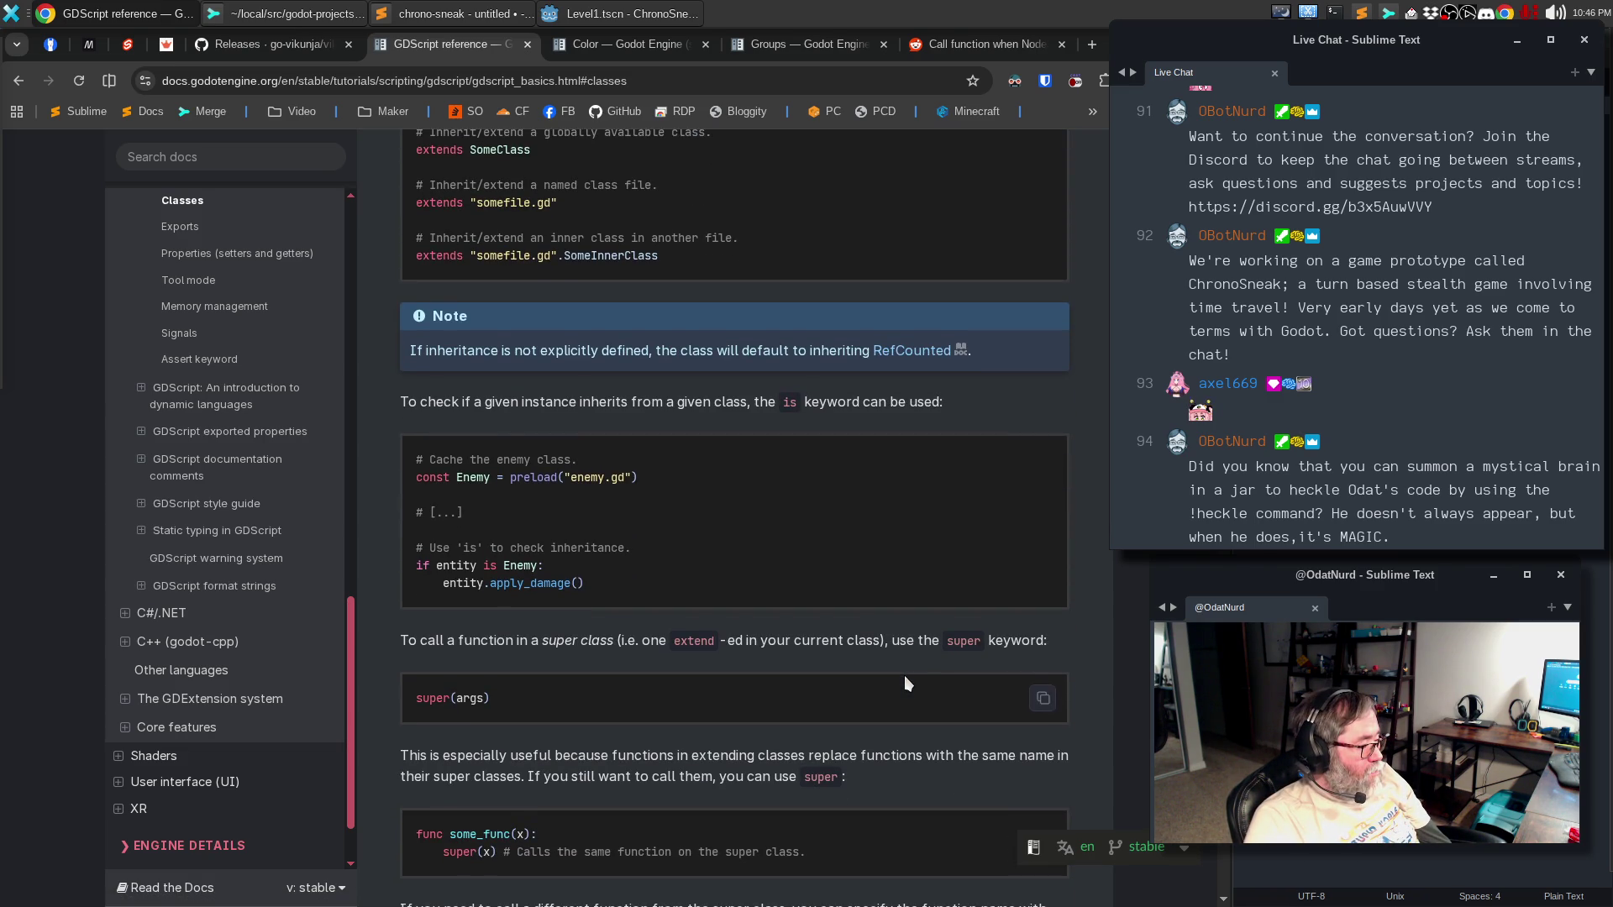
scroll(909, 572, "up", 2)
left_click(909, 554)
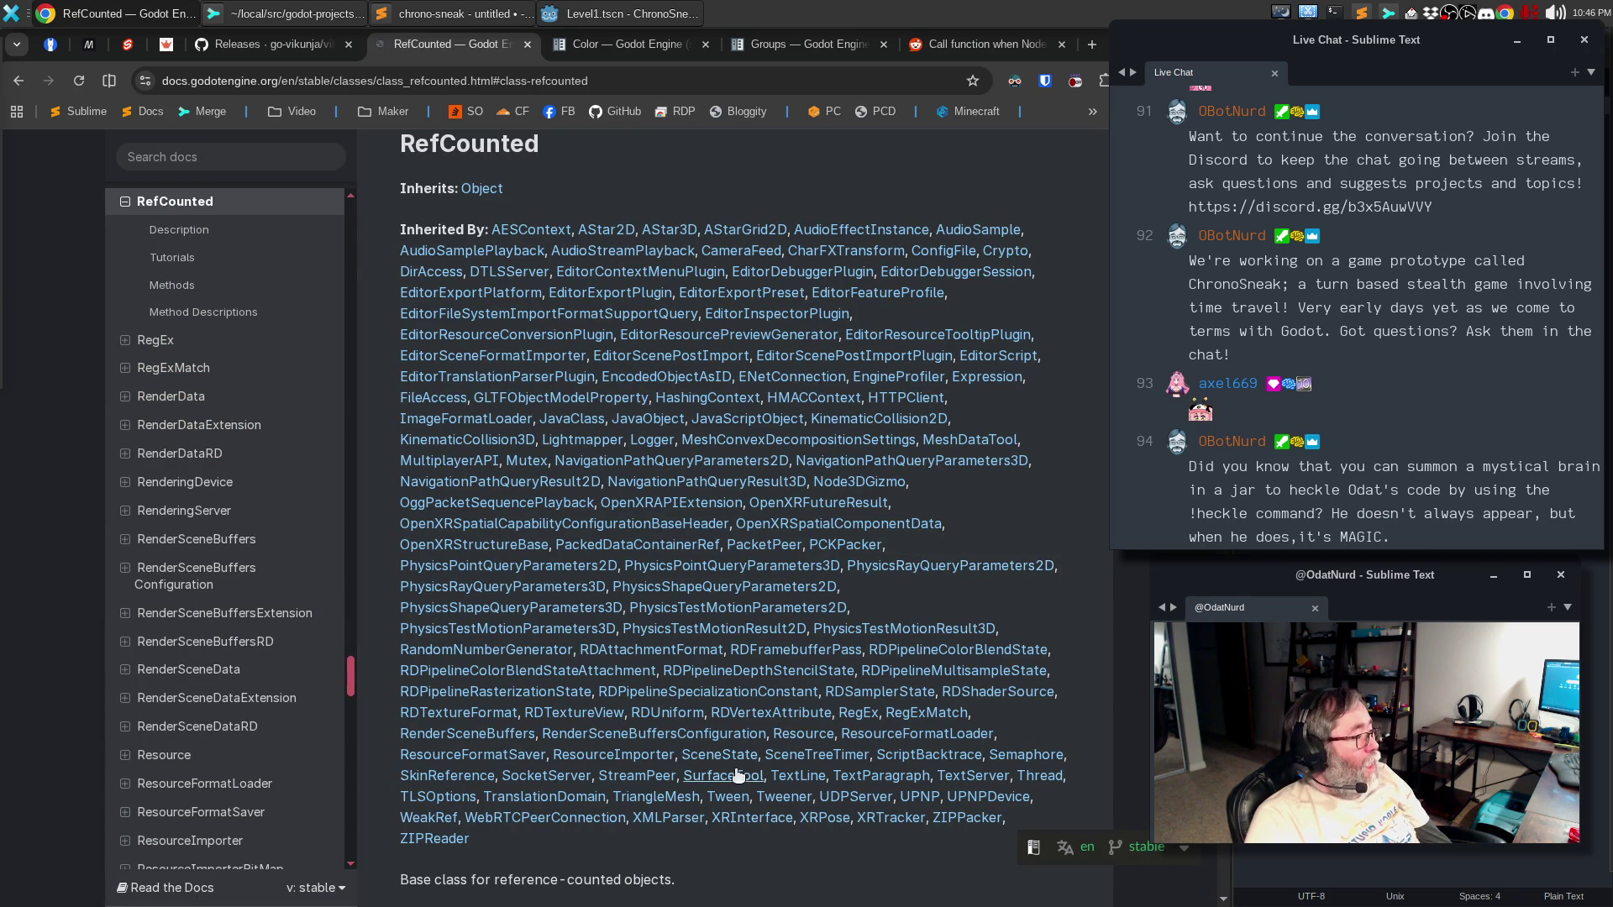
- Scroll the RefCounted reference down to its Description and Methods list
scroll(747, 773, "down", 4)
scroll(753, 765, "down", 2)
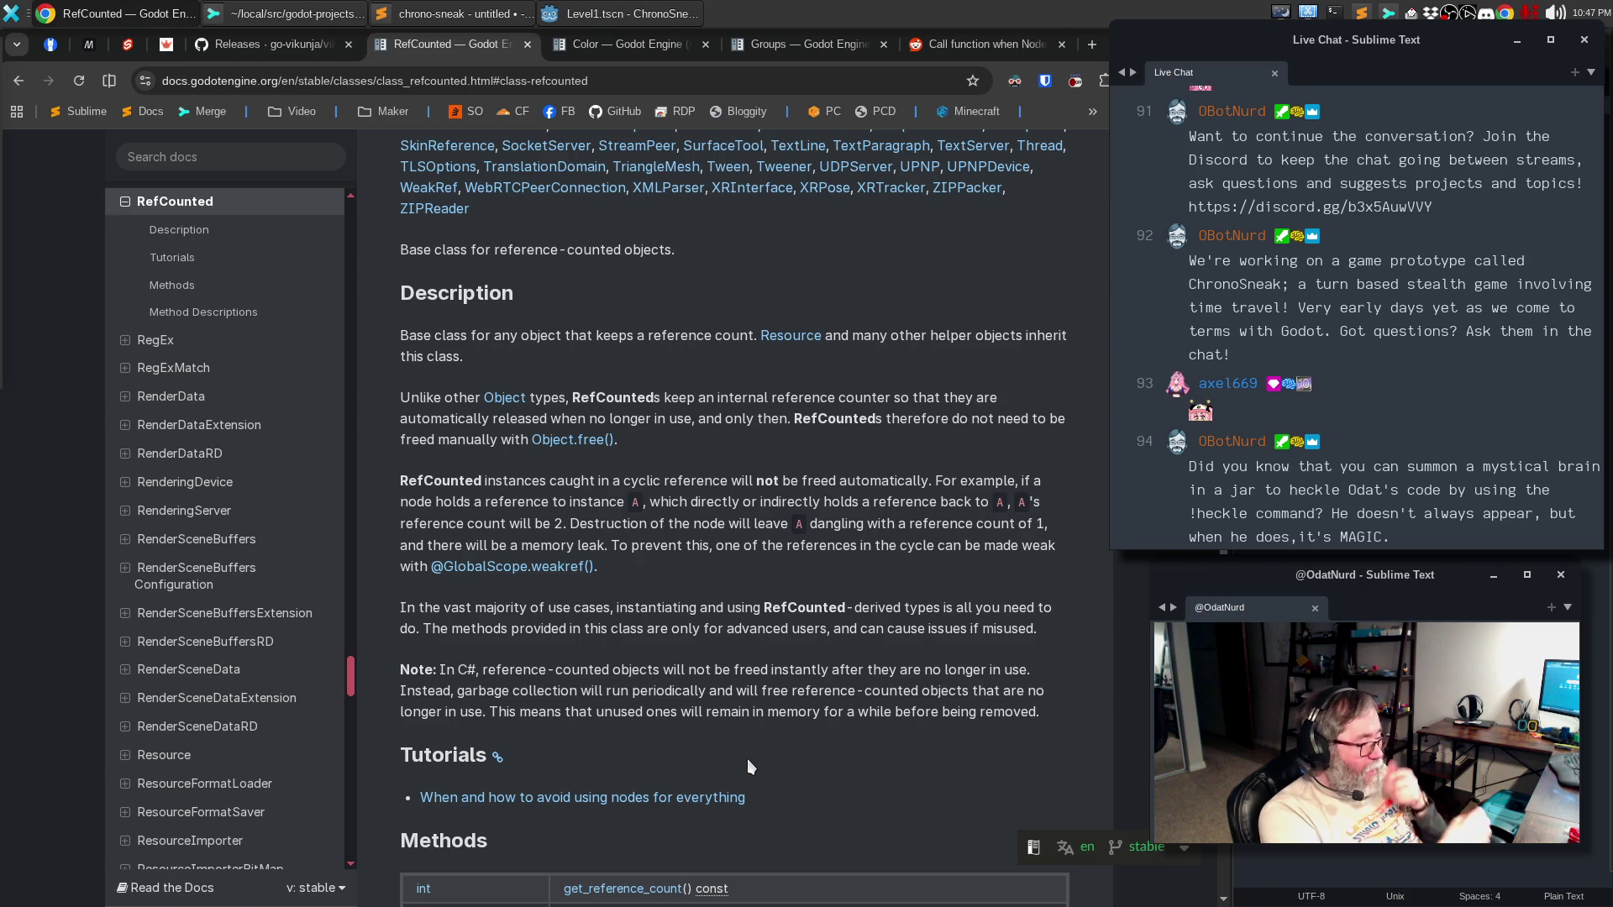
scroll(748, 758, "down", 5)
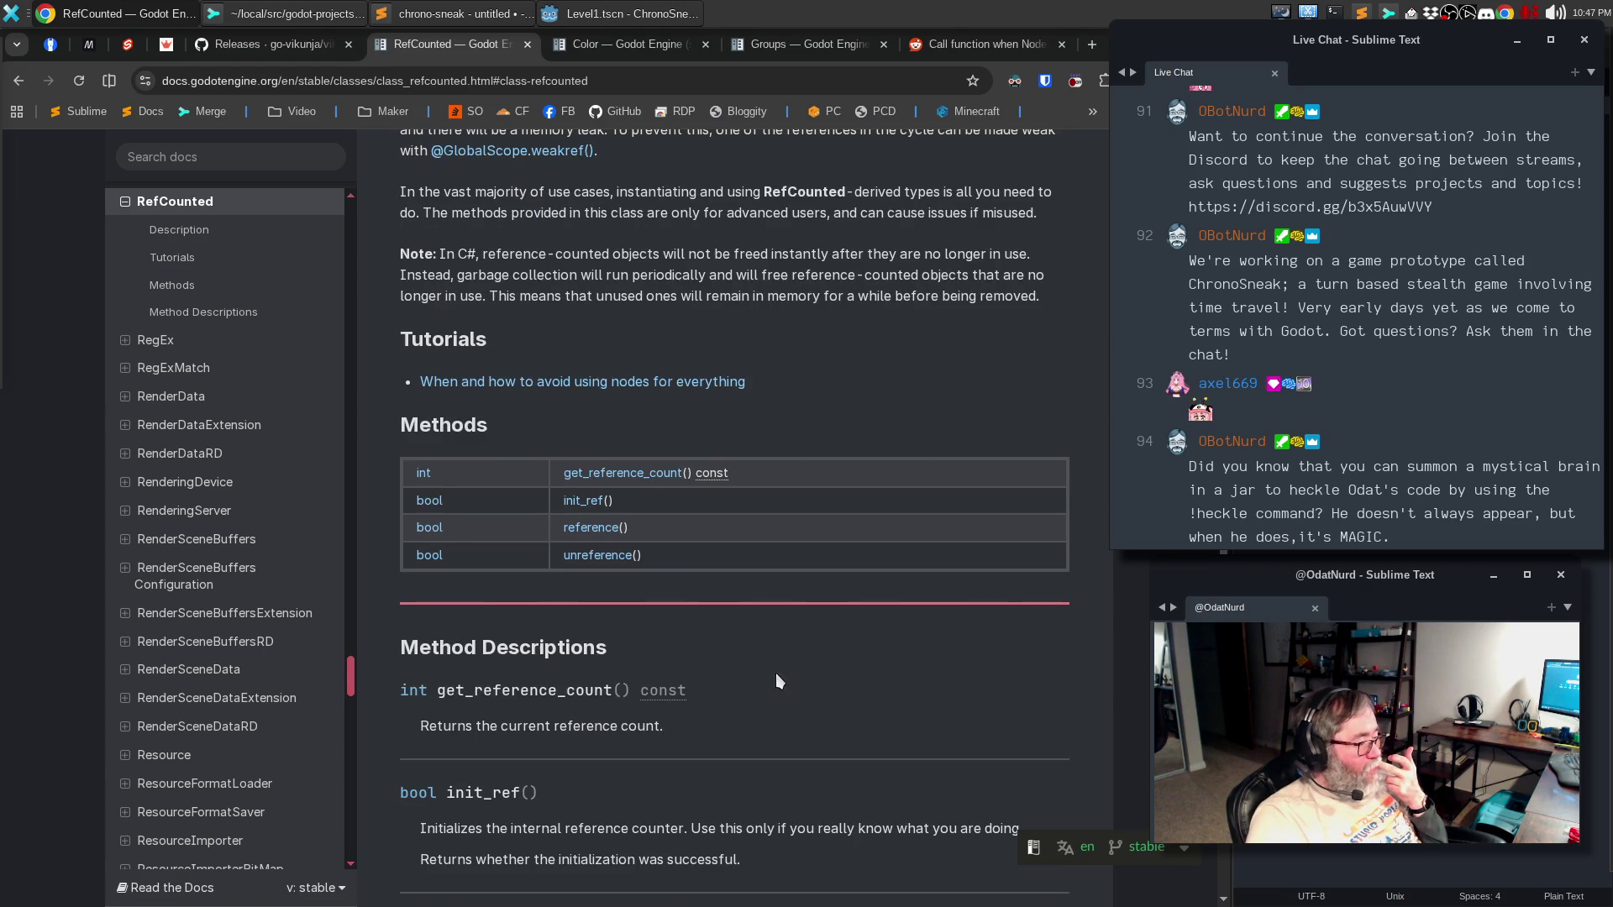
- Review the pending Level1.tscn, project.godot and entity_spawn.gd diffs and the untracked files
left_click(590, 15)
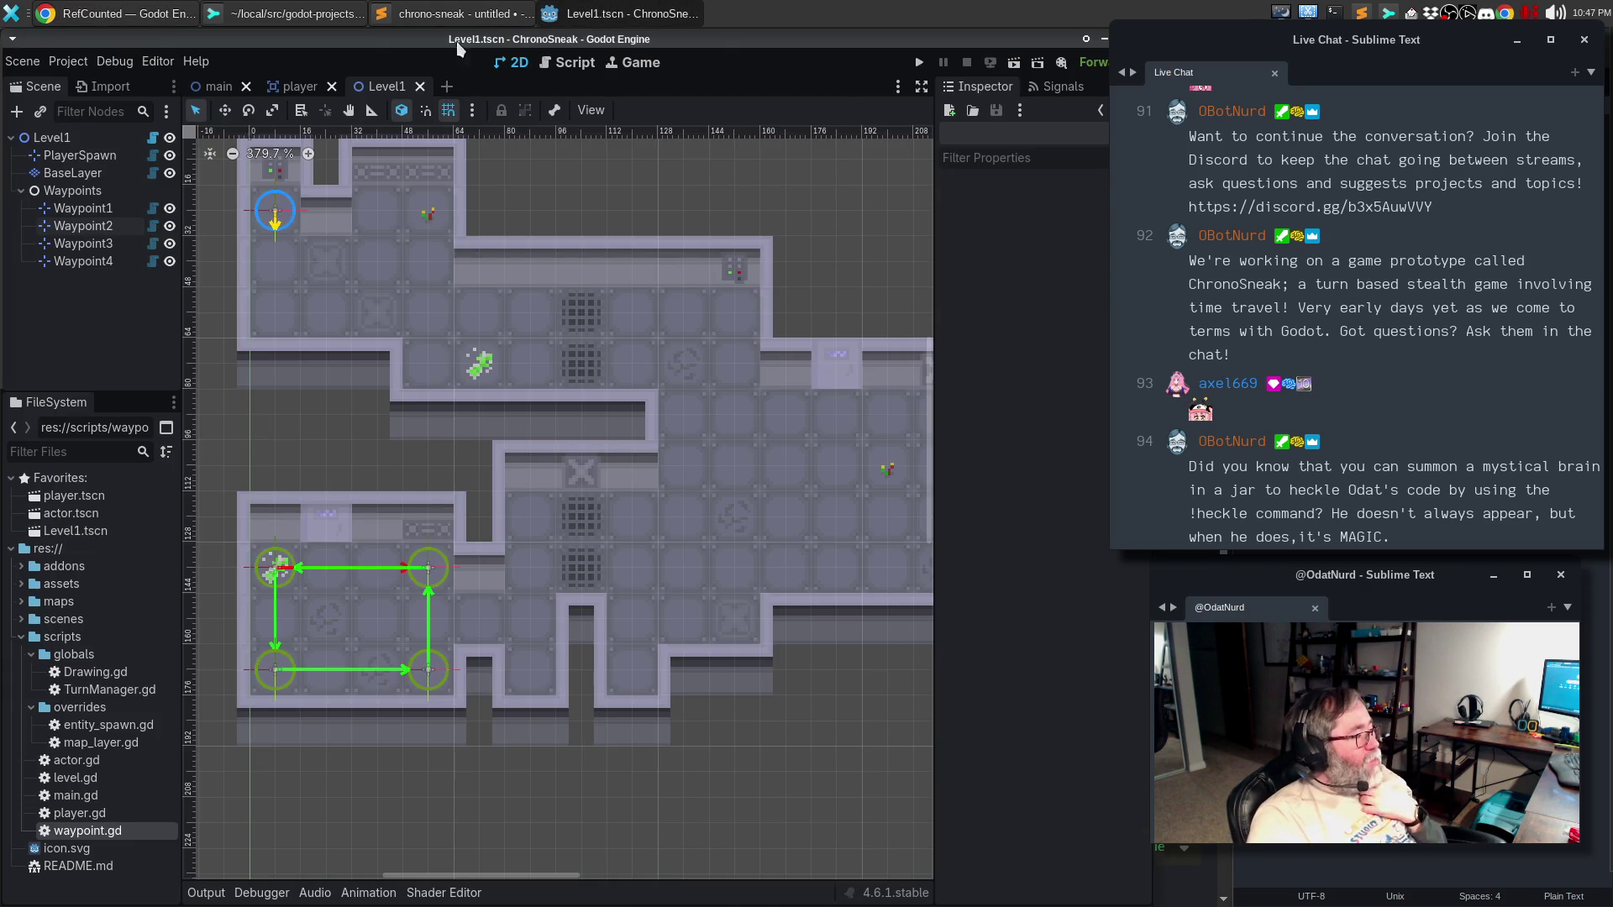
left_click(256, 18)
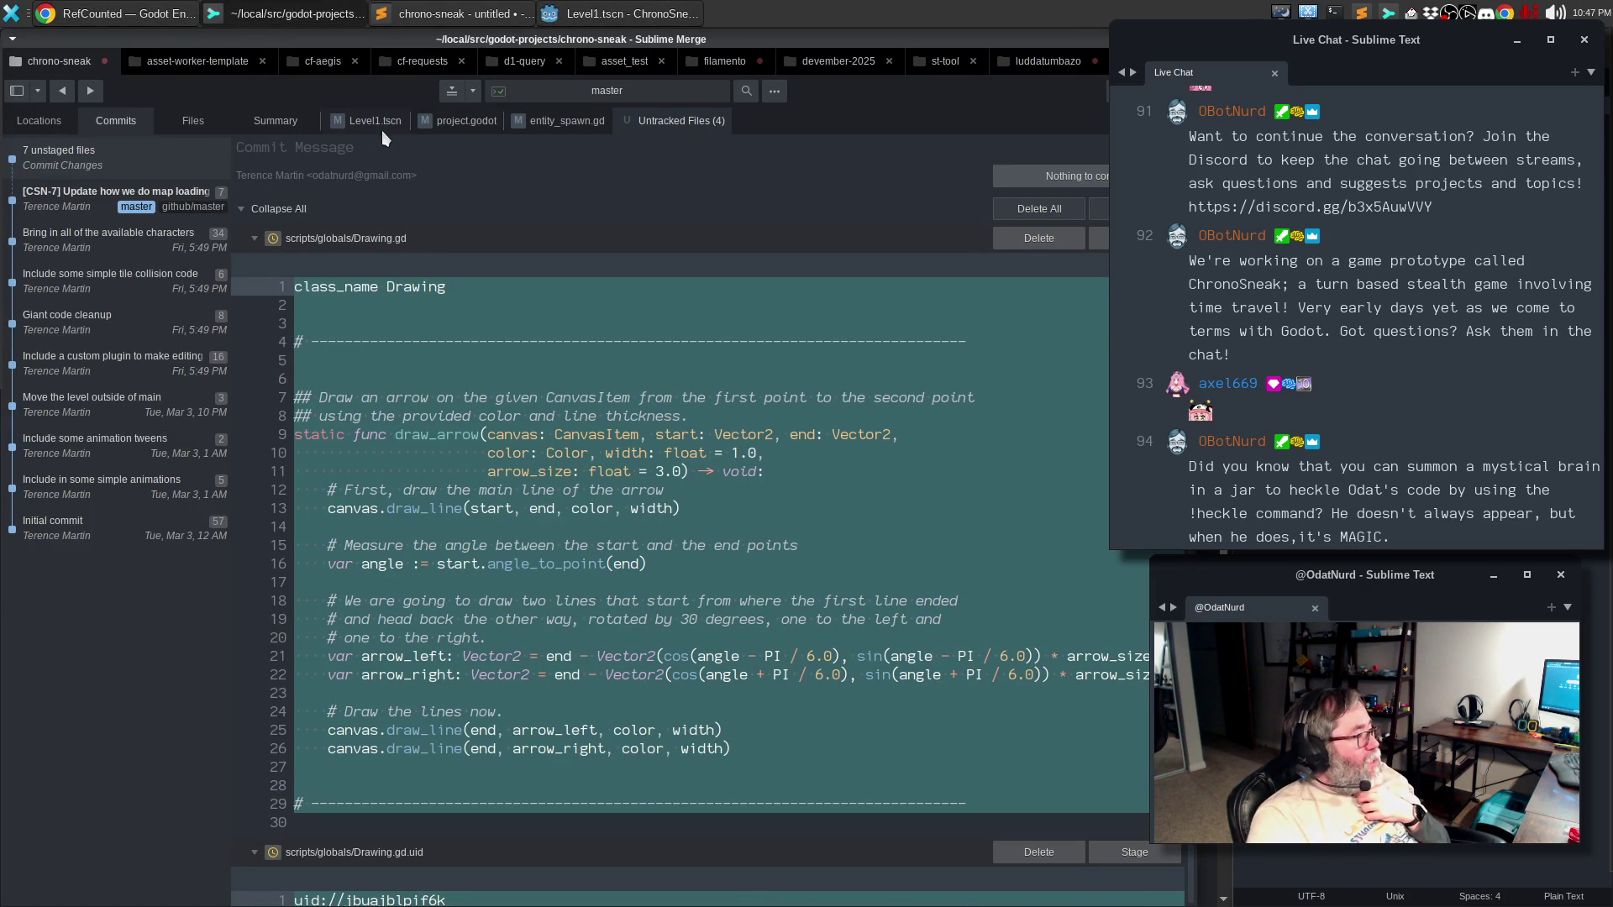
left_click(382, 120)
left_click(447, 121)
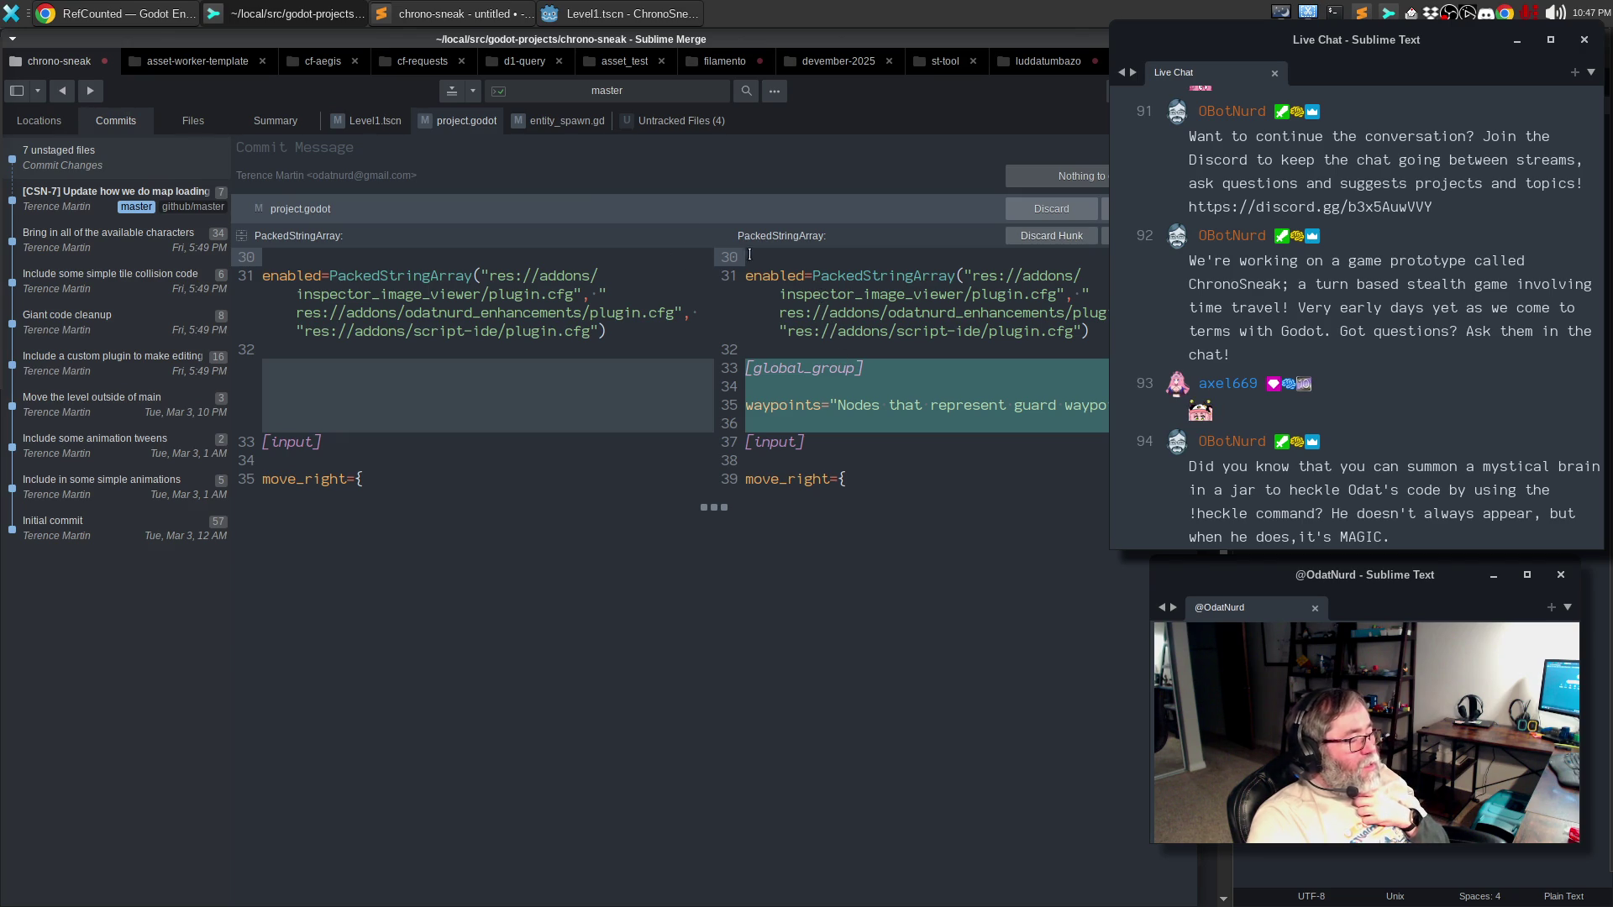
left_click(540, 128)
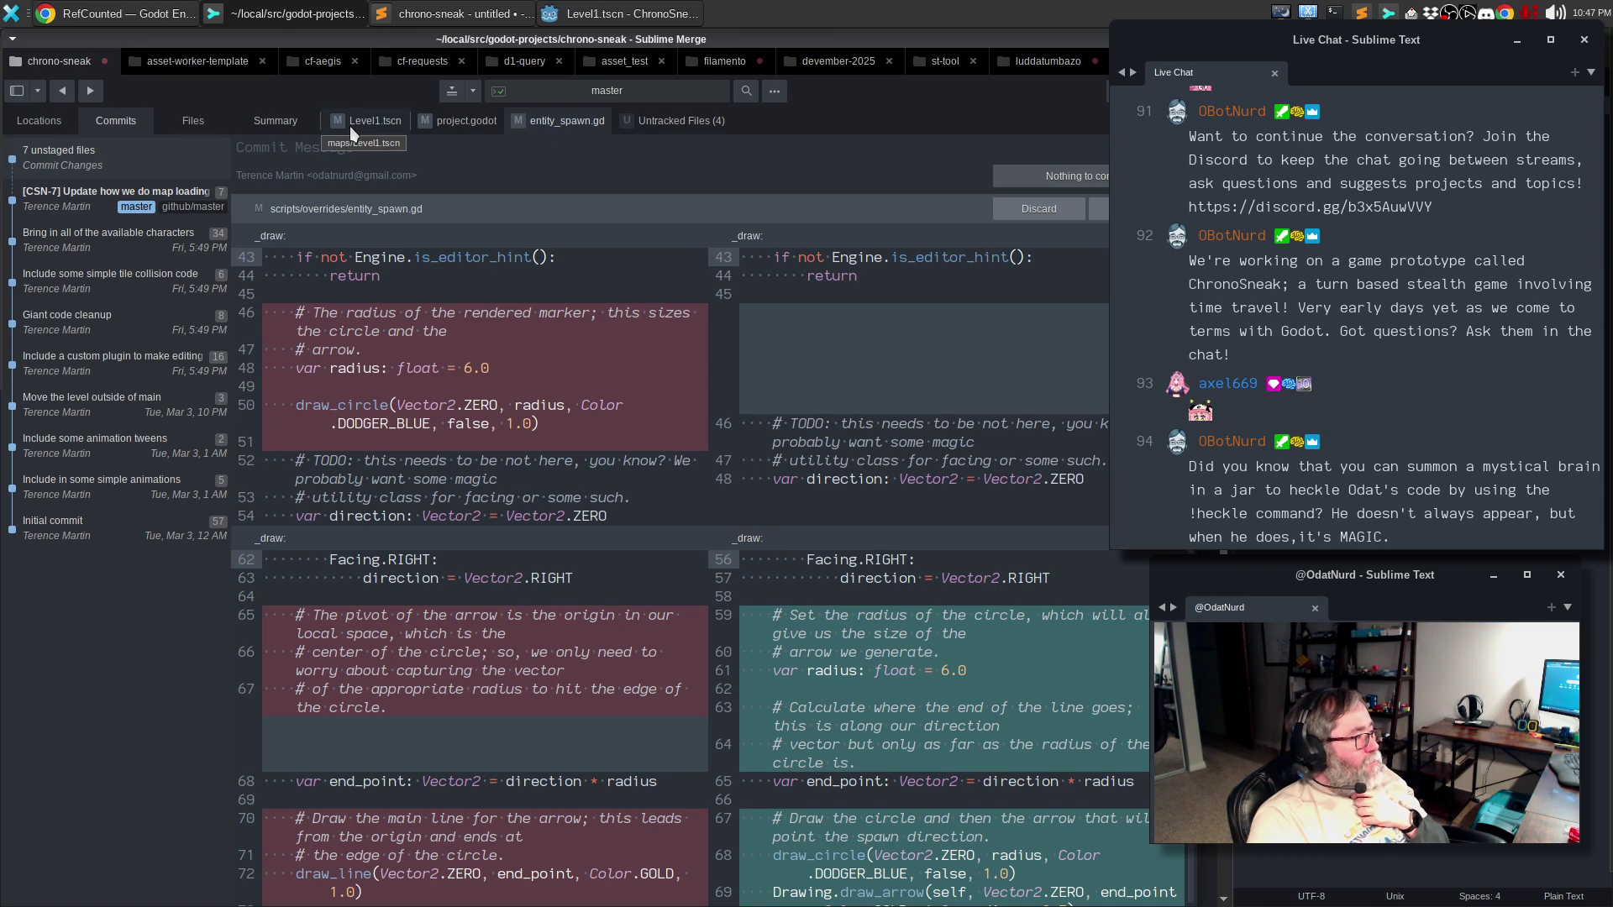
left_click(707, 125)
- Check the ChronoSneak task board, then return to Drawing.gd and begin the commit message
key("alt+Tab")
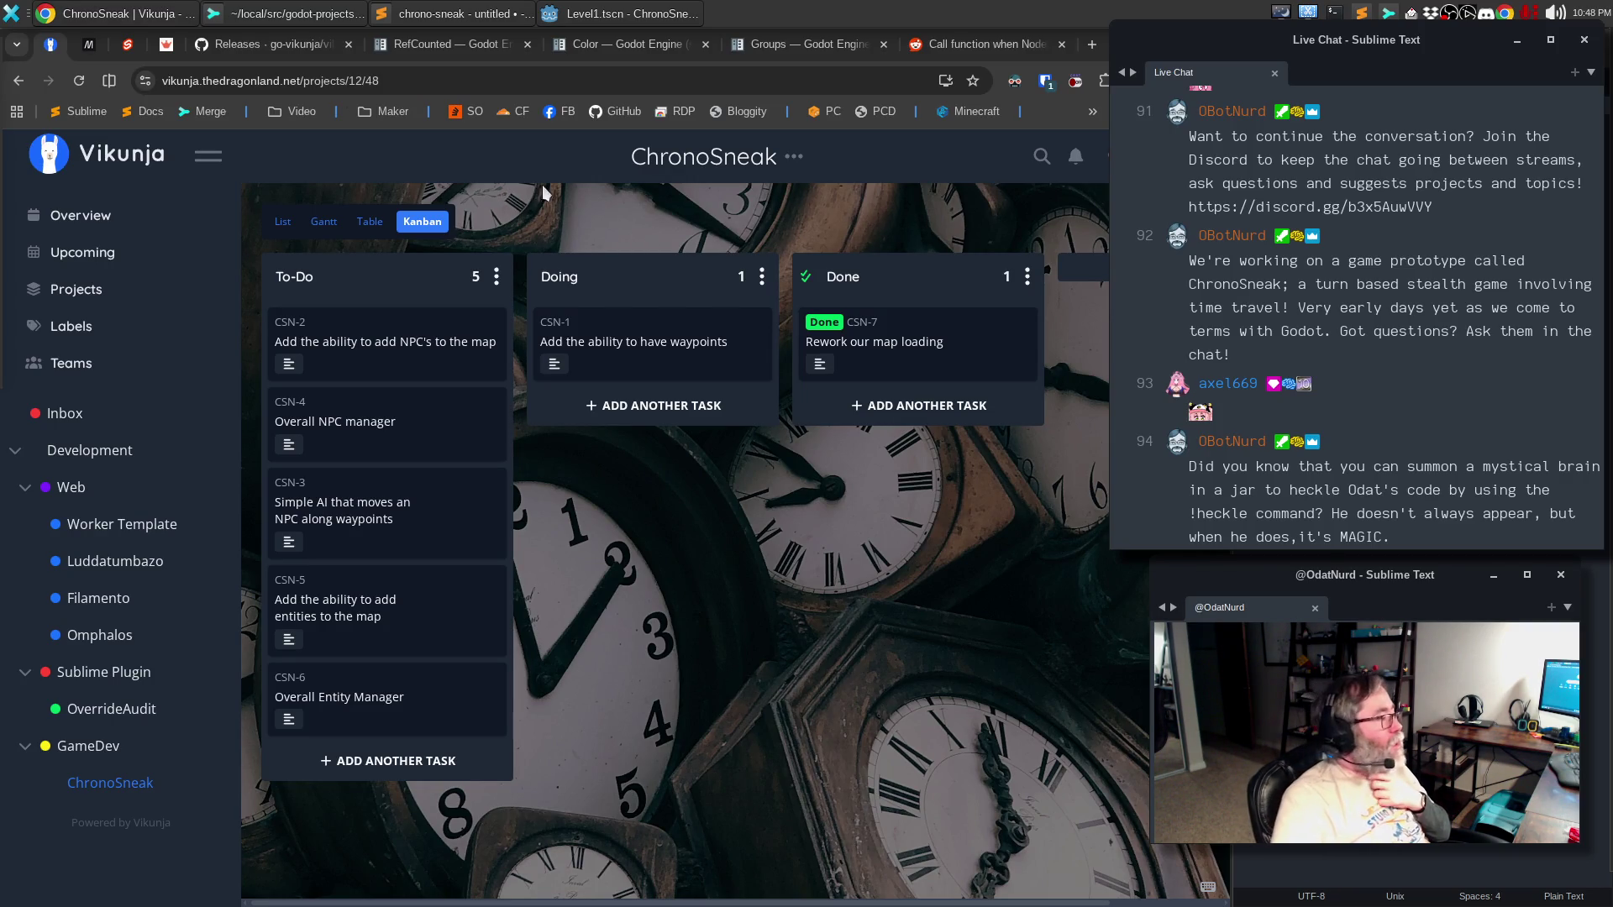
left_click(216, 14)
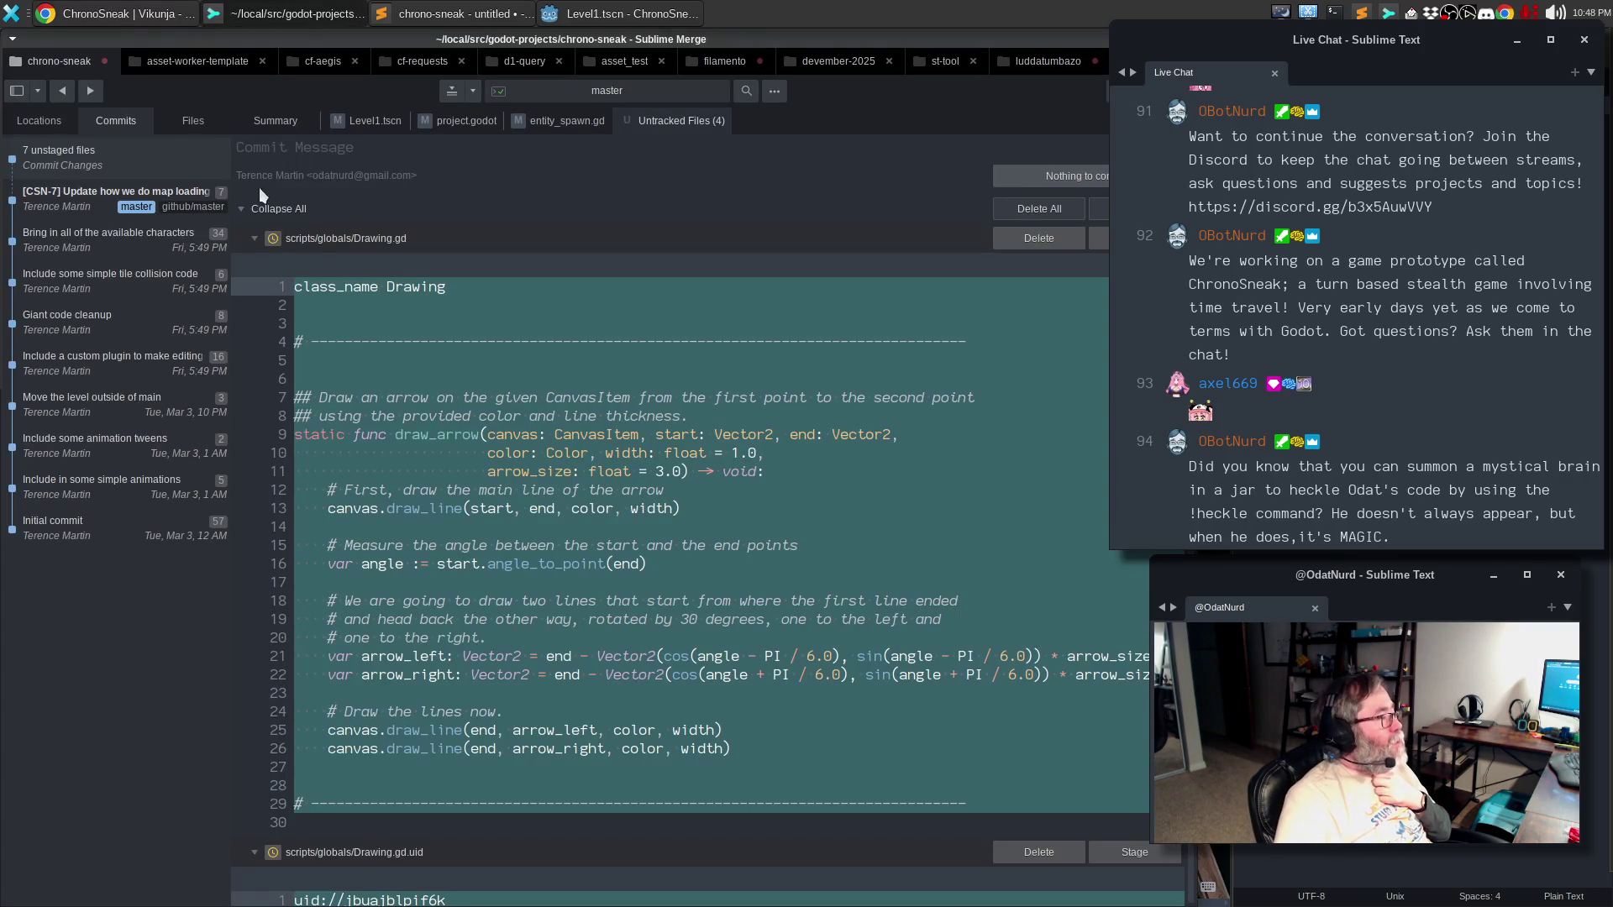
left_click(307, 148)
- Write summary '[CSN-1] Include shared arrow drawing code' plus a body explaining reusable arrow code for waypoints
type("[CSN-1] ")
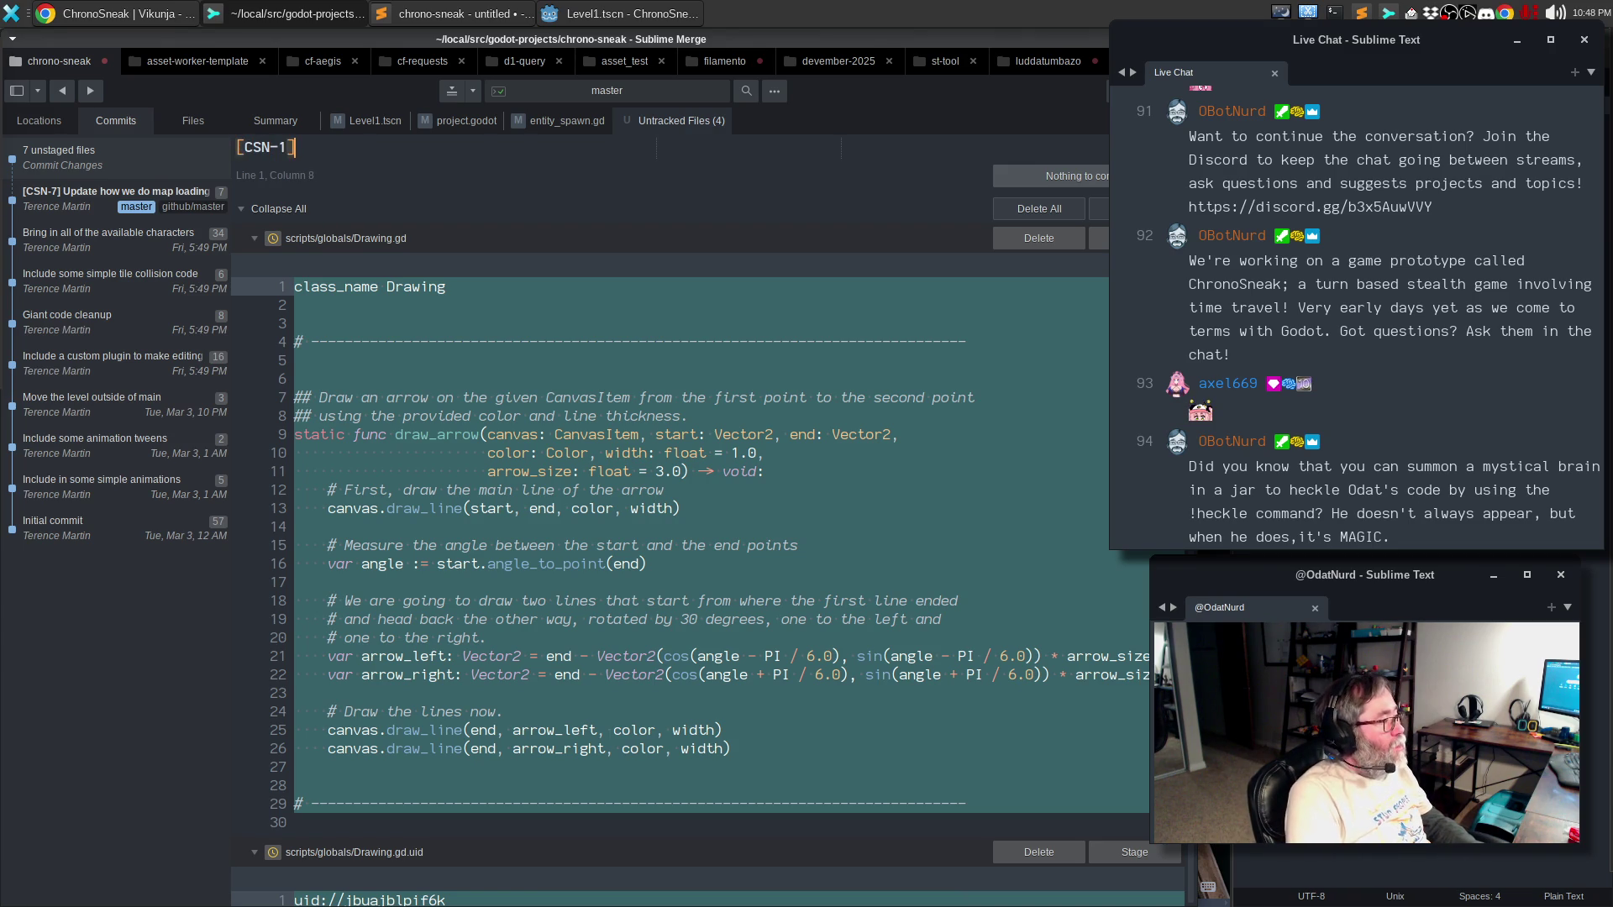
type("In")
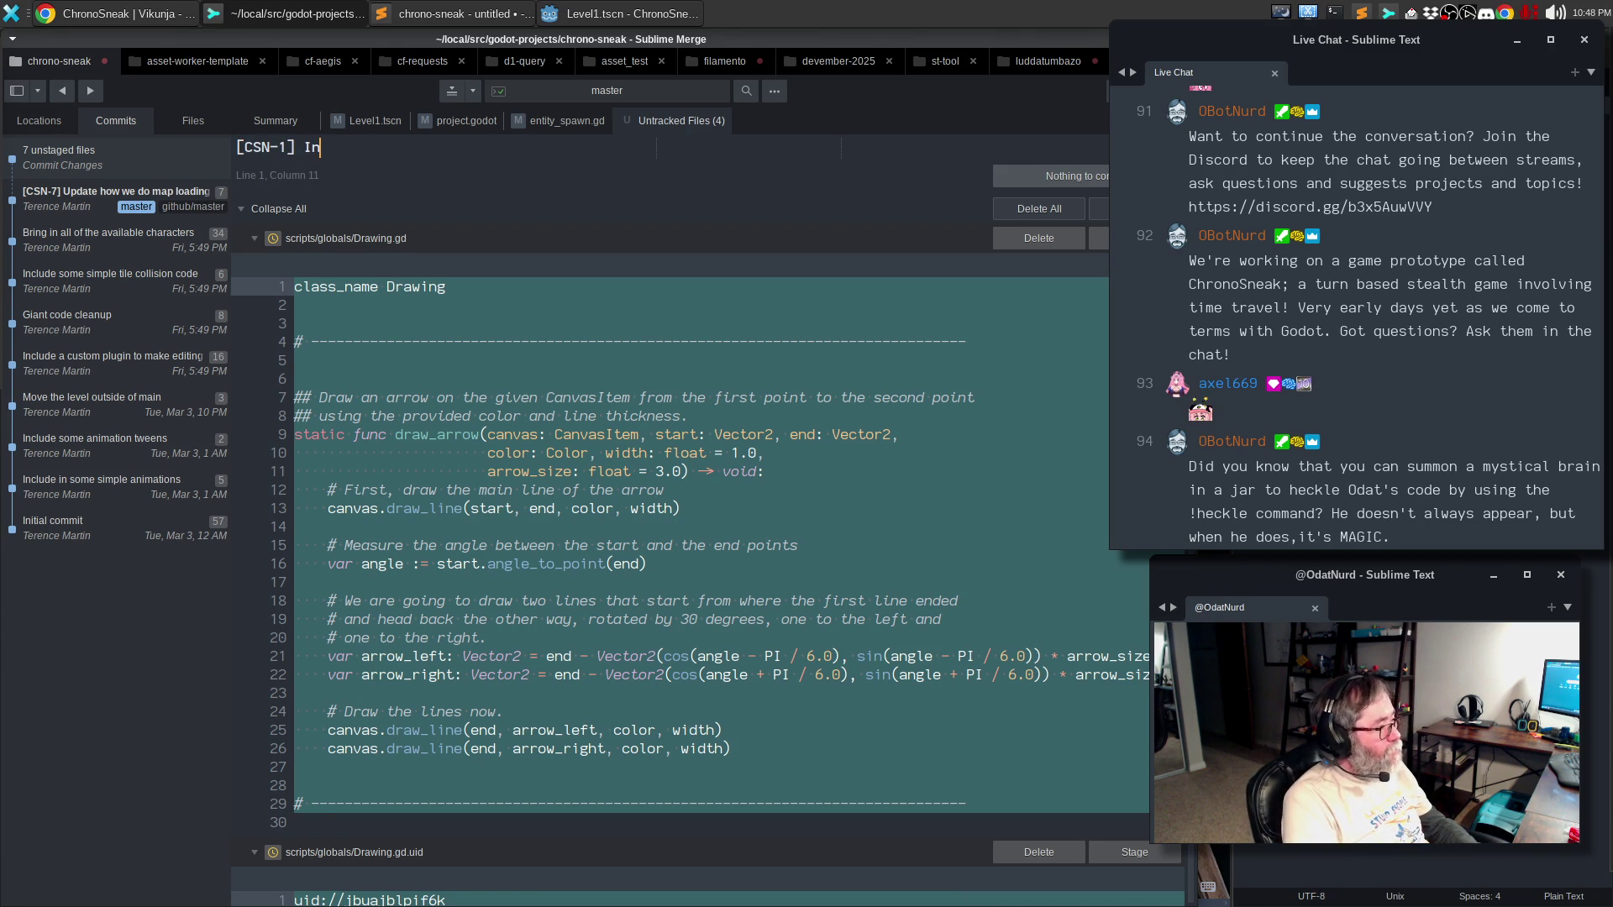
type("clude shared a")
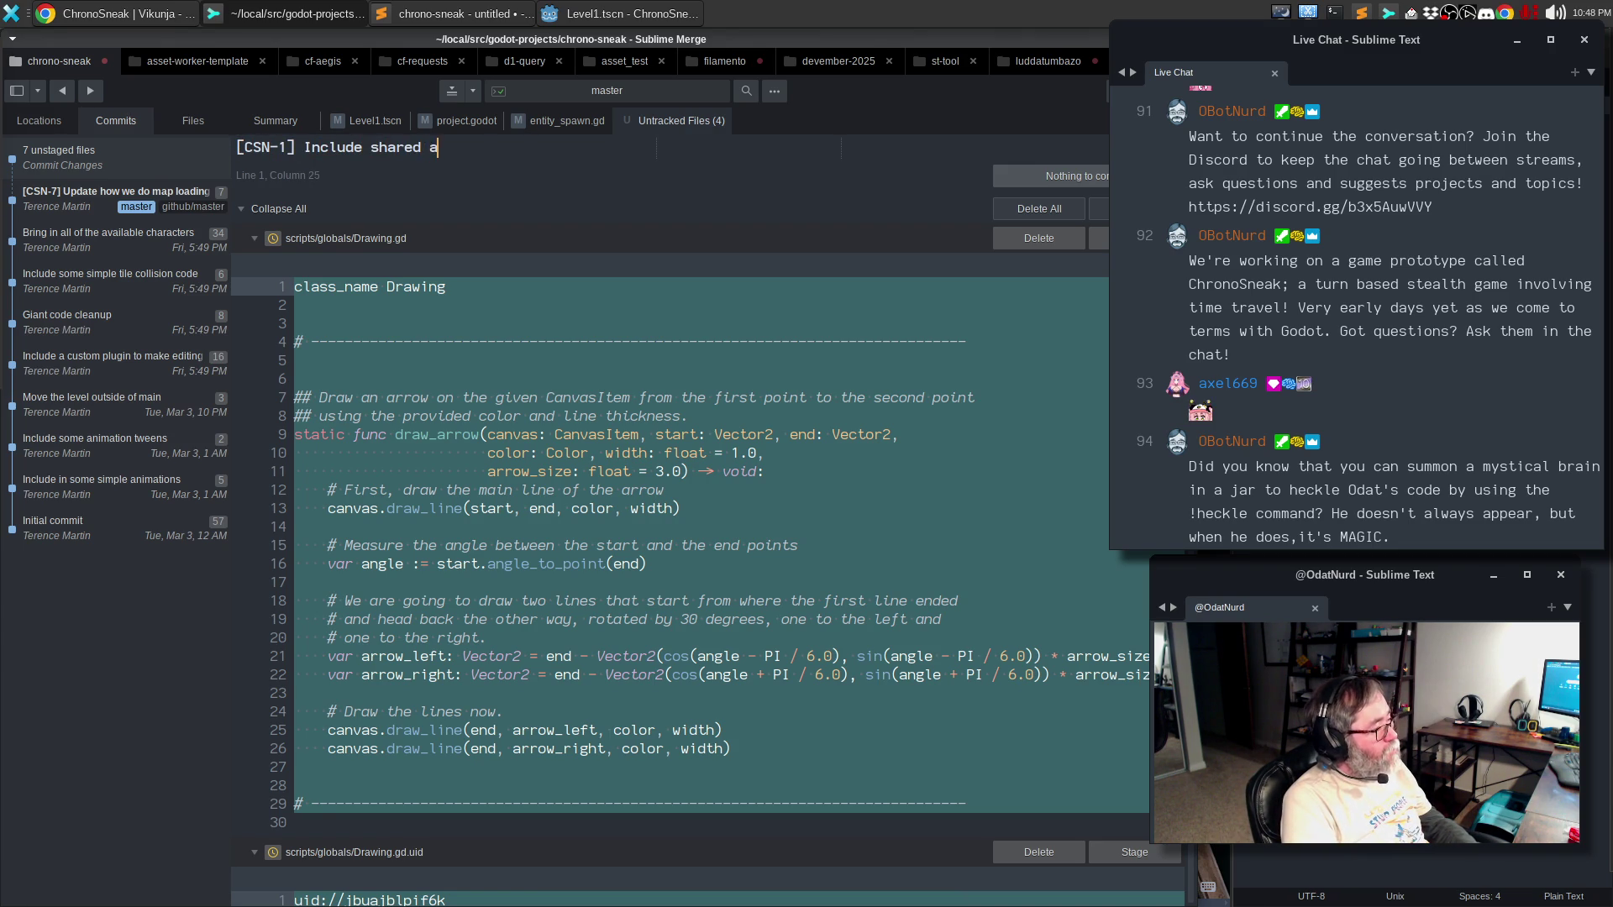
type("rrow drawing code")
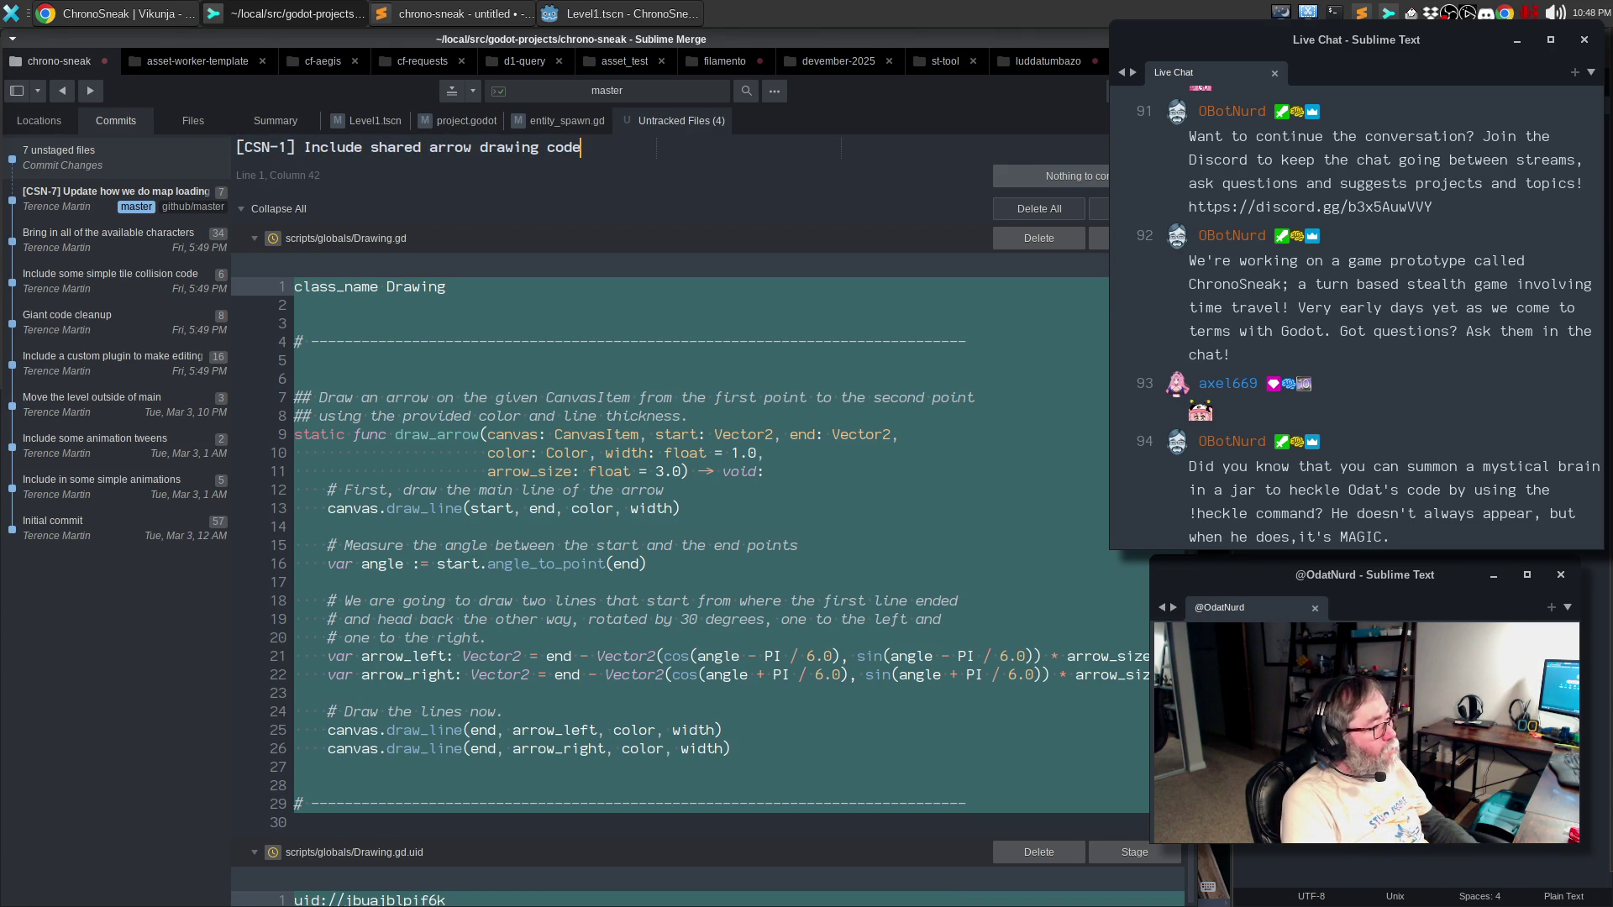
key("Return")
key("Return")
type("Since we are about to ")
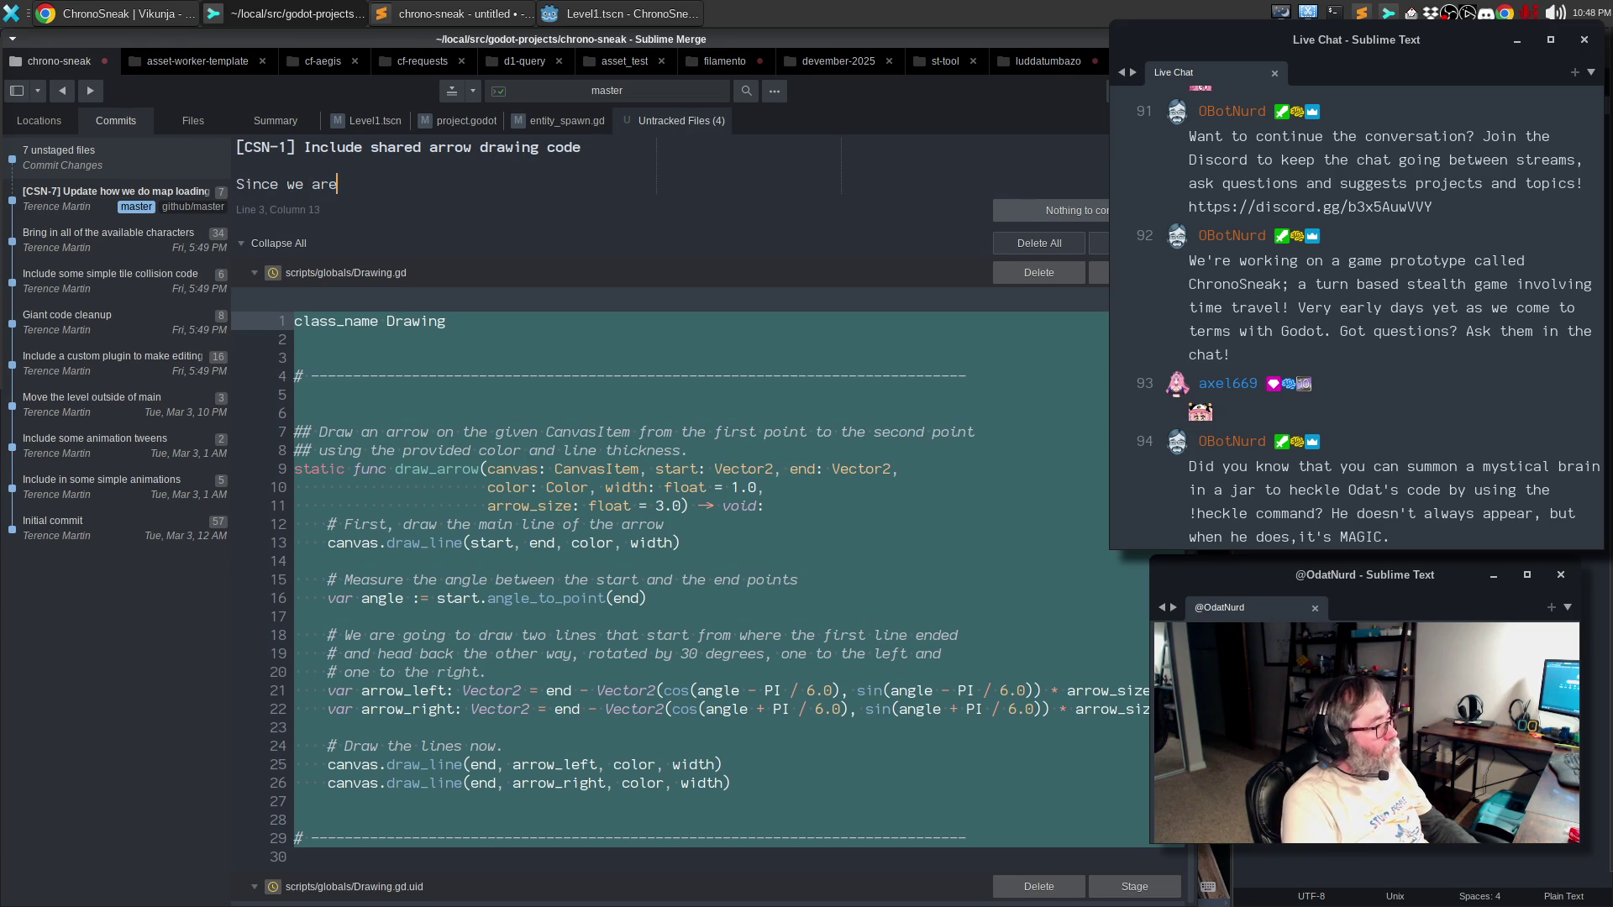
type("update things for ")
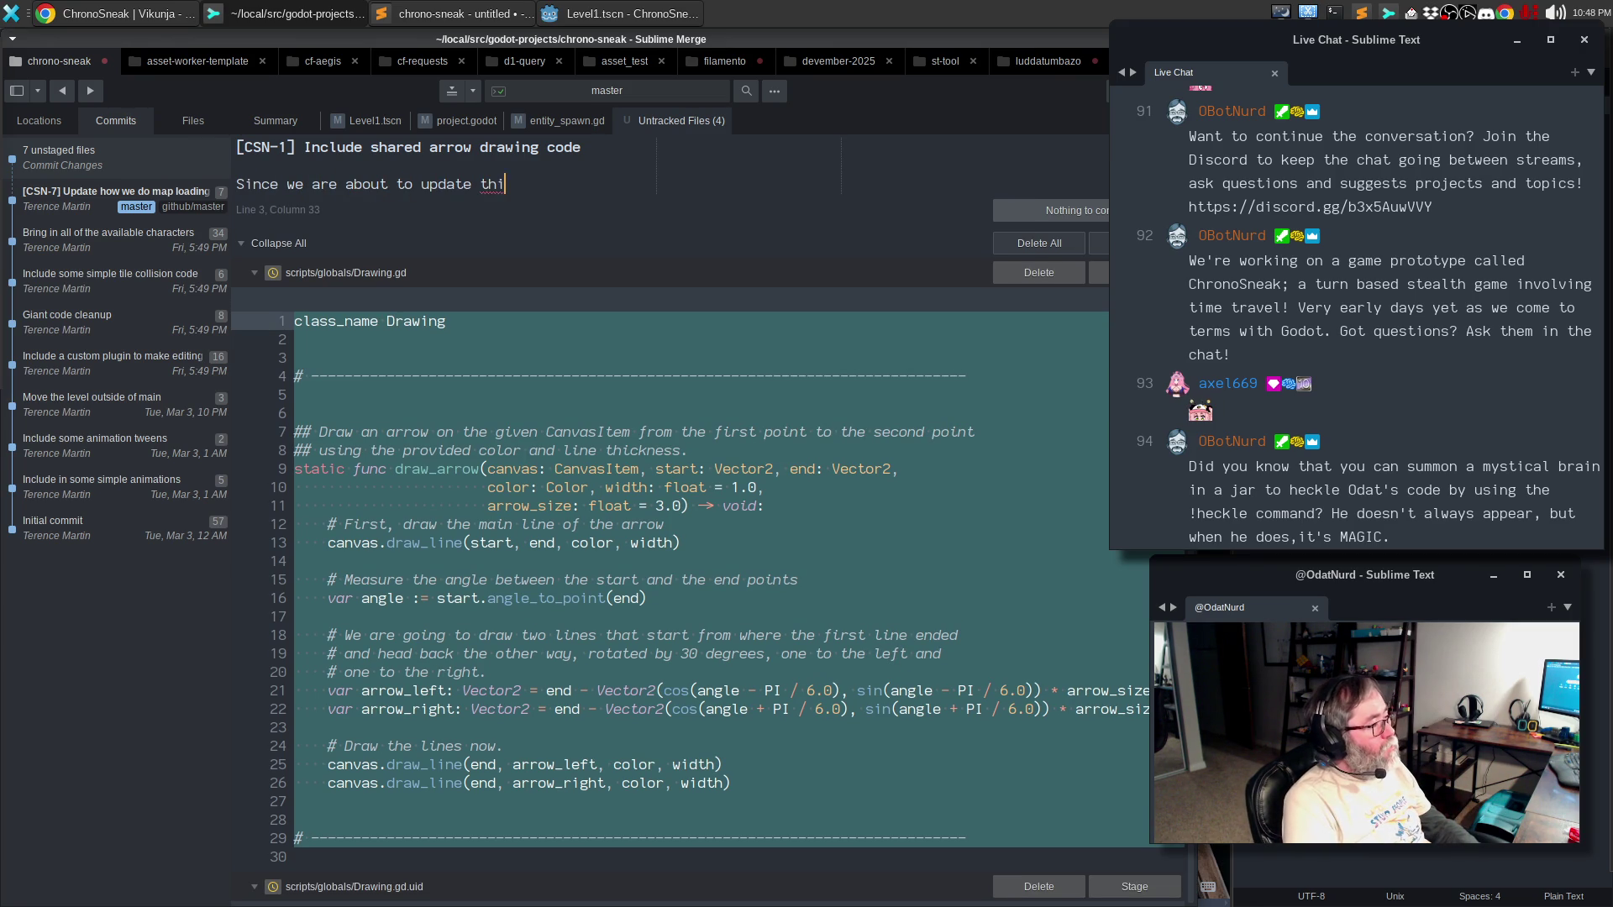
type("w")
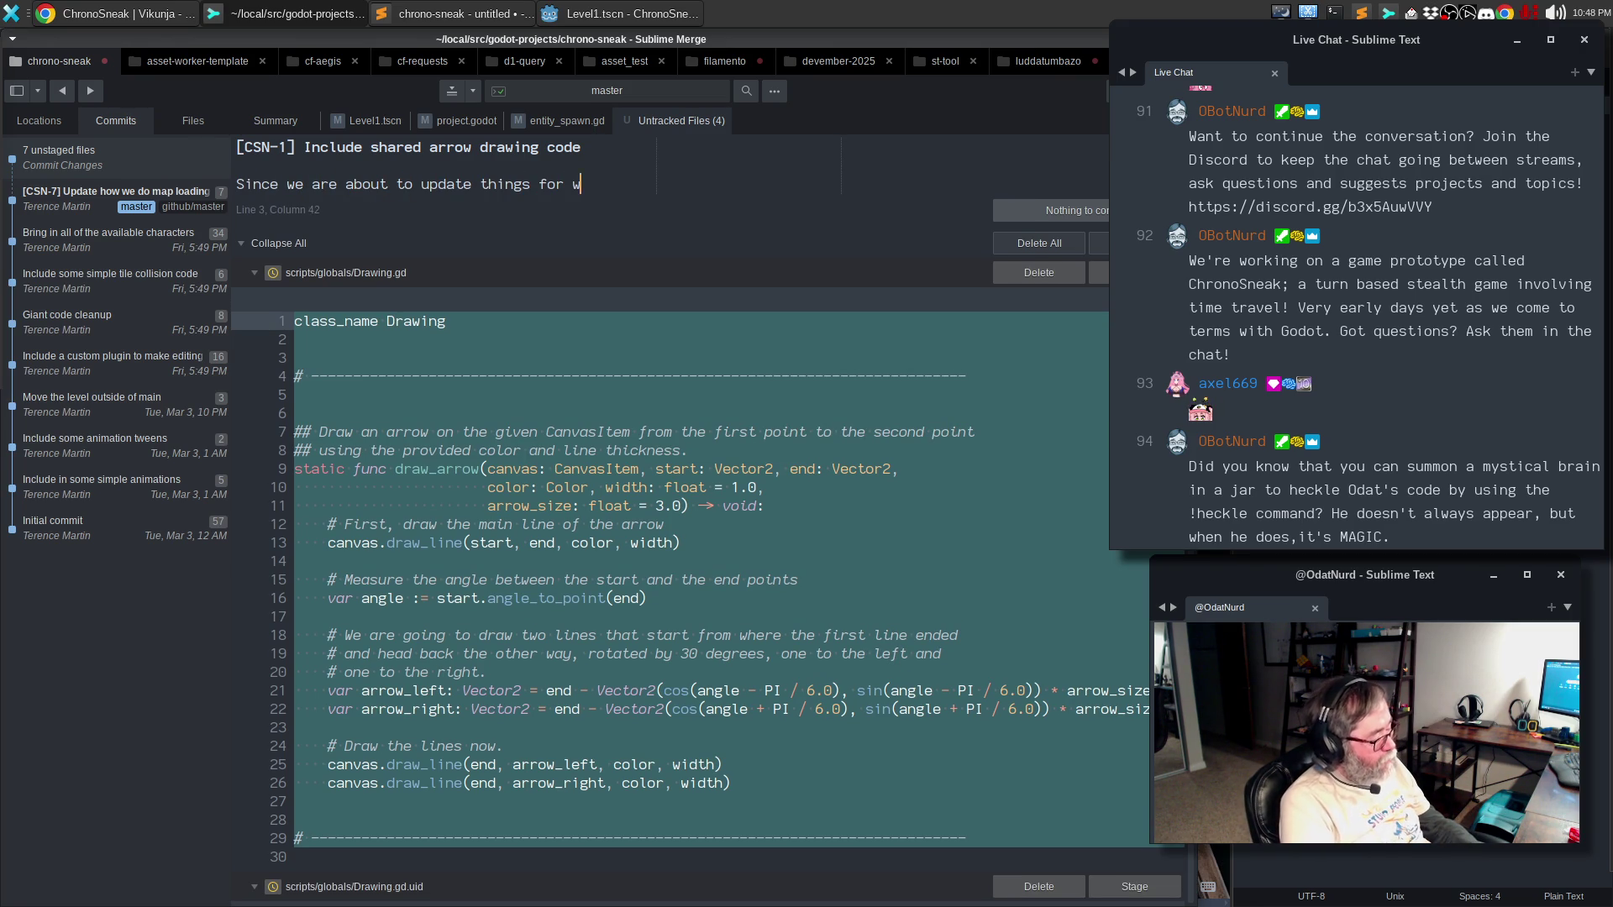
type("aypoints and we want them to be")
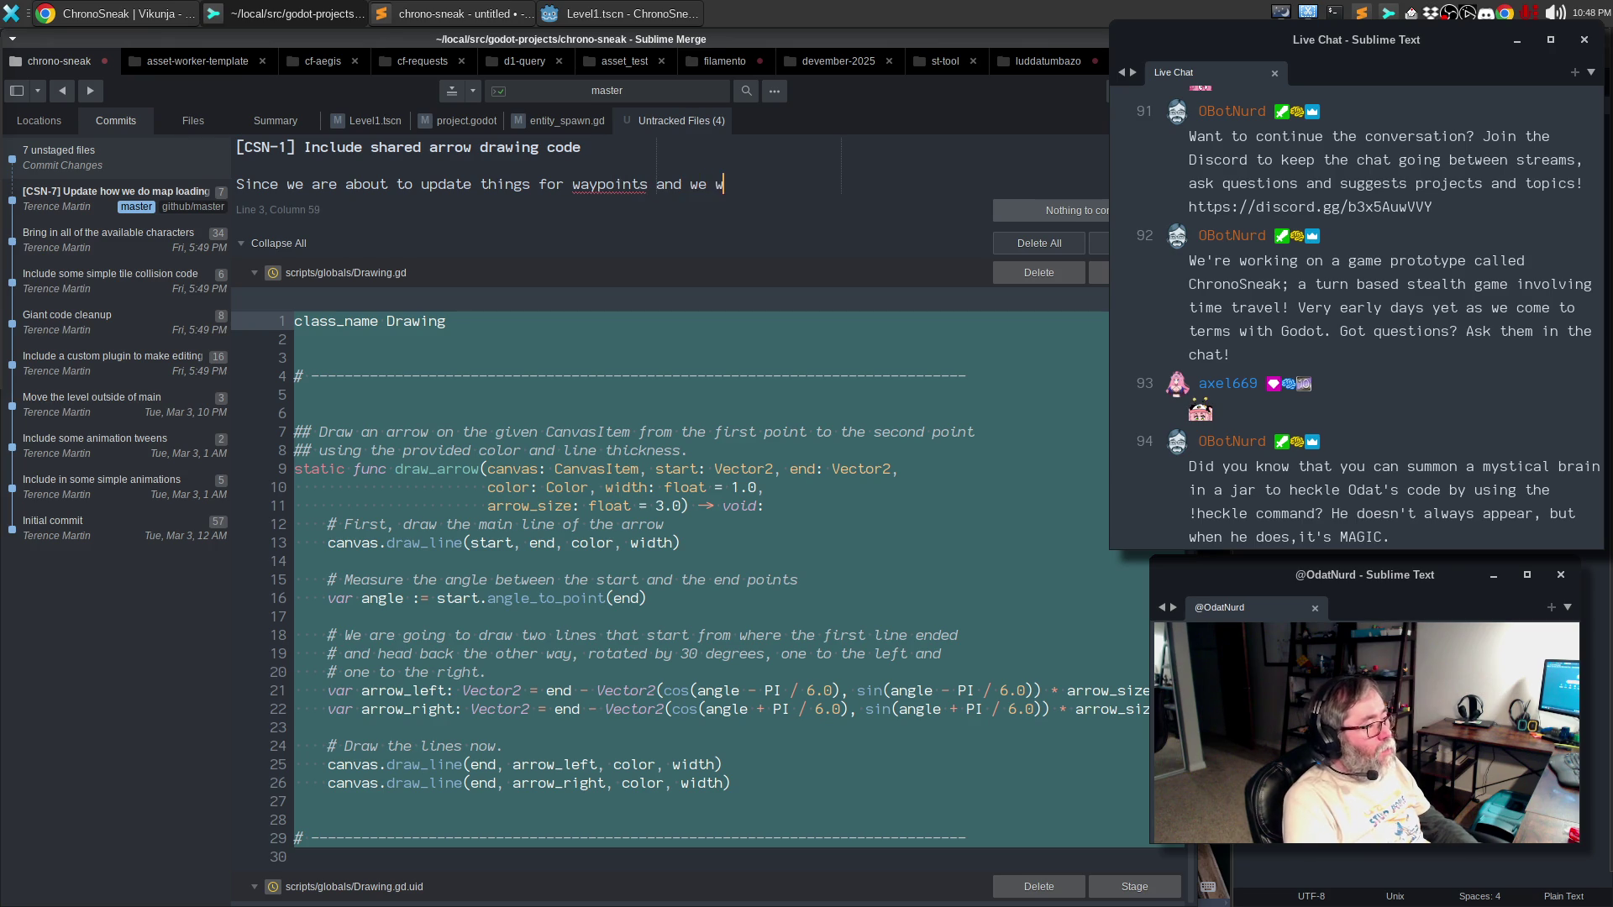
key("Return")
type("ab")
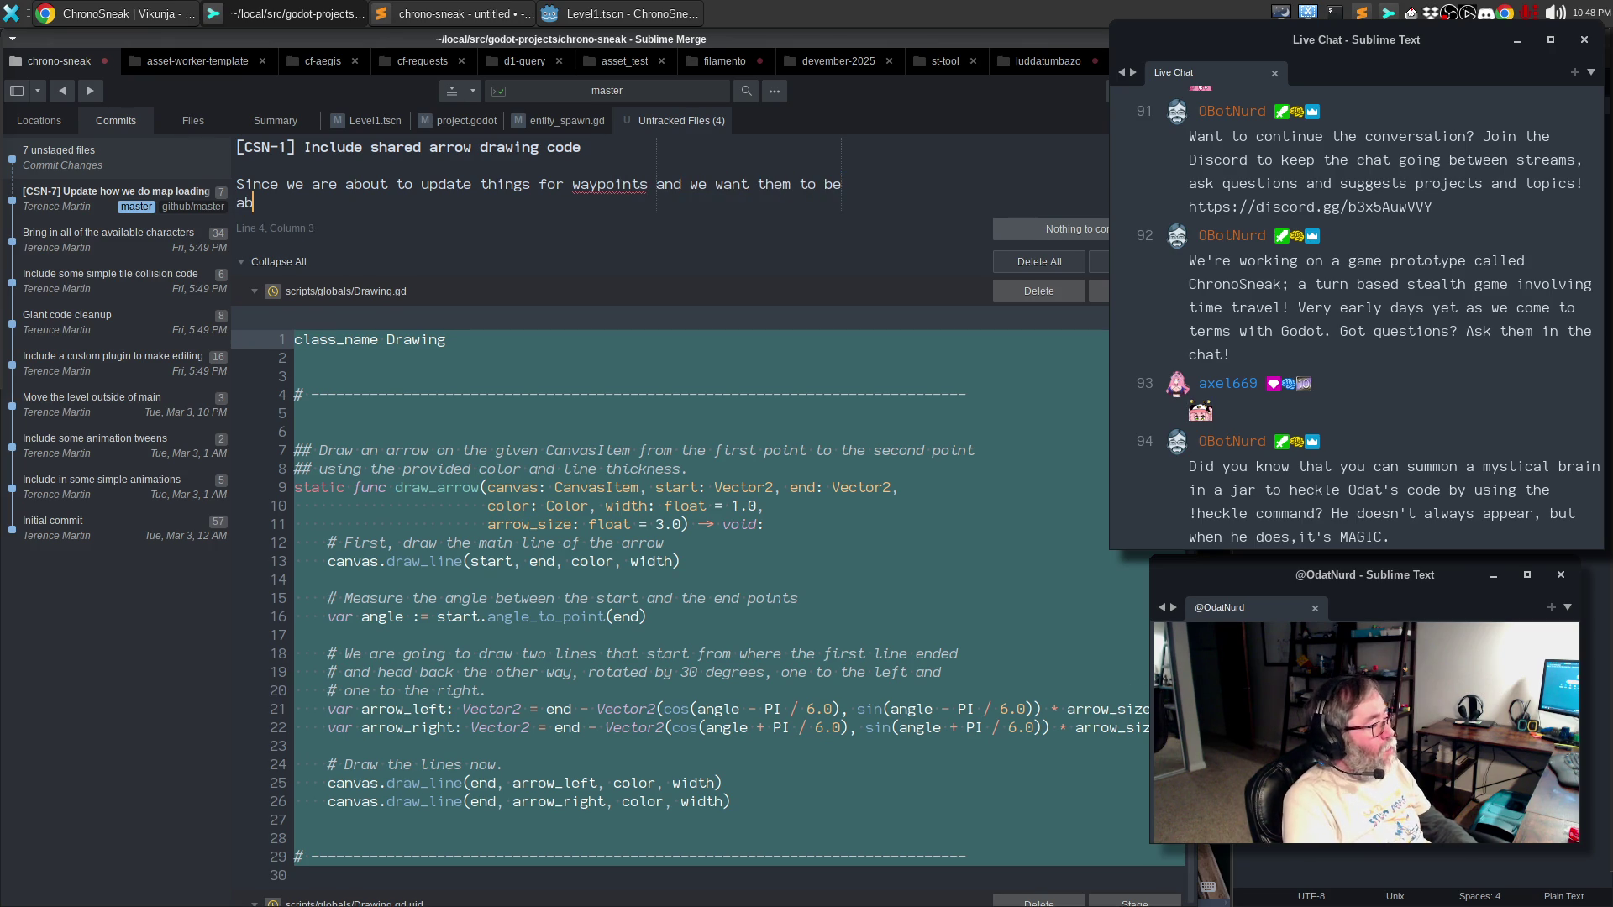
type("le to draw arr")
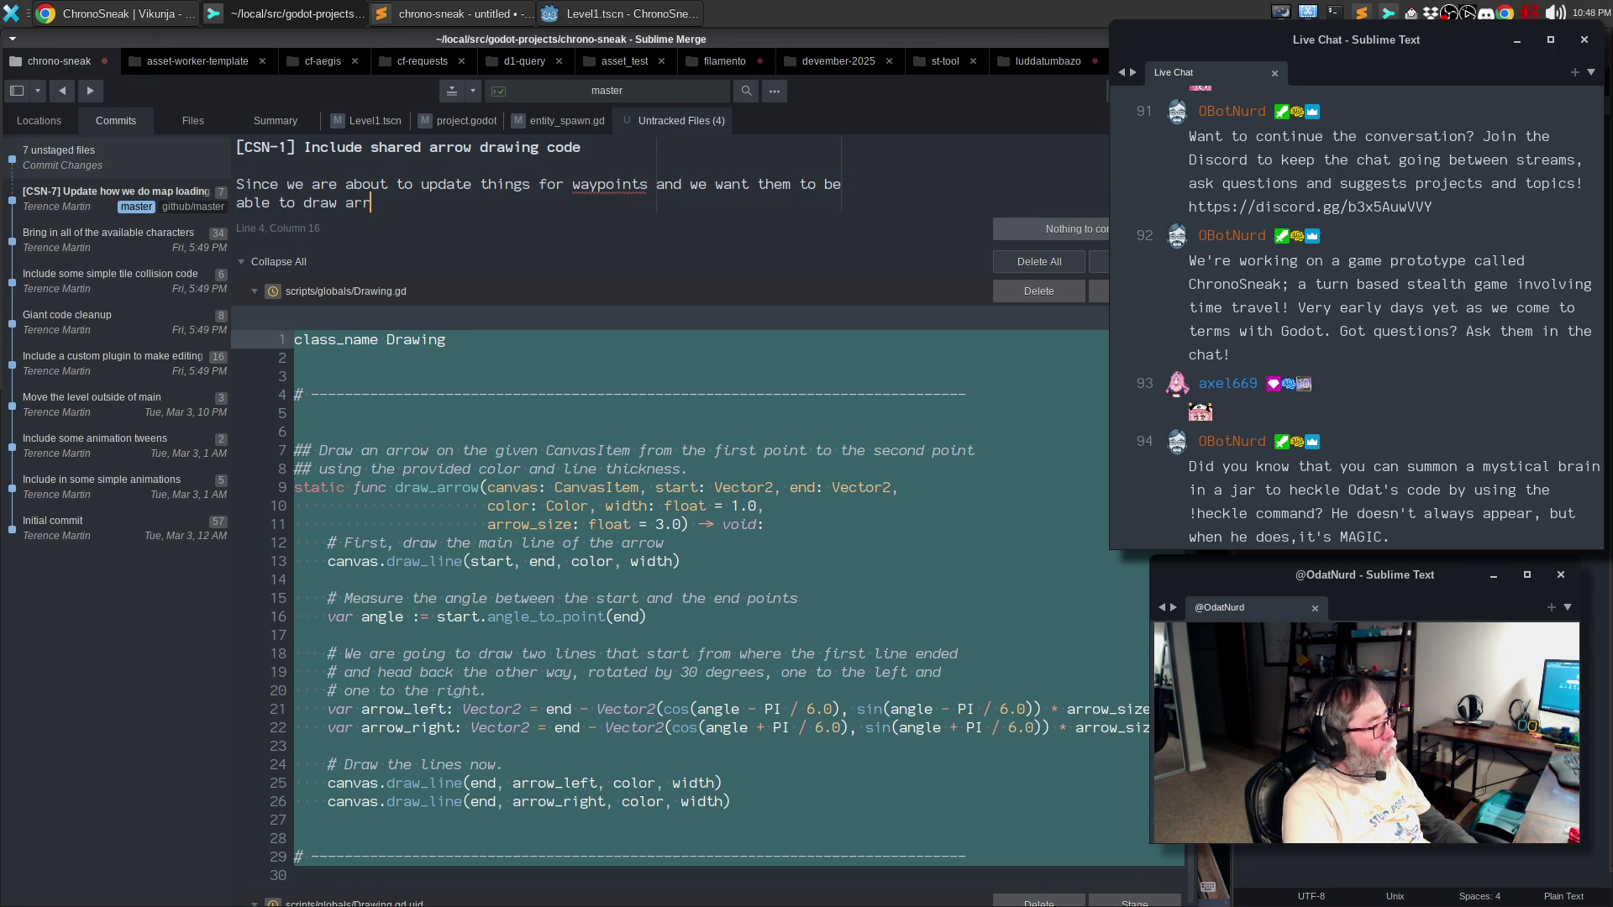
type("ows, it behoove")
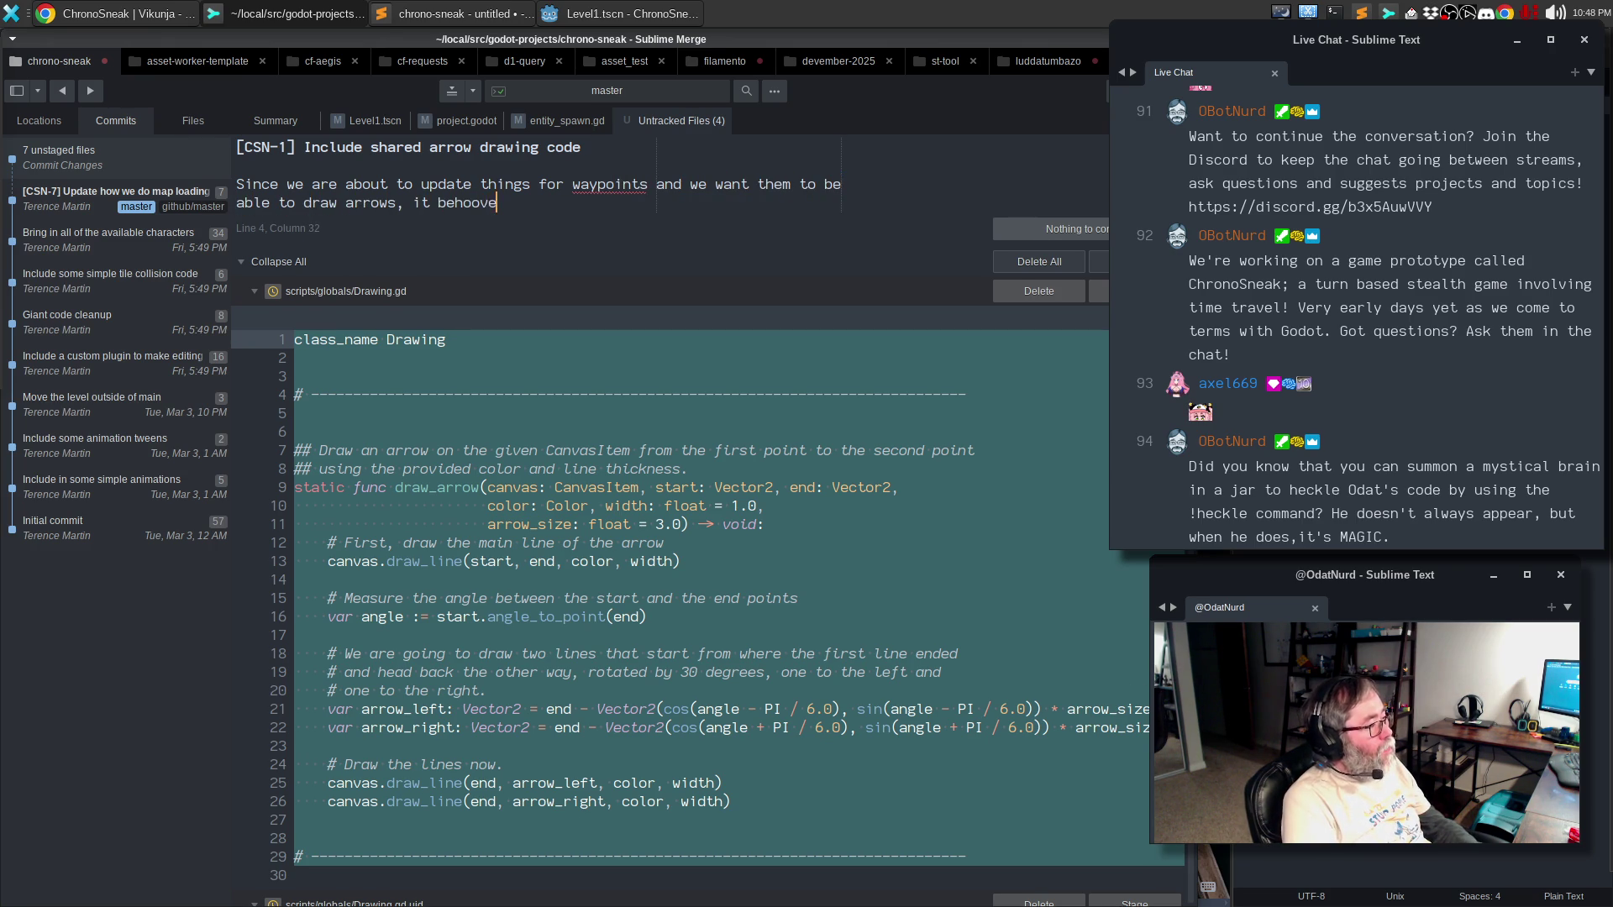
type("s us to make our arrow ")
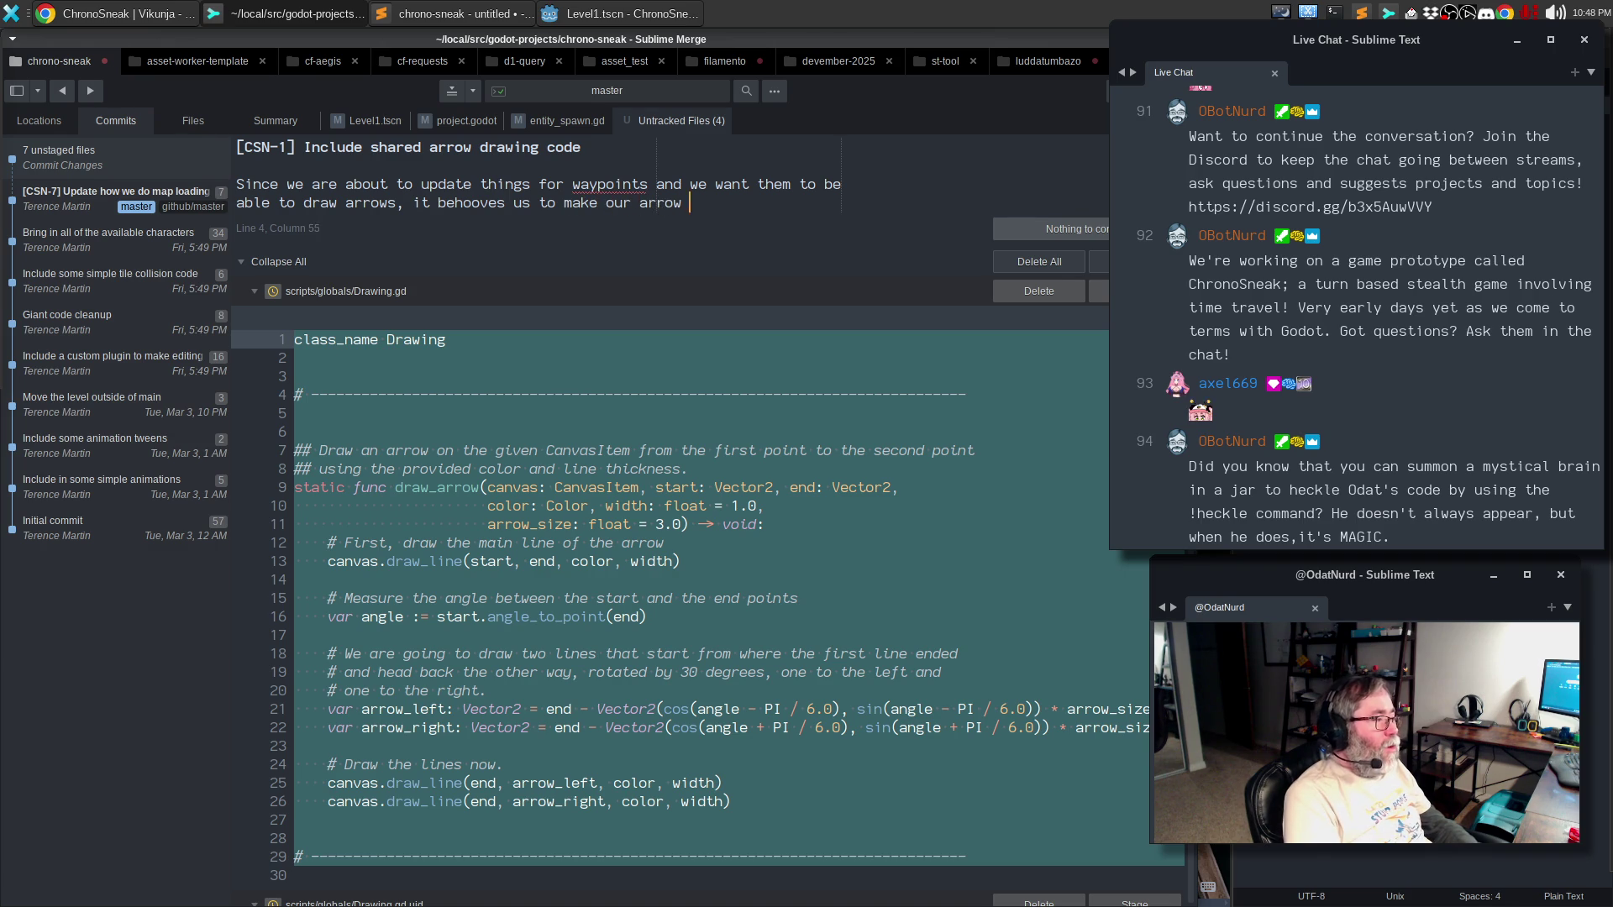
type("drawing code more")
key("Return")
type("generic so taht it")
key("BackSpace")
key("BackSpace")
key("BackSpace")
type("that it can be refe")
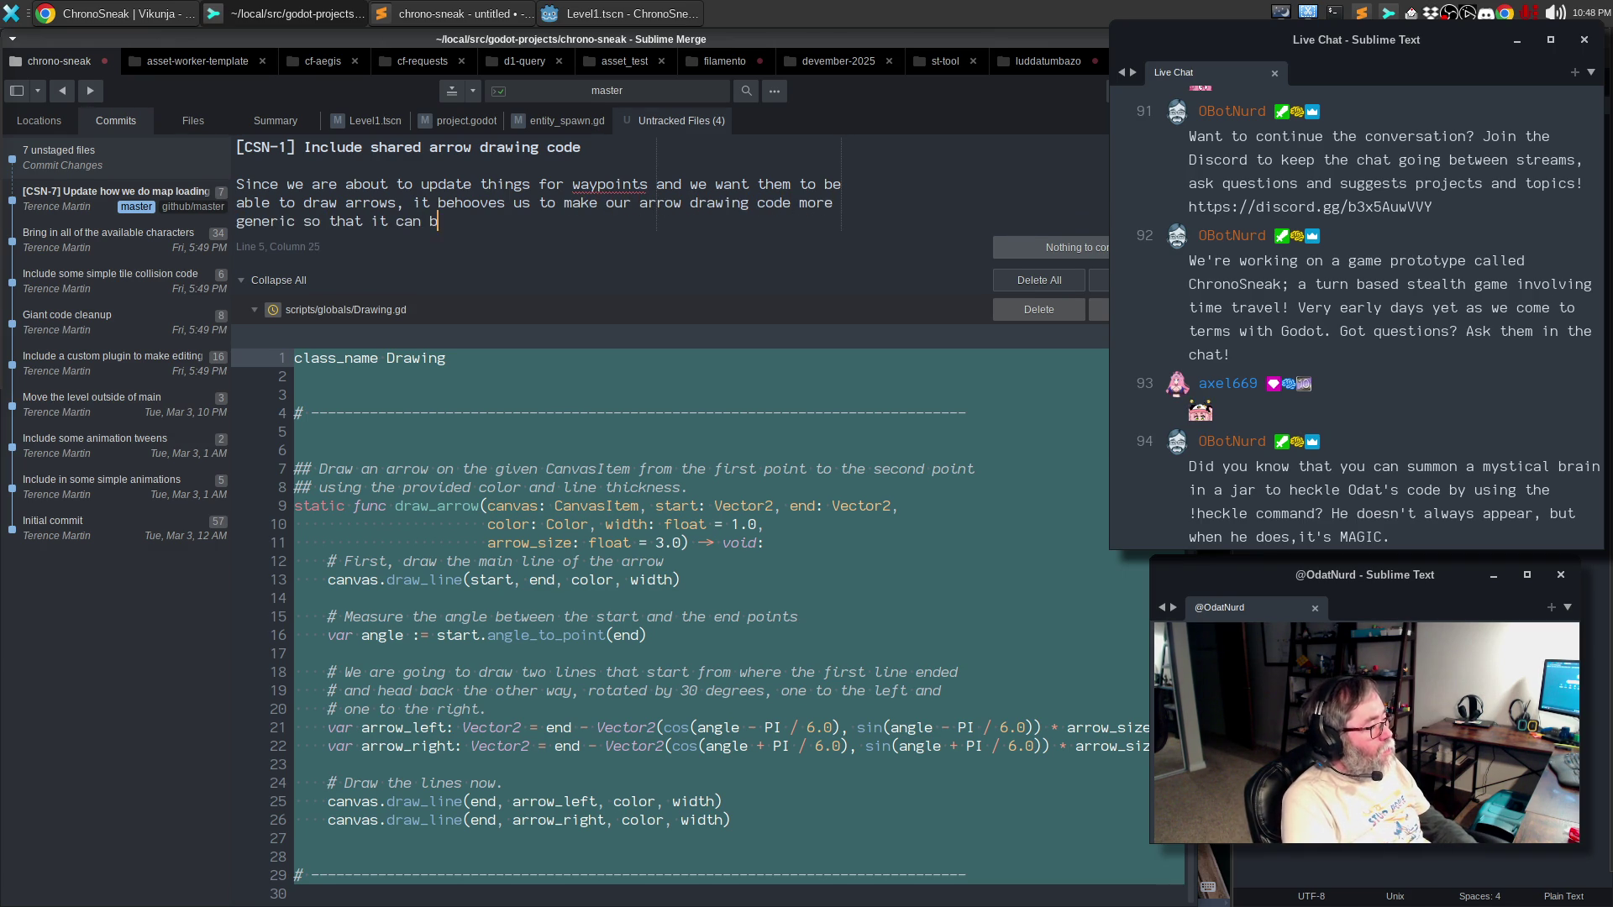
type("renced ")
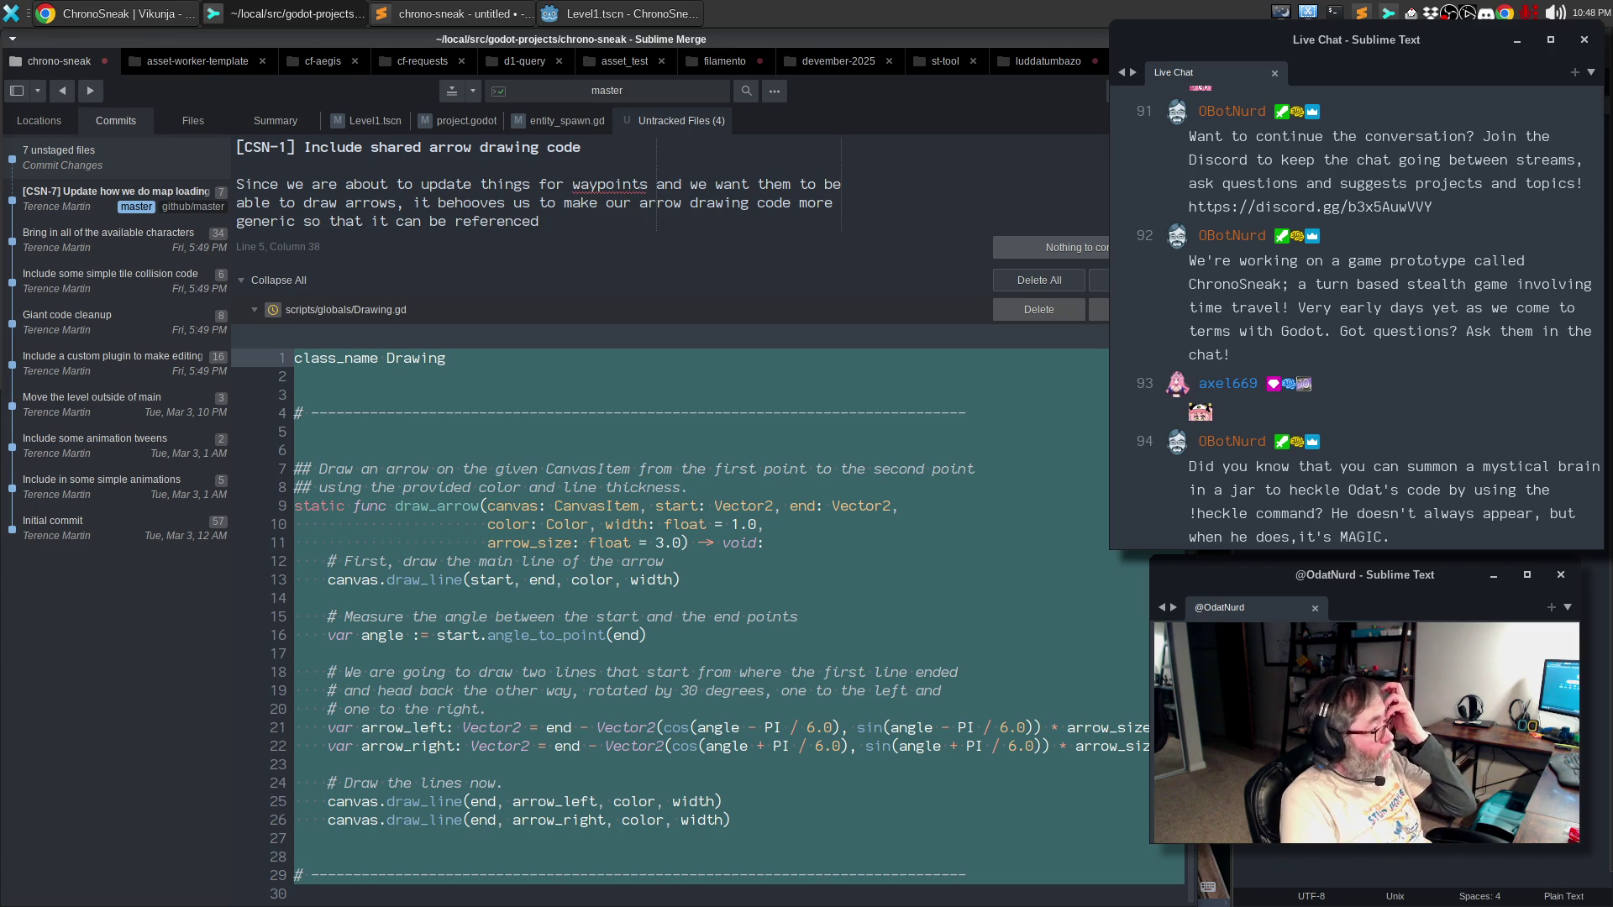
type("in mul")
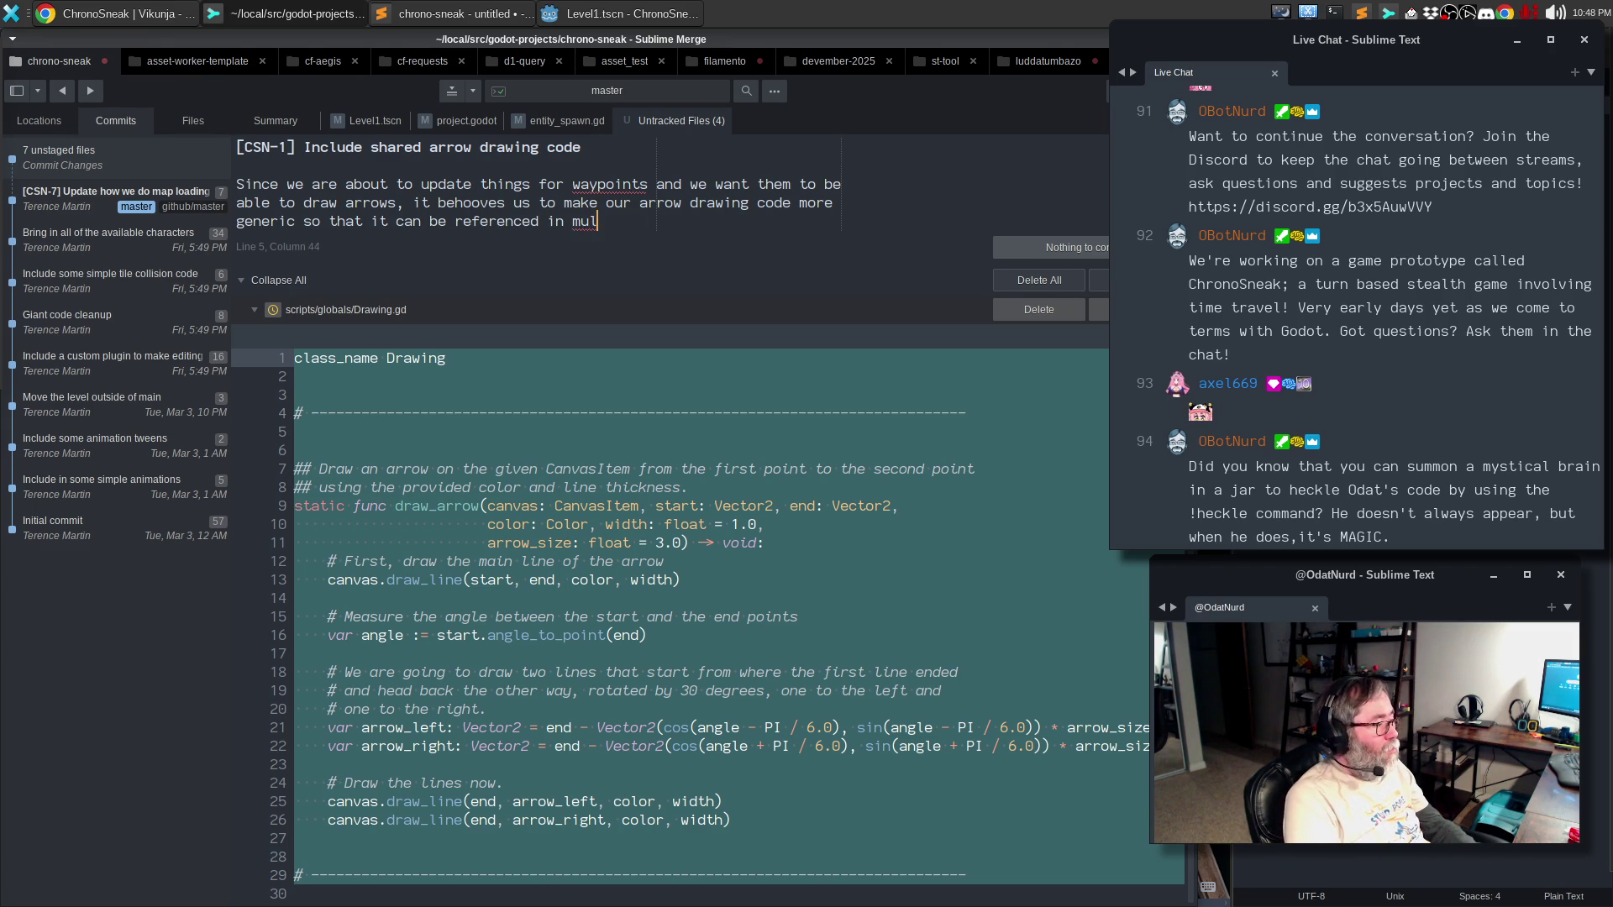
type("tiple places wi")
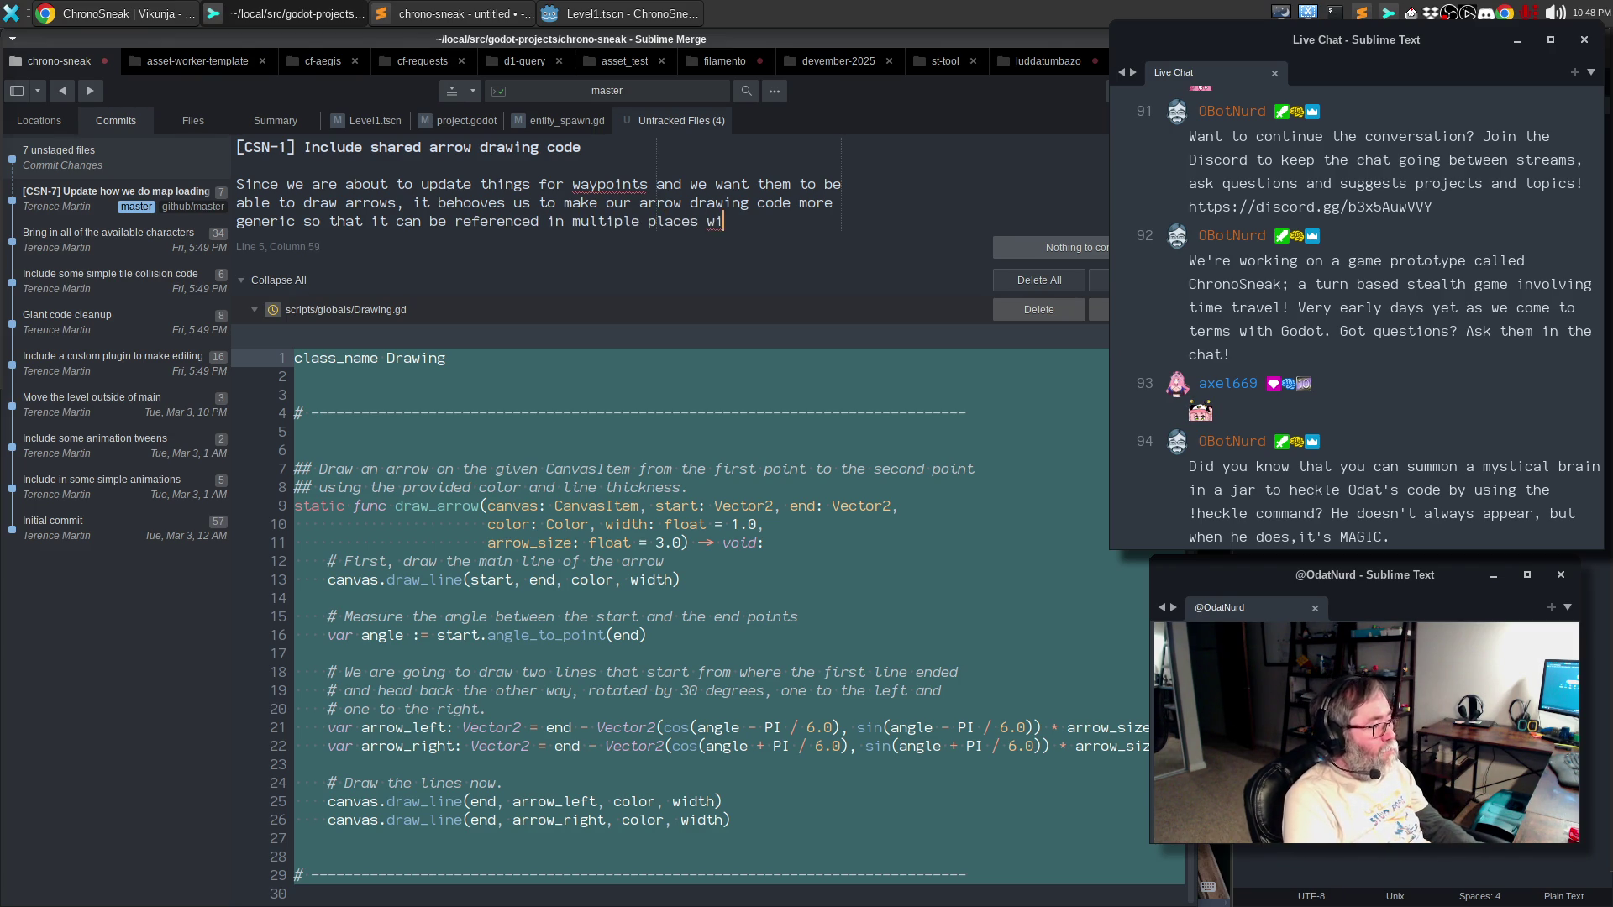
type("thout repeating thign")
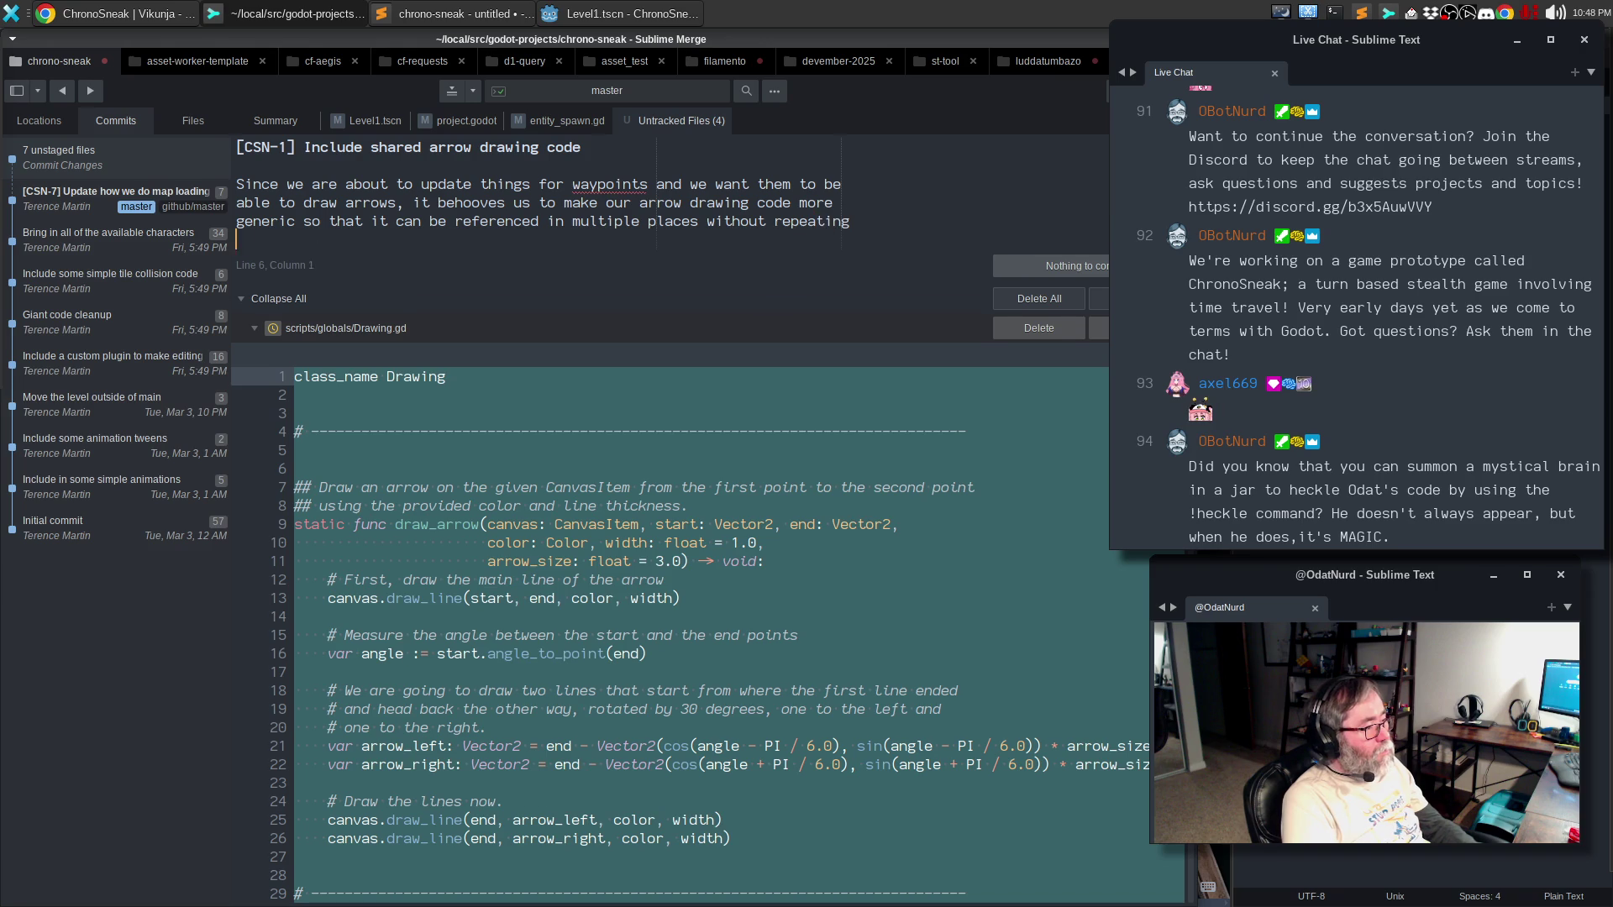
key("BackSpace")
key("BackSpace")
key("BackSpace")
type("ings.")
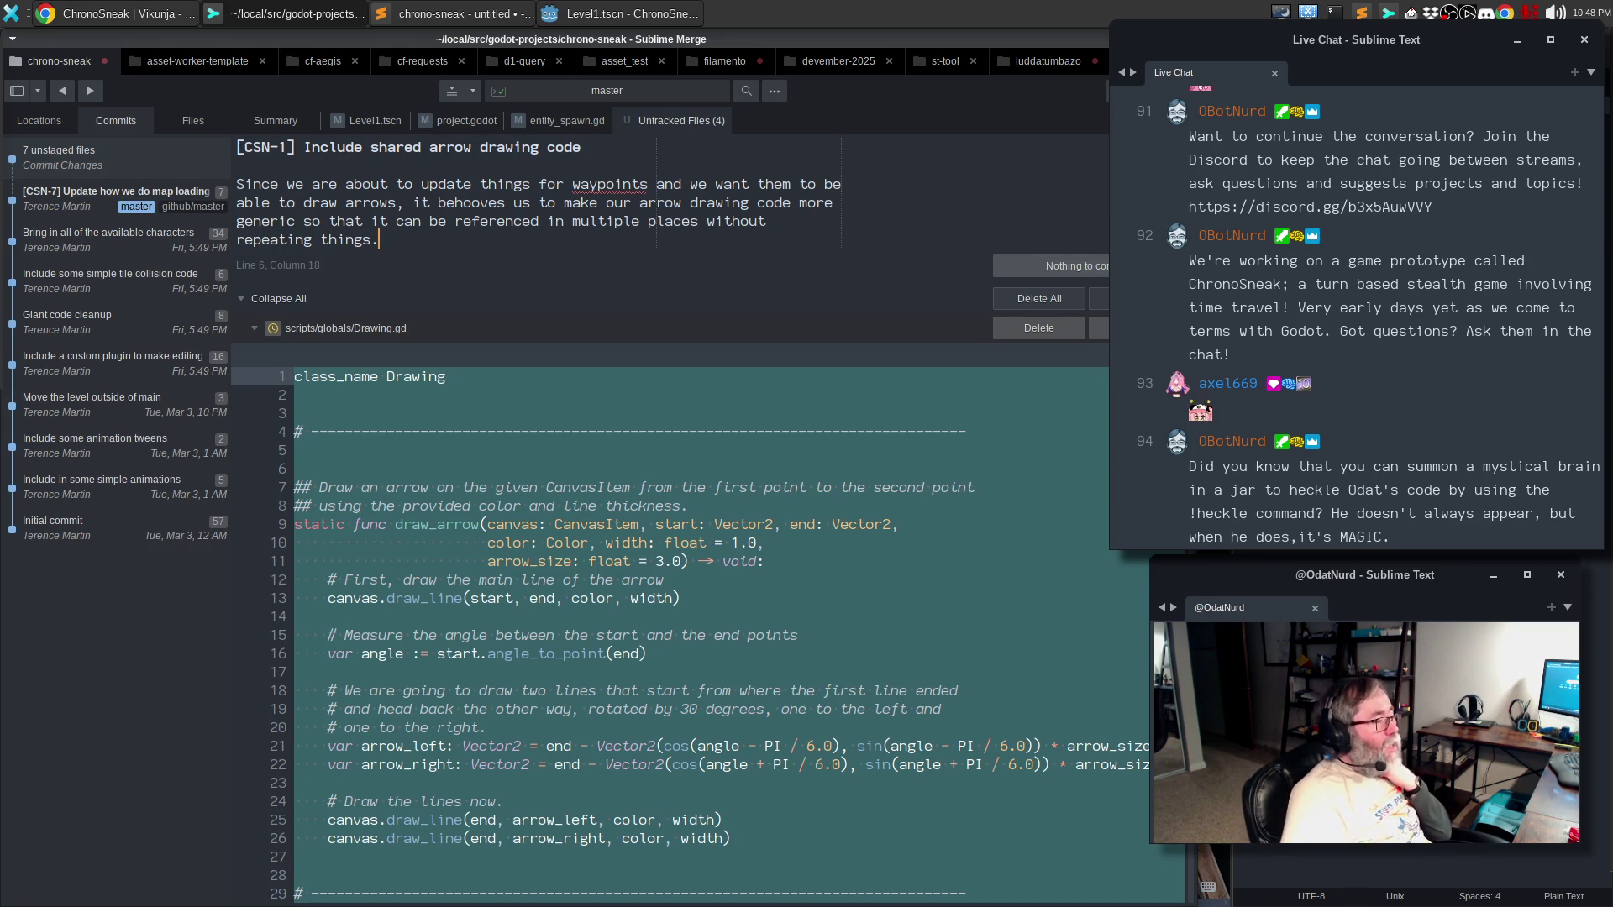
left_click(734, 558)
- Stage the new Drawing.gd and Drawing.gd.uid files
scroll(733, 551, "down", 3)
scroll(742, 535, "up", 3)
scroll(840, 513, "down", 4)
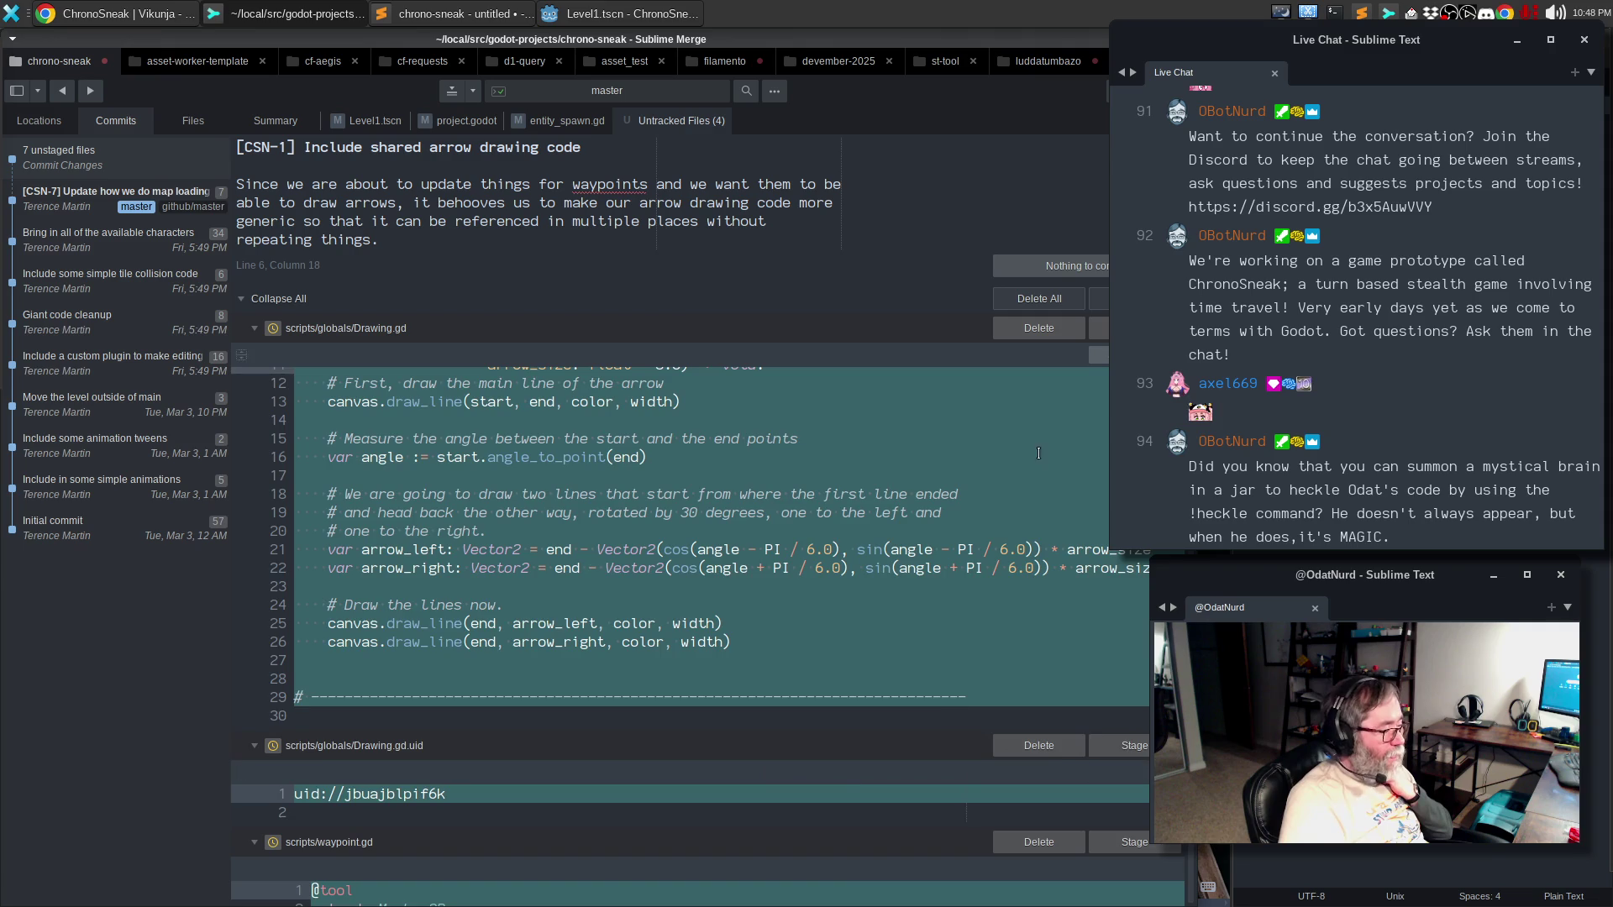
scroll(1025, 487, "up", 3)
left_click(1094, 329)
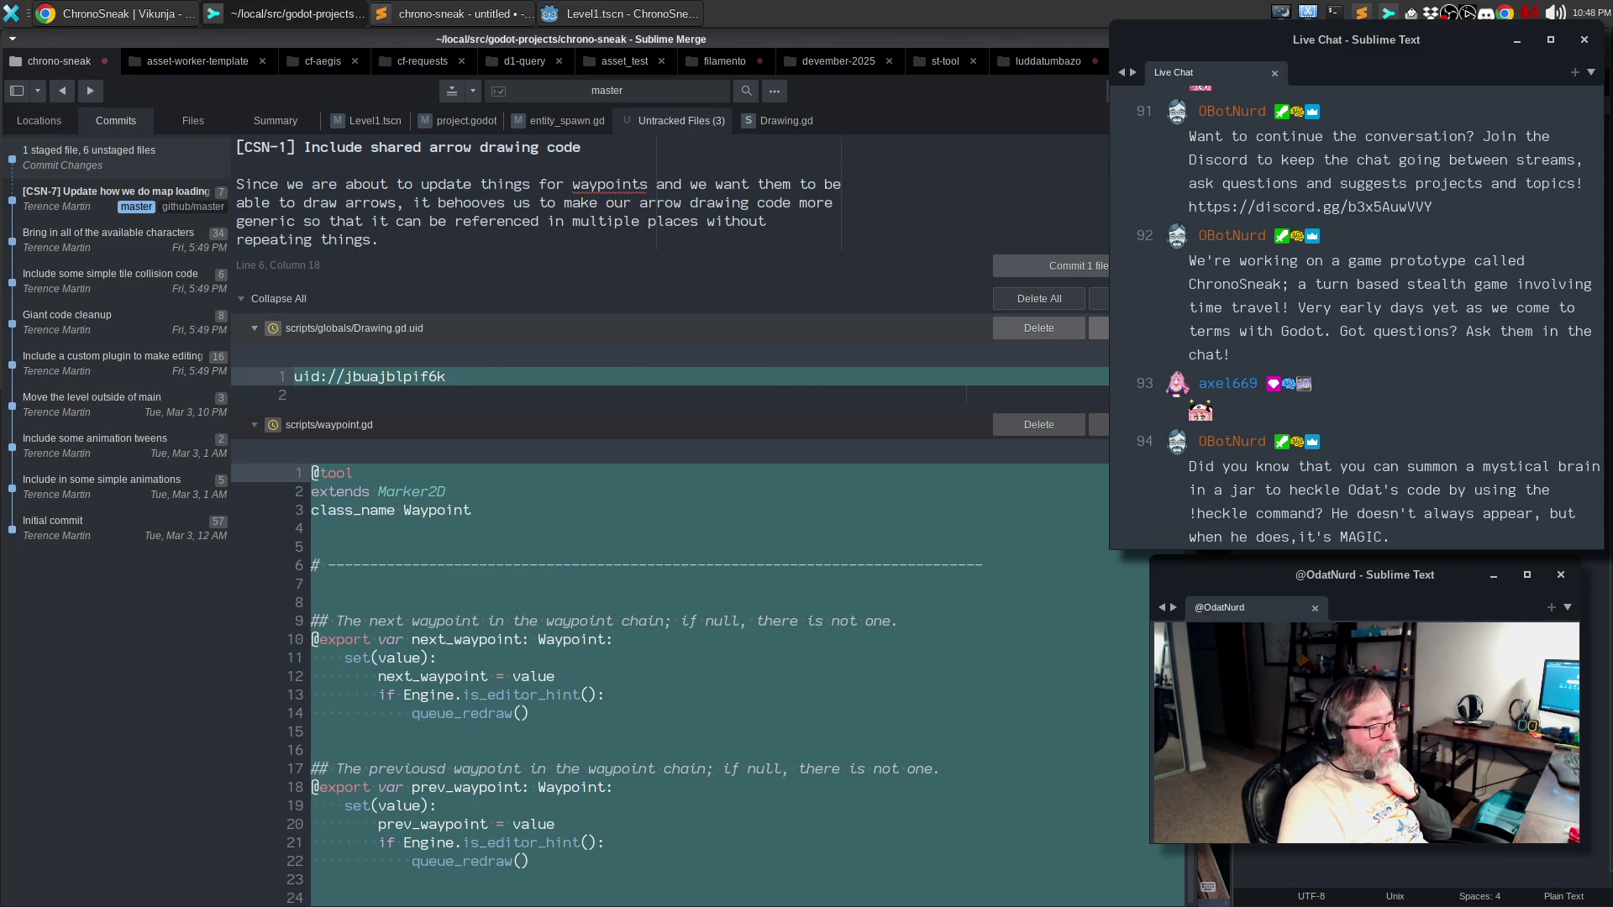
left_click(1097, 328)
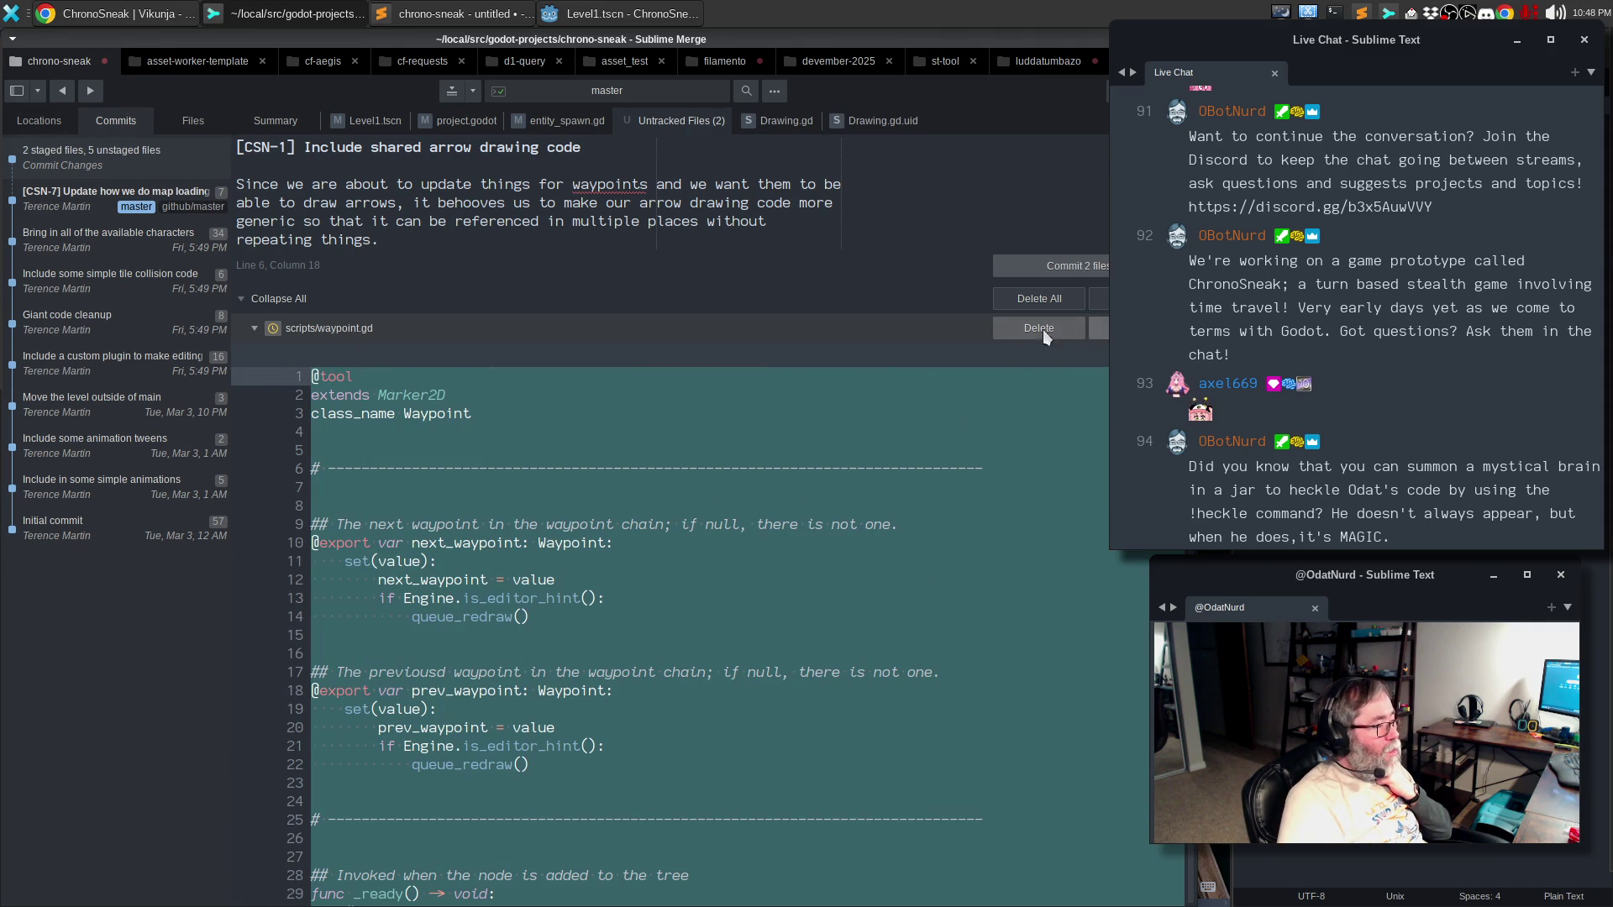
scroll(669, 423, "down", 5)
scroll(668, 423, "down", 3)
scroll(588, 420, "up", 10)
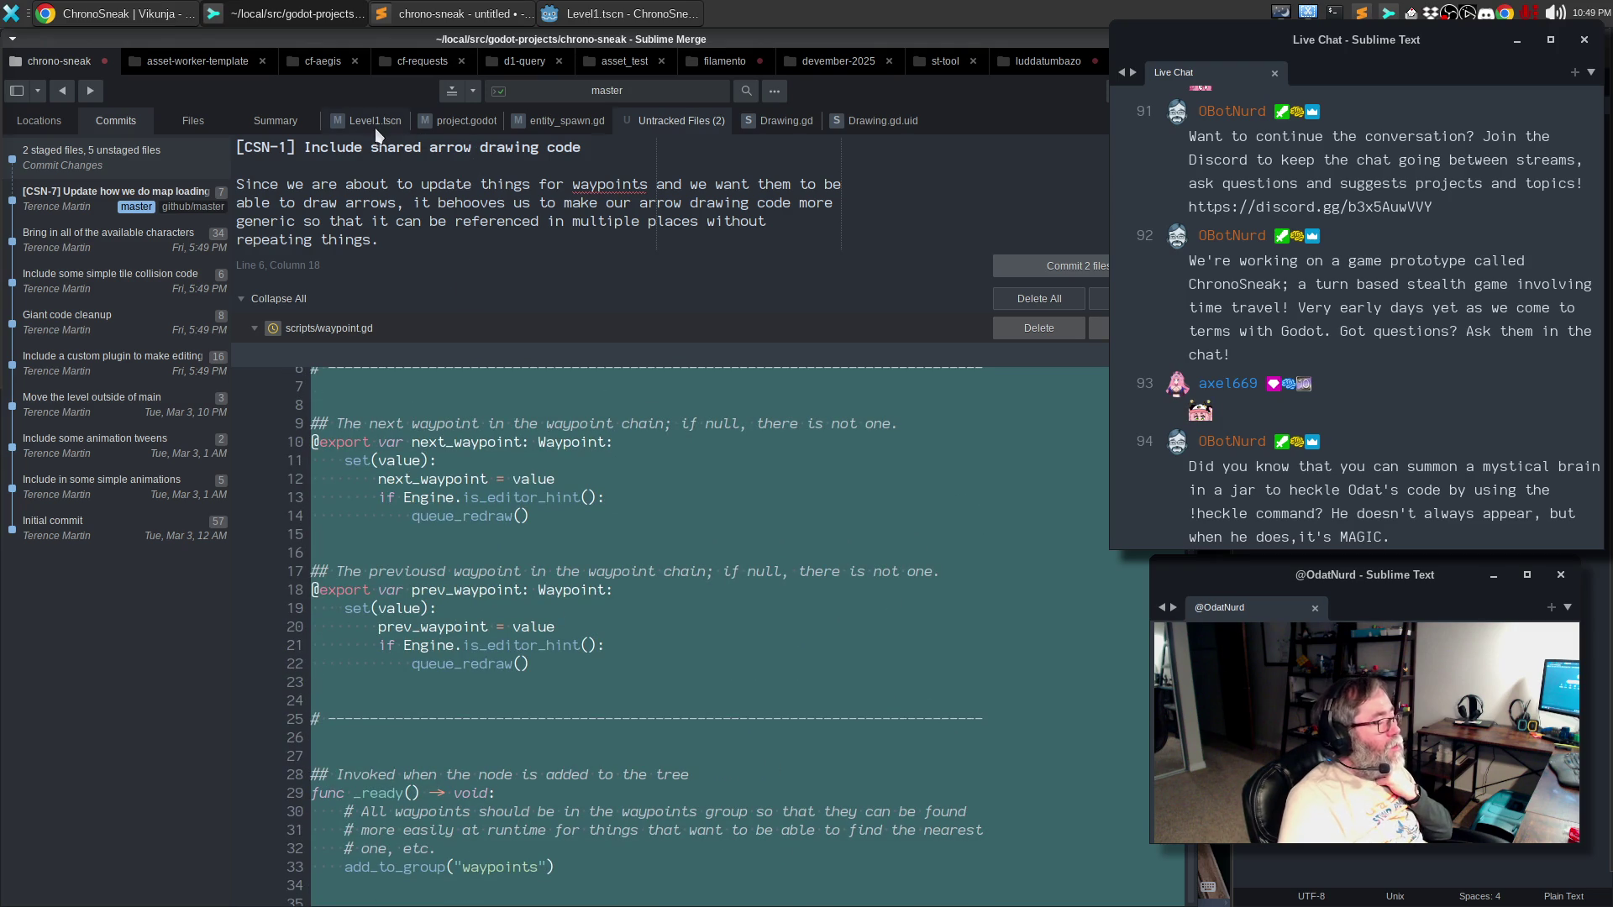
- Disable word wrap in the diff and stage the entity_spawn.gd changes
left_click(546, 123)
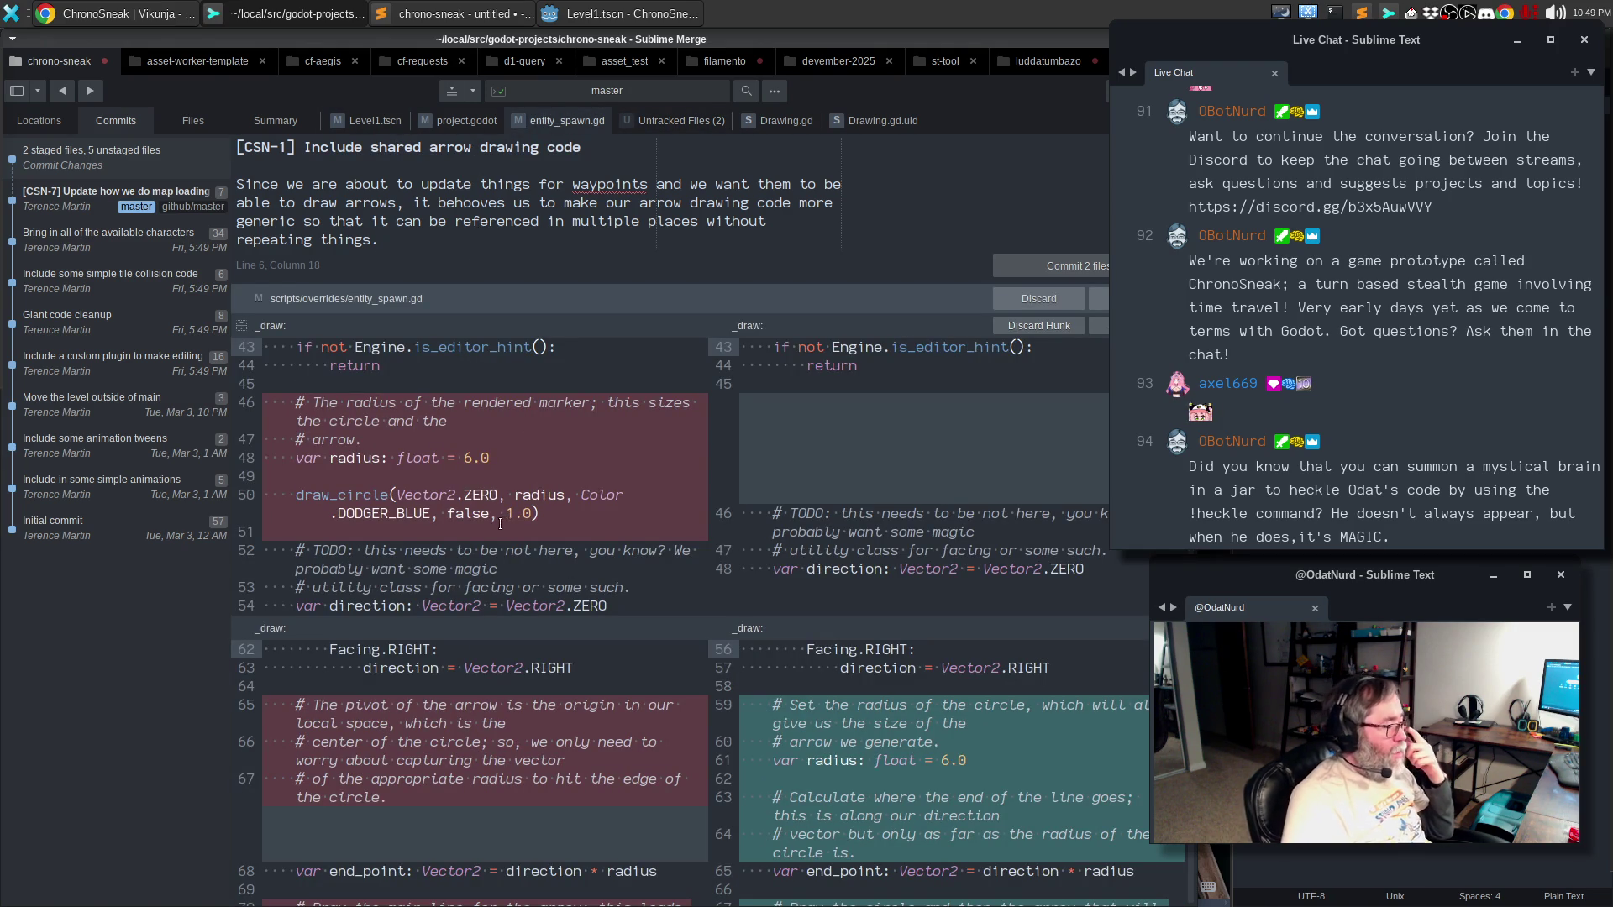
scroll(487, 509, "down", 5)
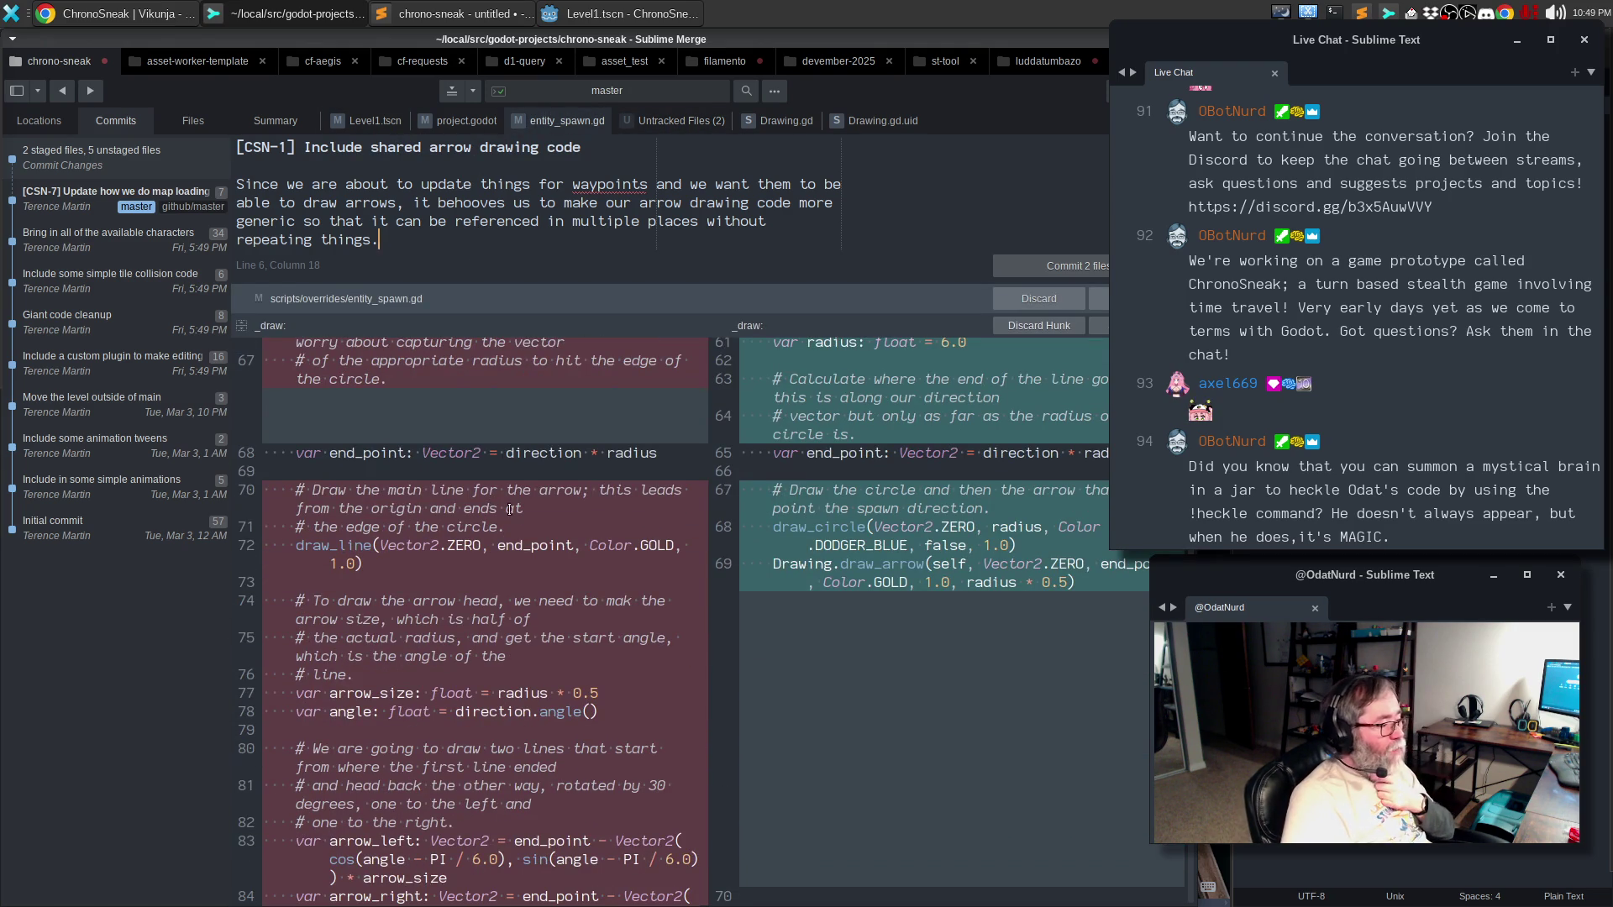
scroll(885, 573, "down", 5)
scroll(885, 572, "up", 3)
right_click(843, 496)
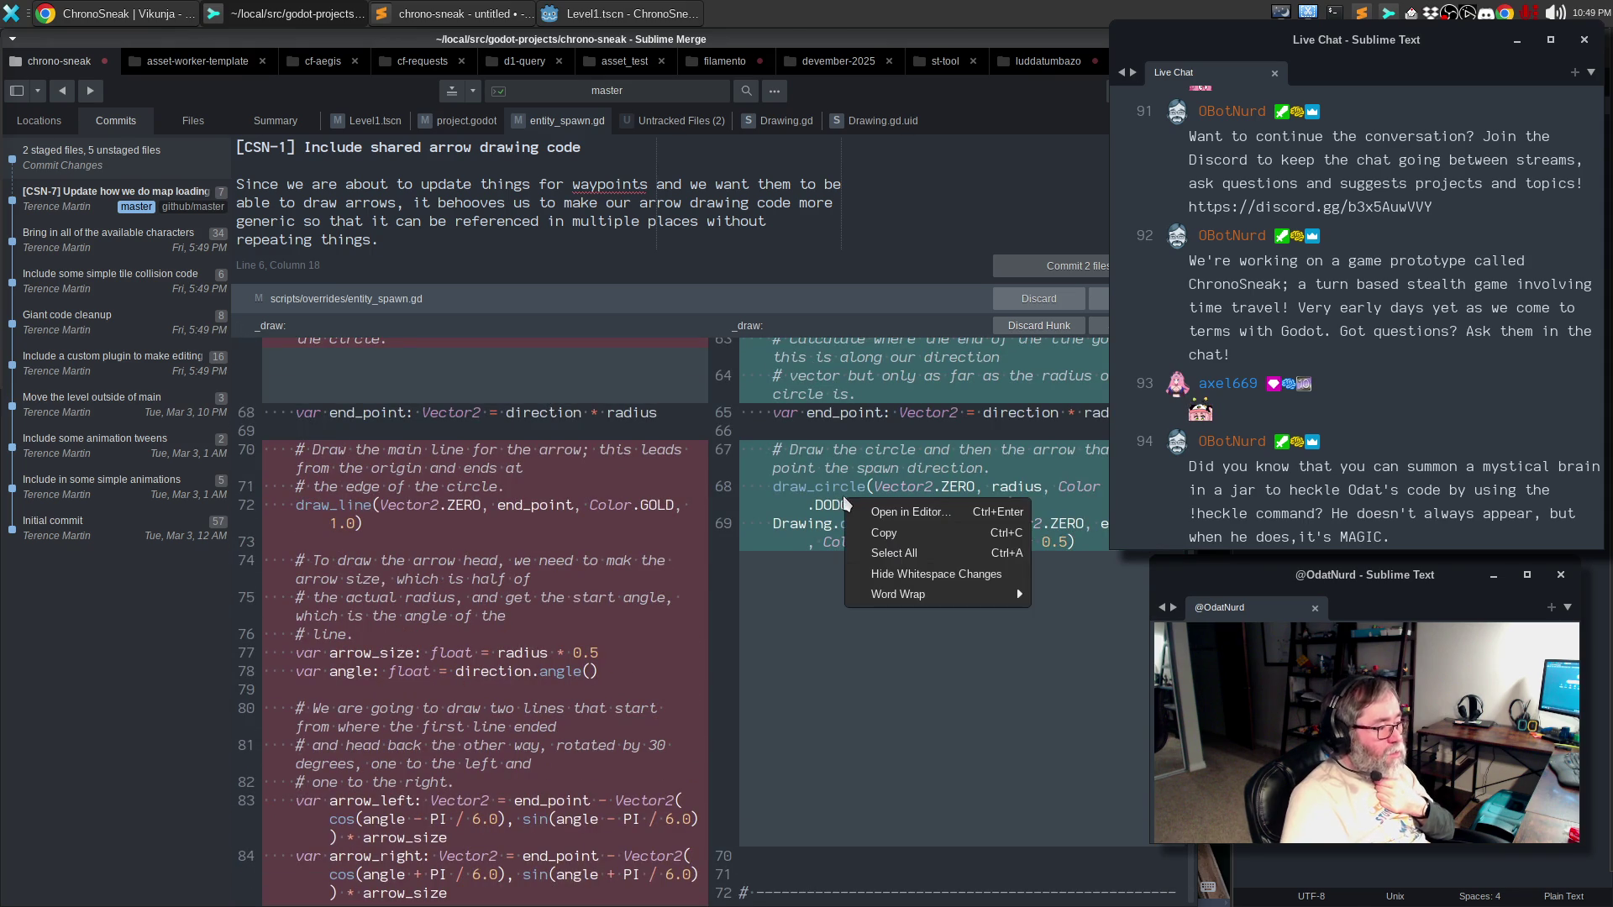
mouse_move(880, 592)
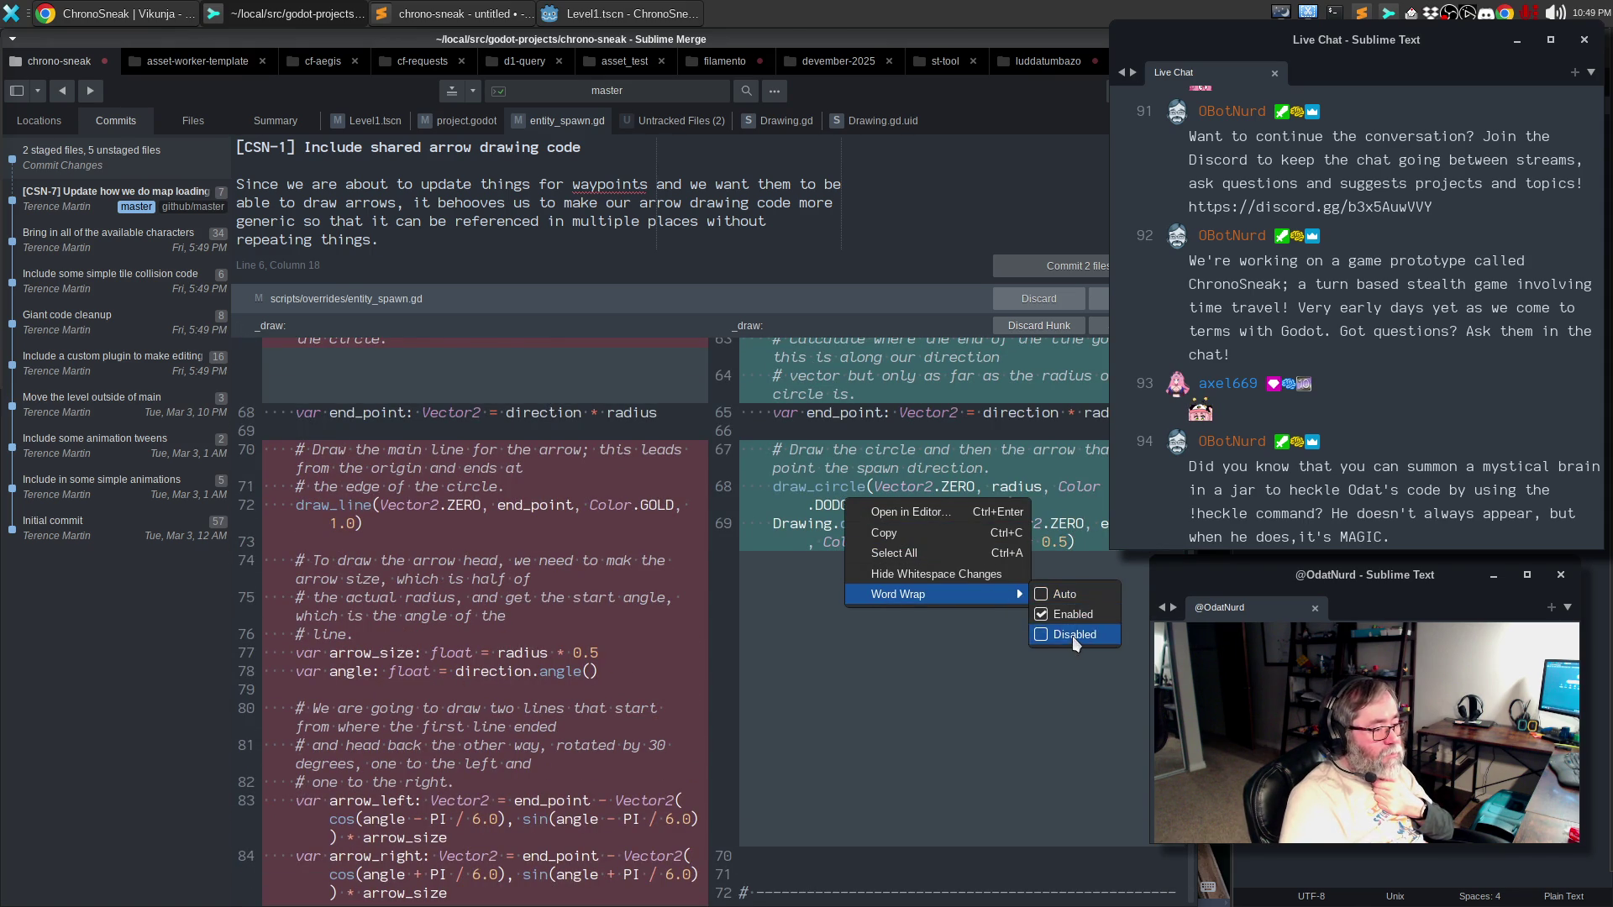
left_click(1072, 637)
scroll(833, 575, "up", 8)
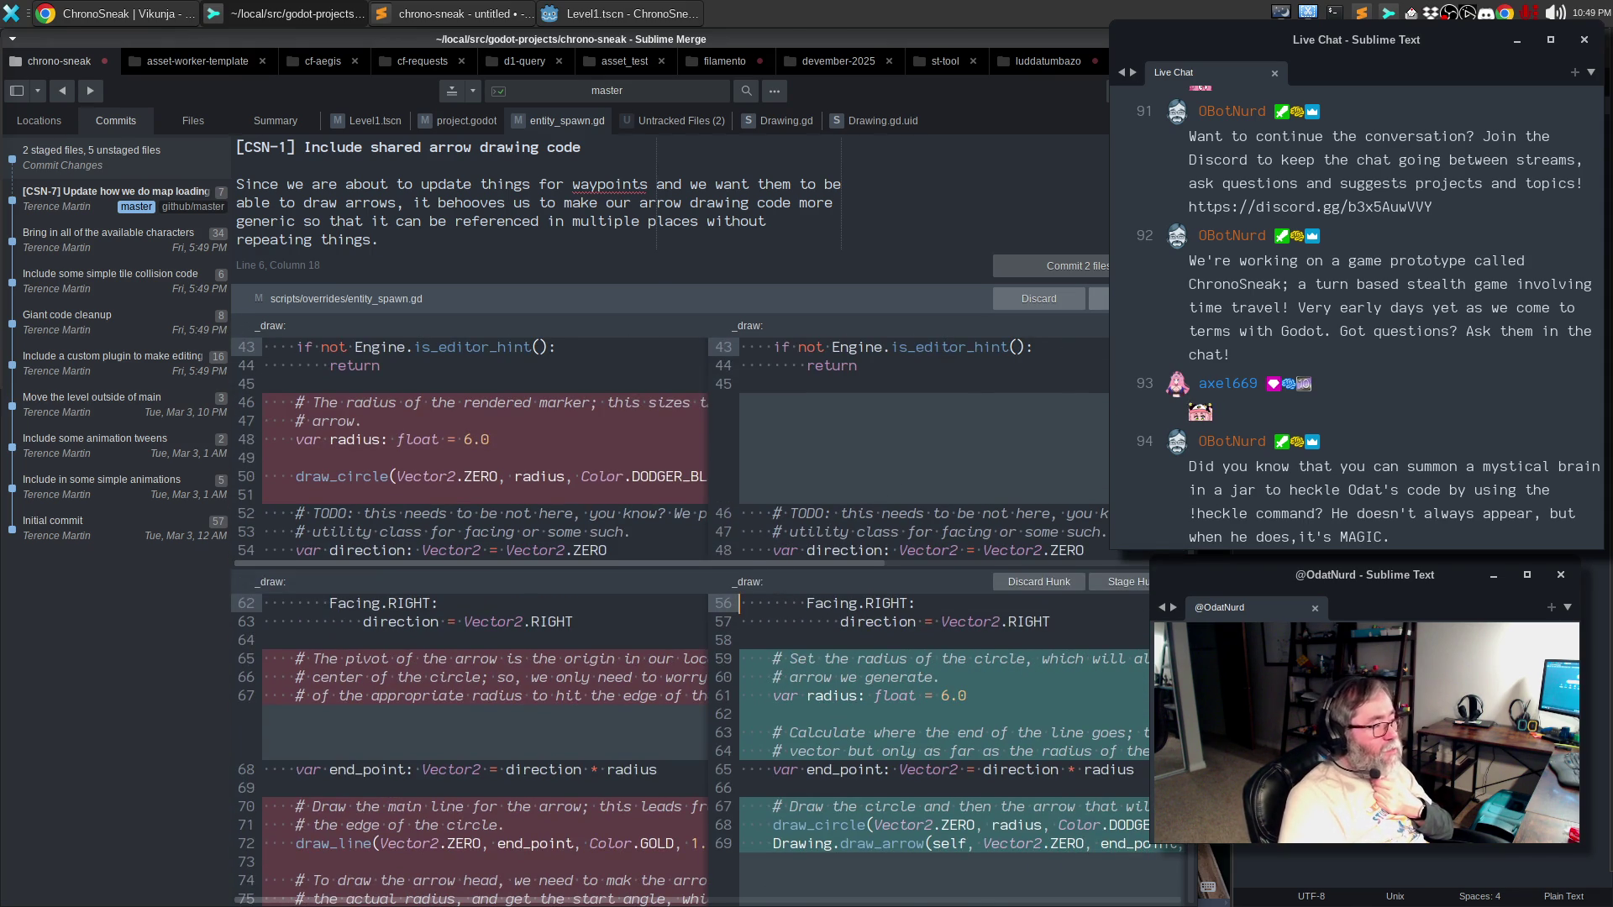
left_click(1098, 299)
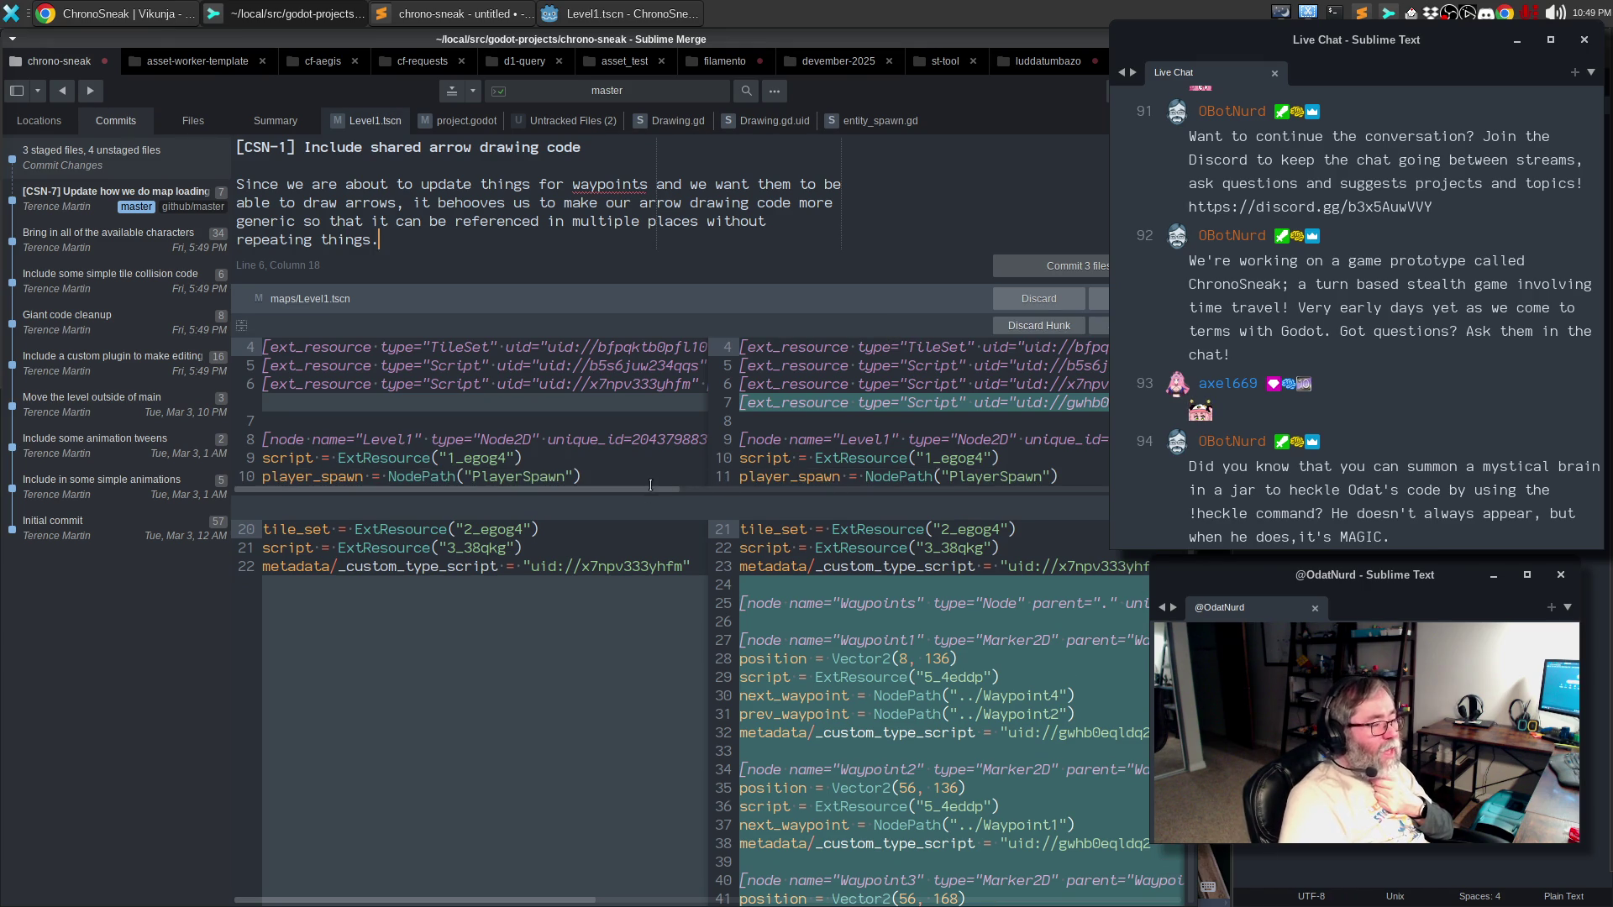
- Commit the three staged files as [CSN-1] and show the project.godot diff
mouse_move(642, 488)
left_mouse_down()
mouse_move(1050, 503)
mouse_move(645, 494)
left_mouse_up()
scroll(515, 567, "down", 5)
scroll(516, 567, "up", 5)
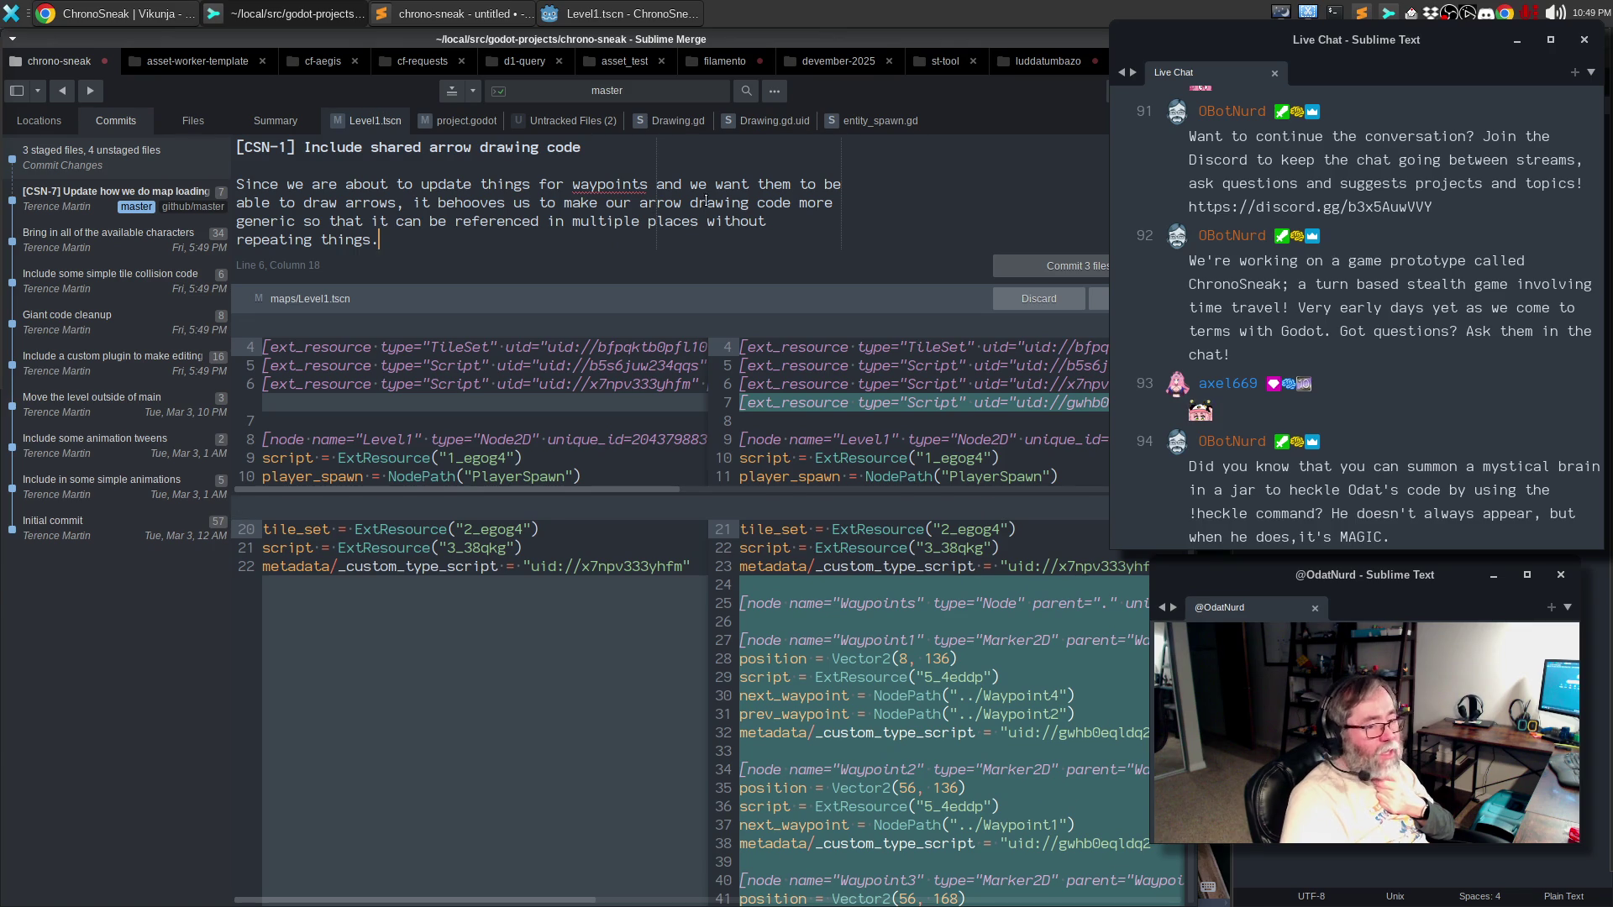
left_click(1078, 265)
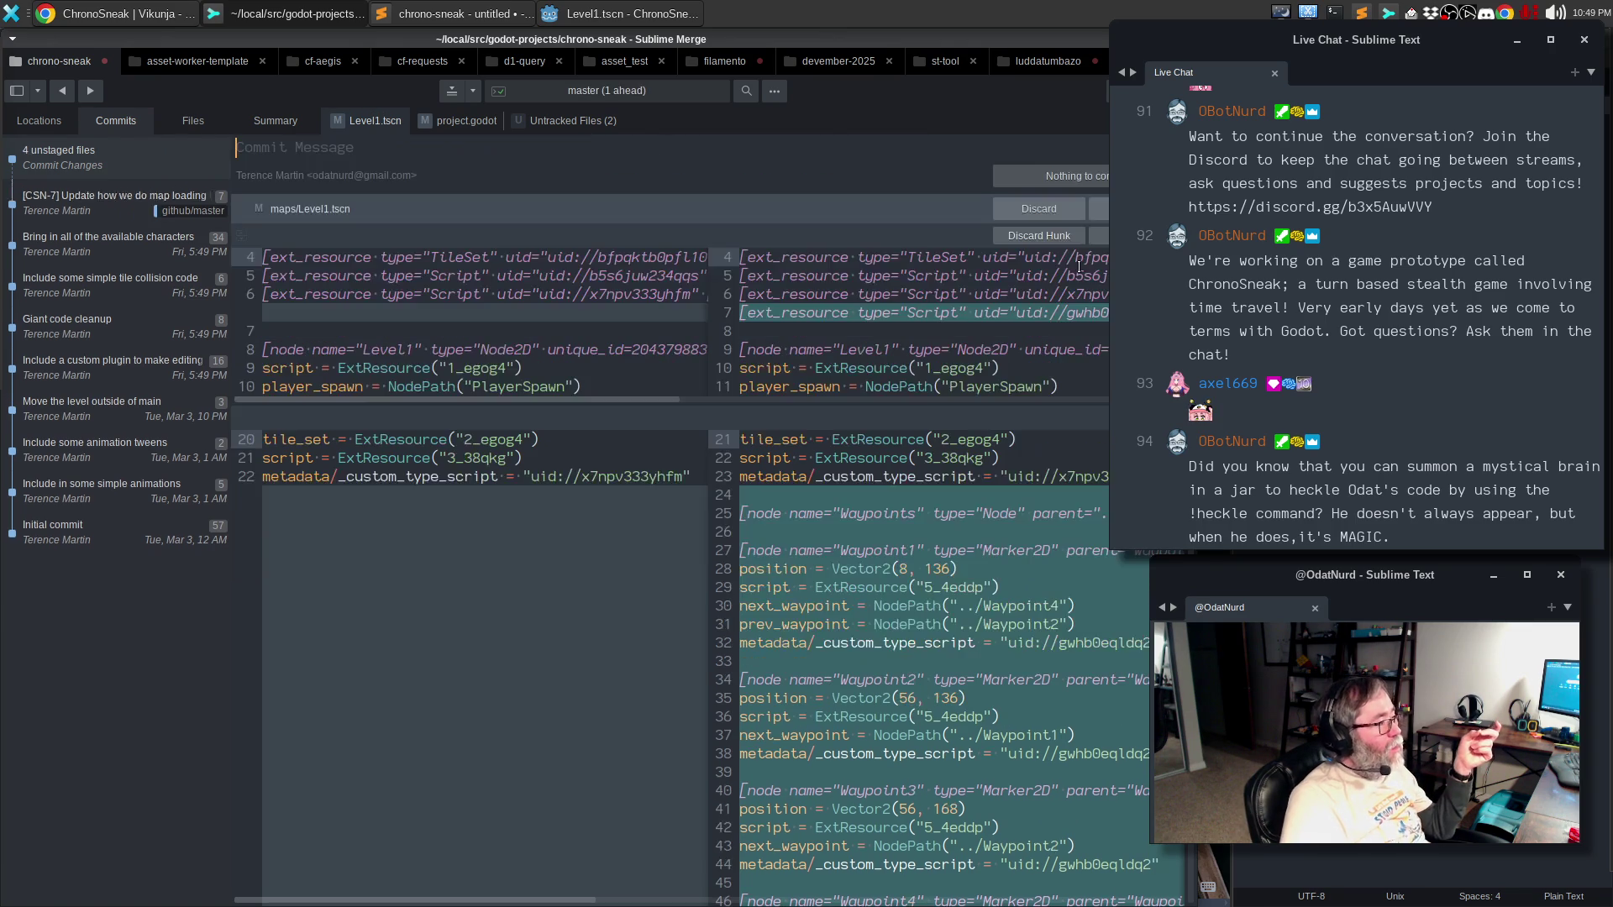
left_click(459, 125)
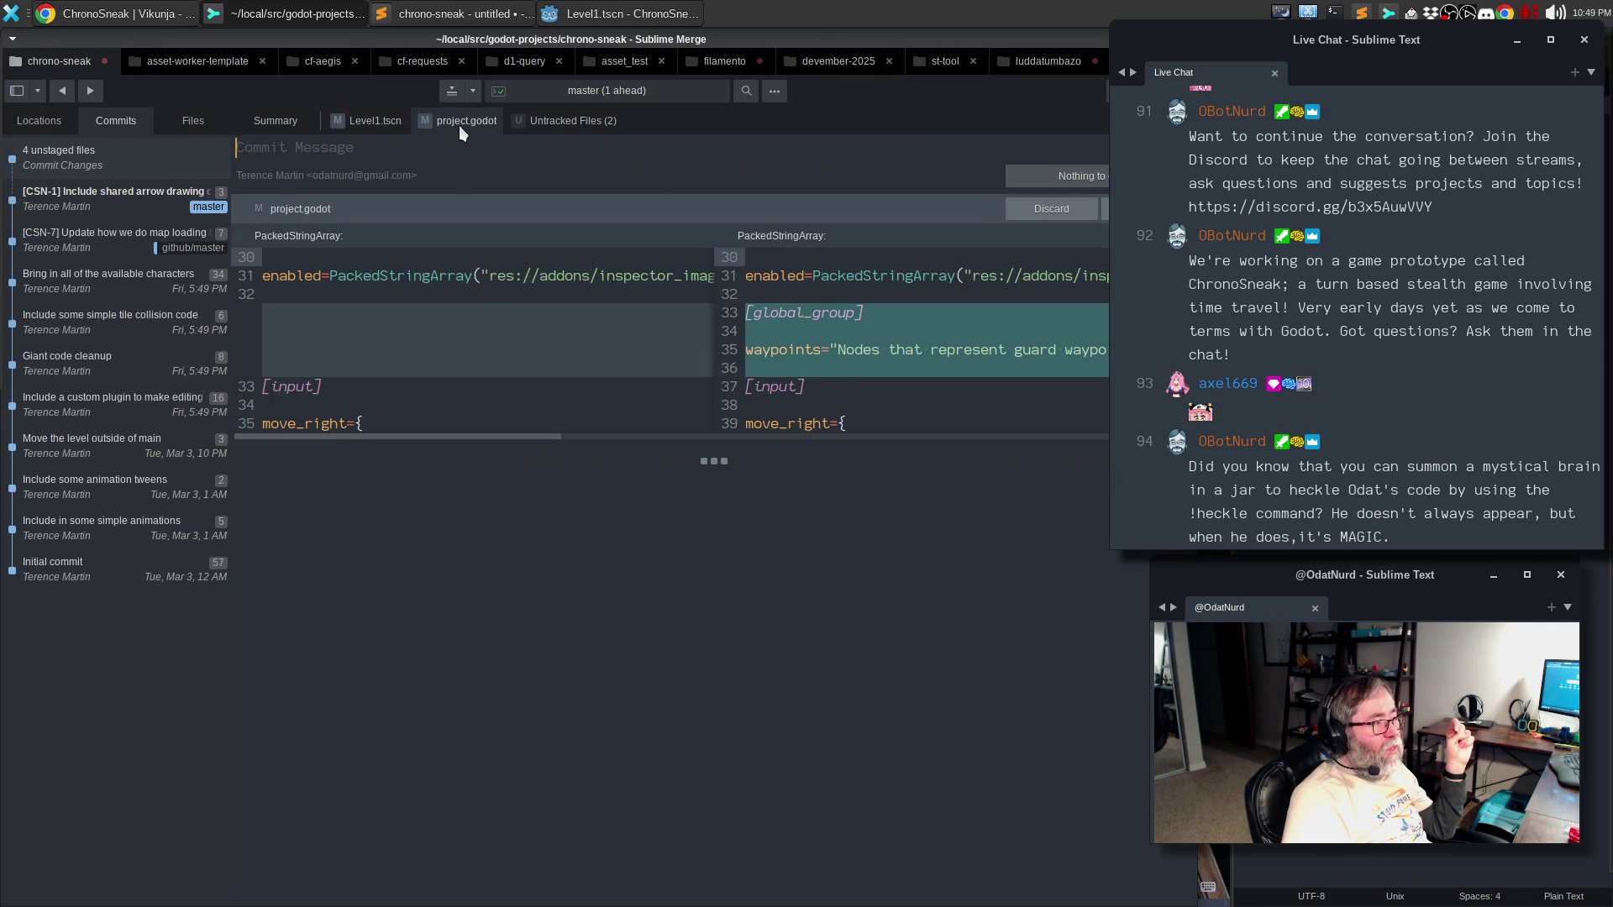
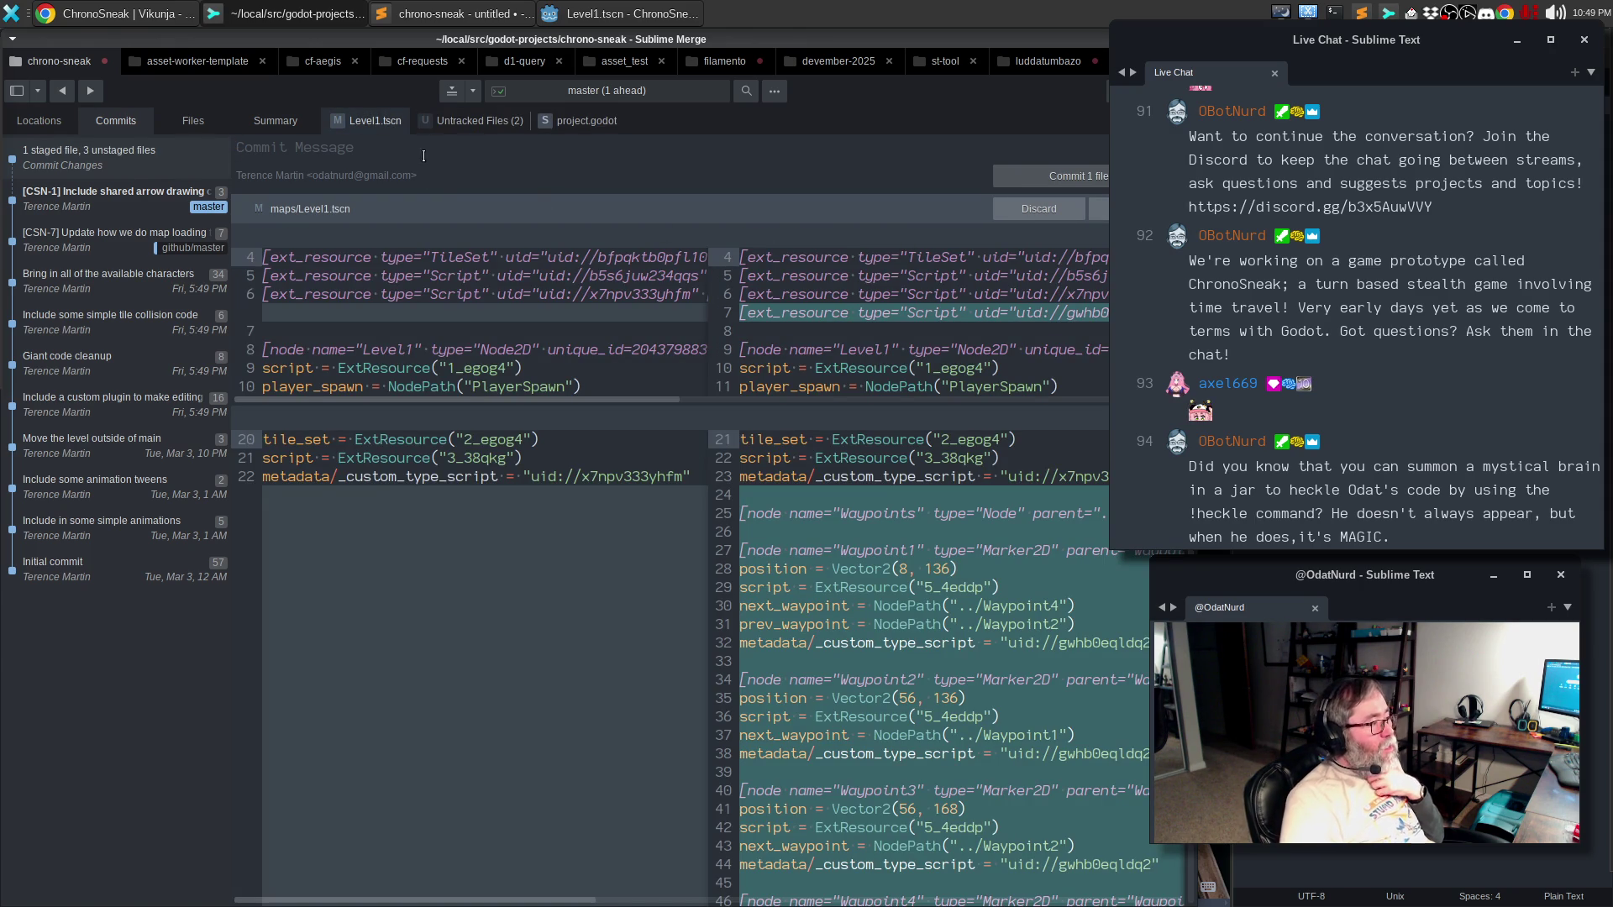
- Stage the Level1.tscn changes and review the untracked waypoint.gd script
scroll(599, 325, "down", 3)
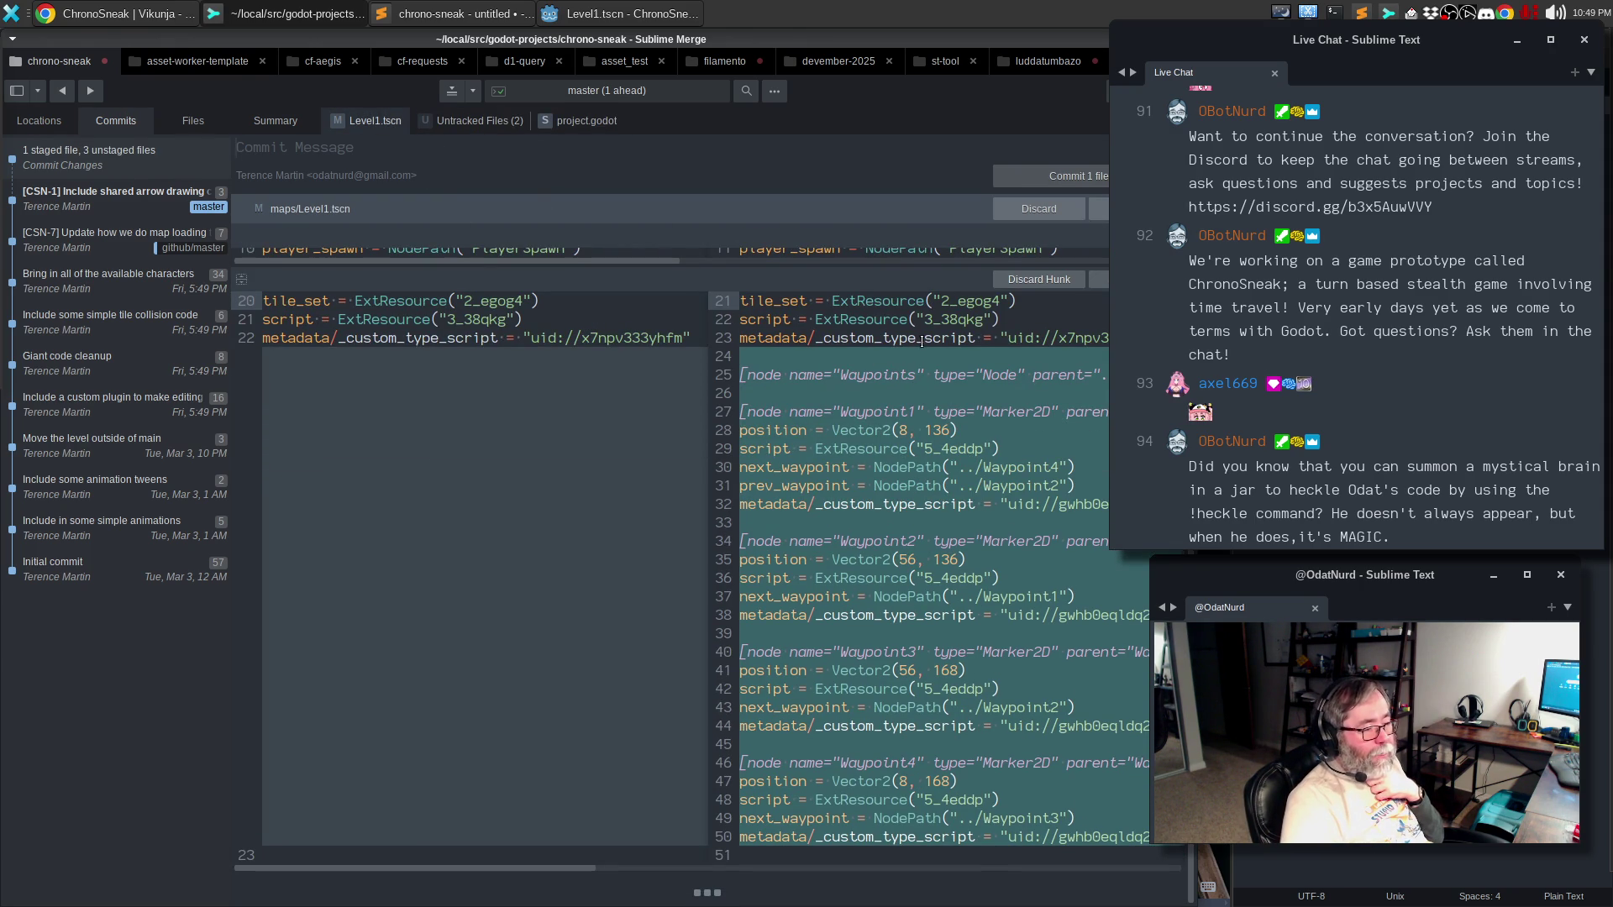
left_click(1098, 208)
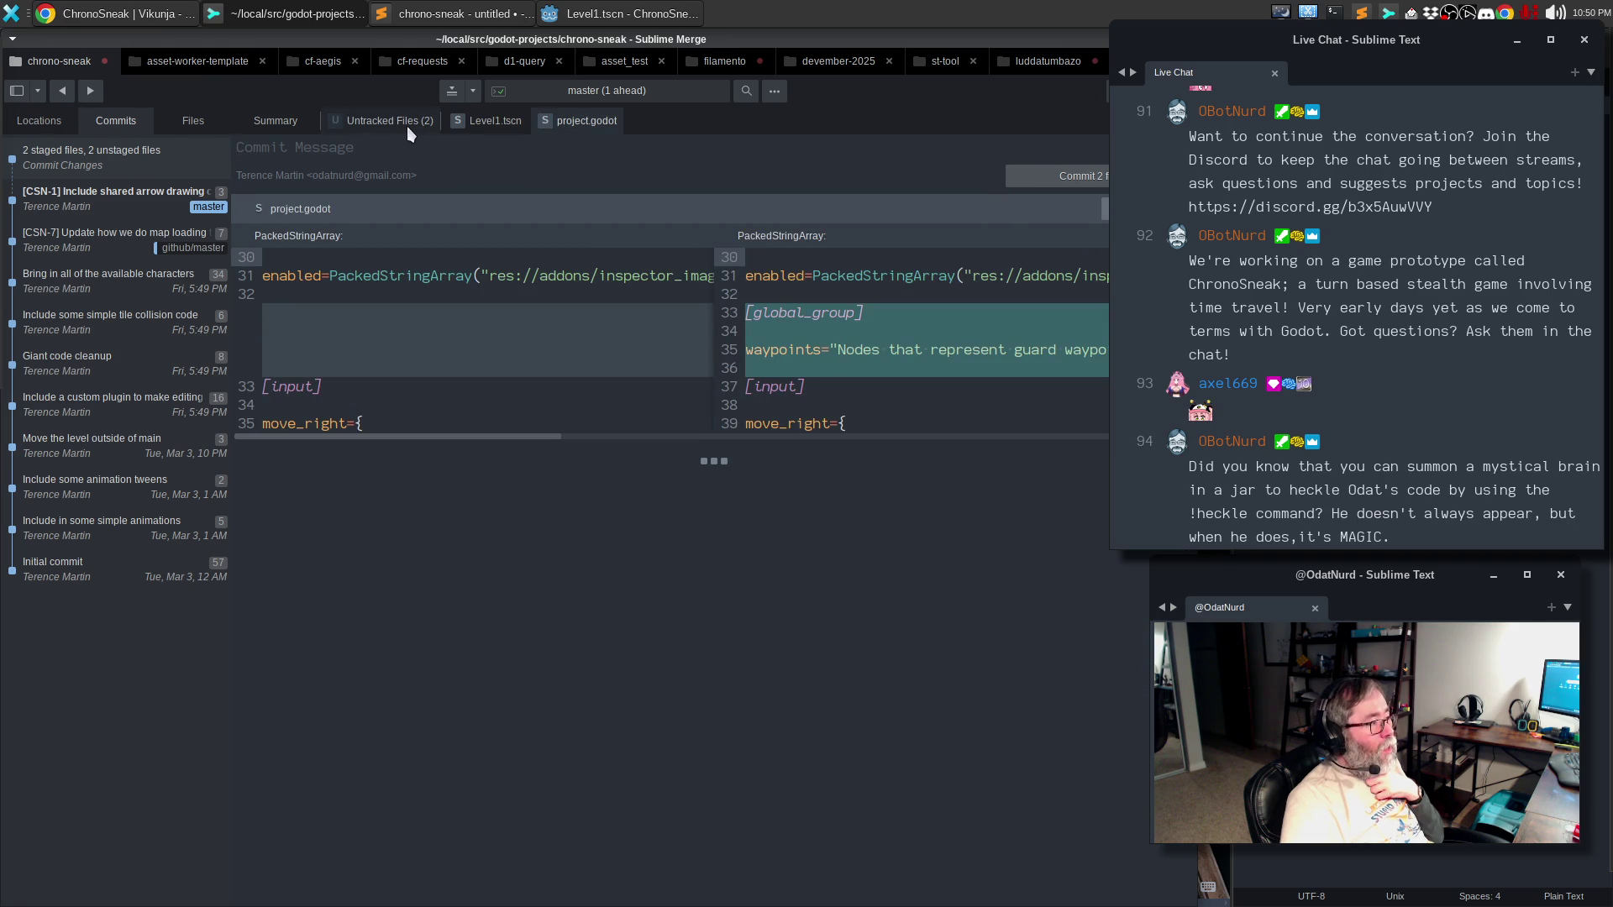
left_click(404, 122)
scroll(678, 350, "down", 5)
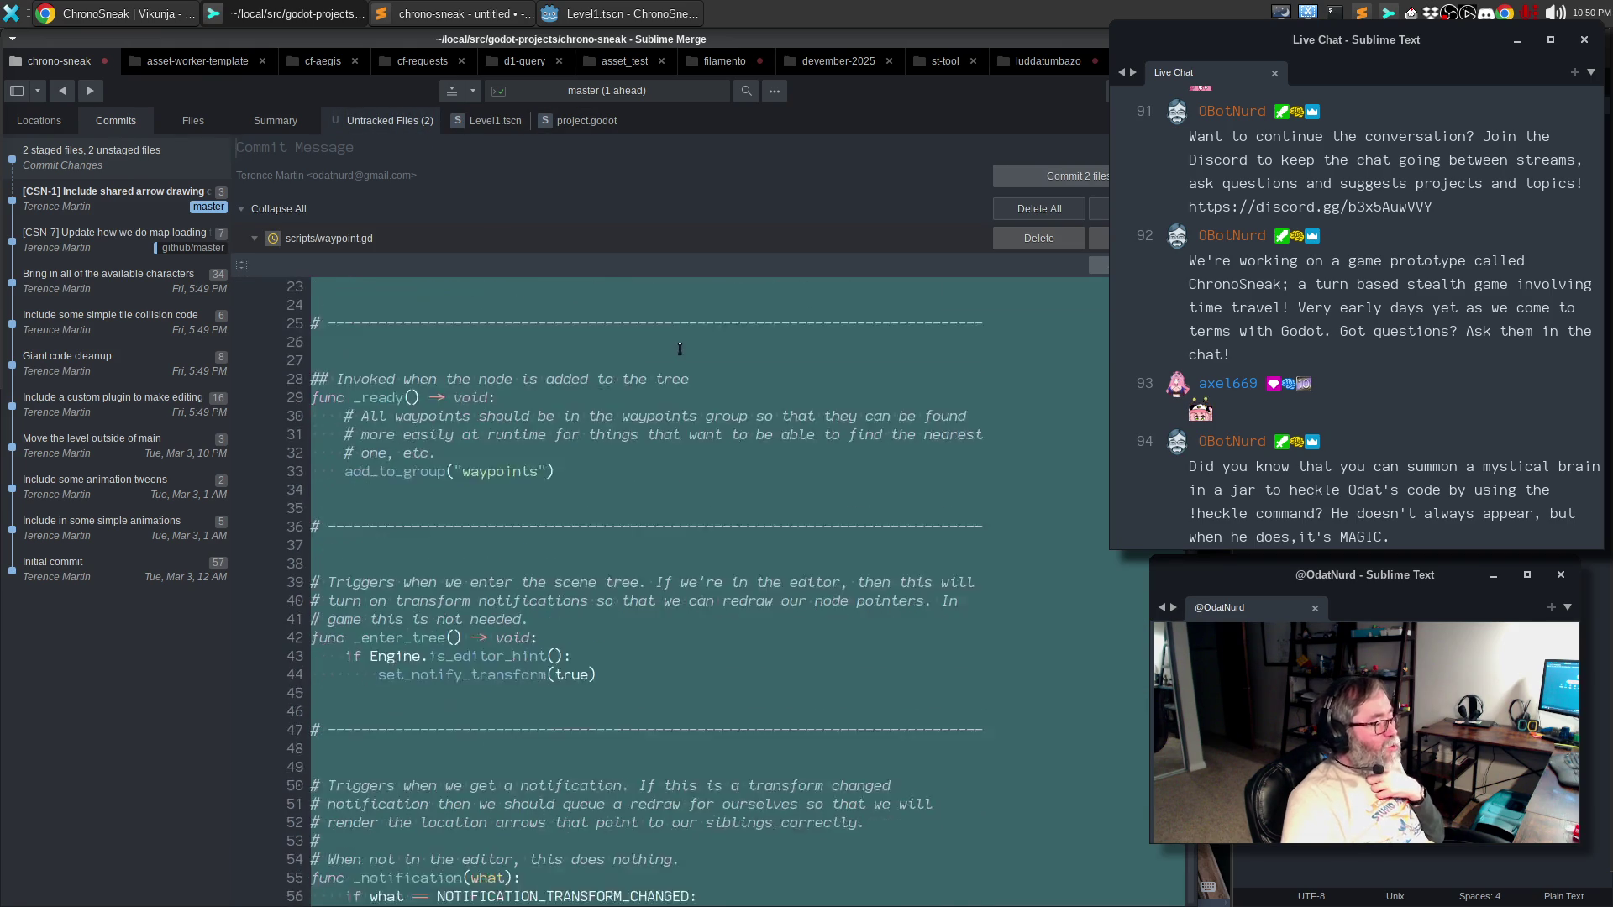
scroll(678, 350, "down", 8)
scroll(697, 348, "down", 10)
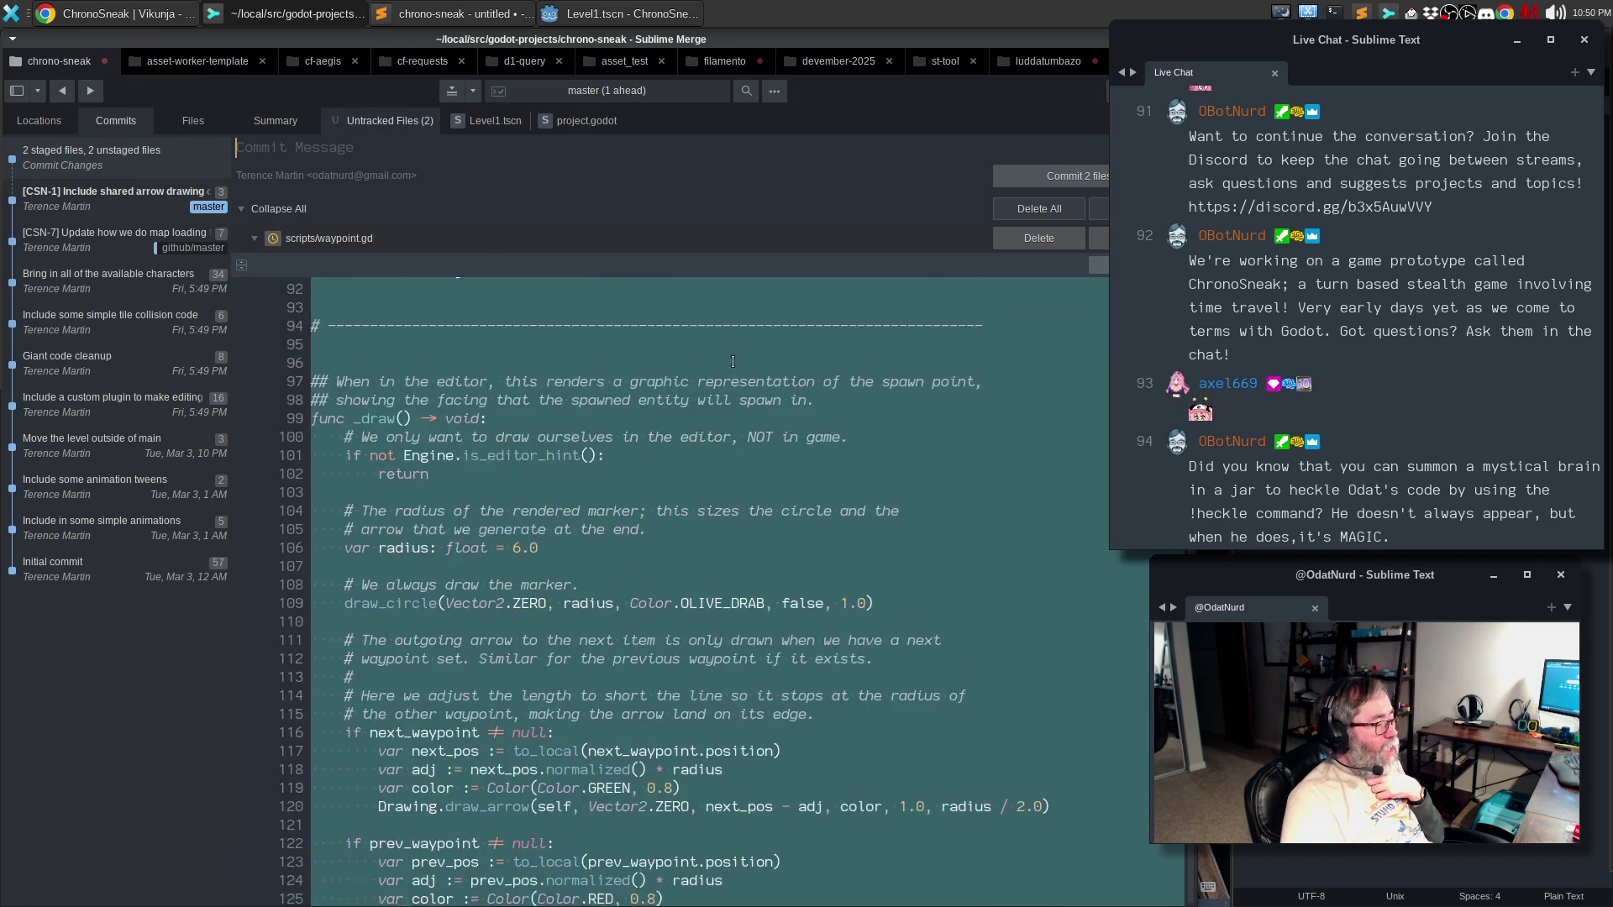
- Stage the new waypoint.gd.uid file and switch to the Godot editor
left_click(1130, 798)
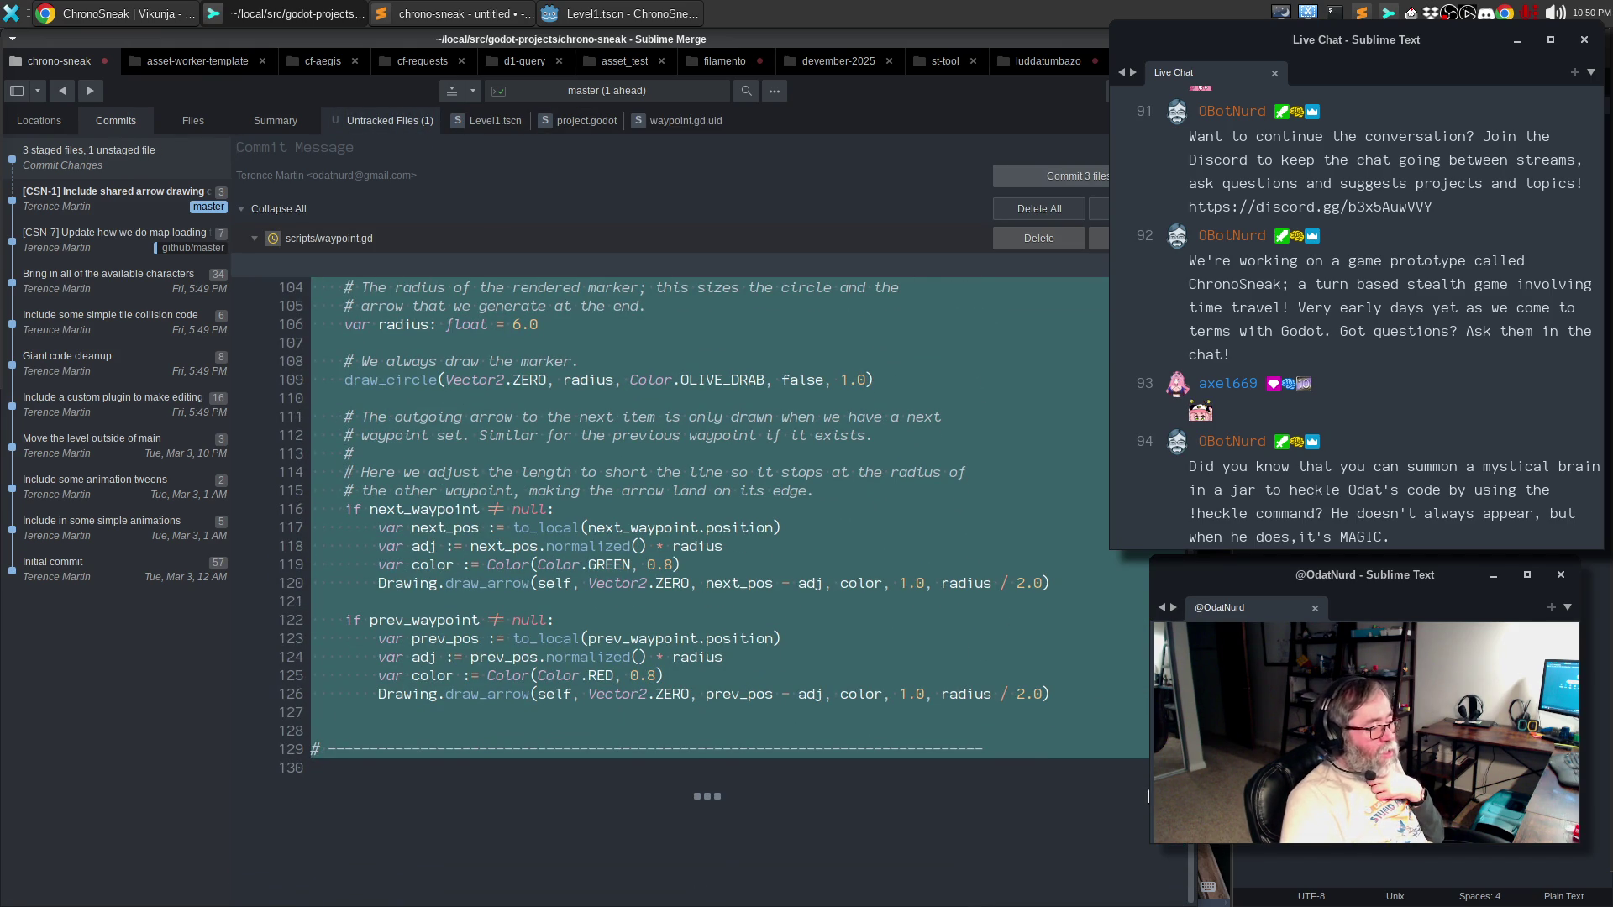
left_click(827, 660)
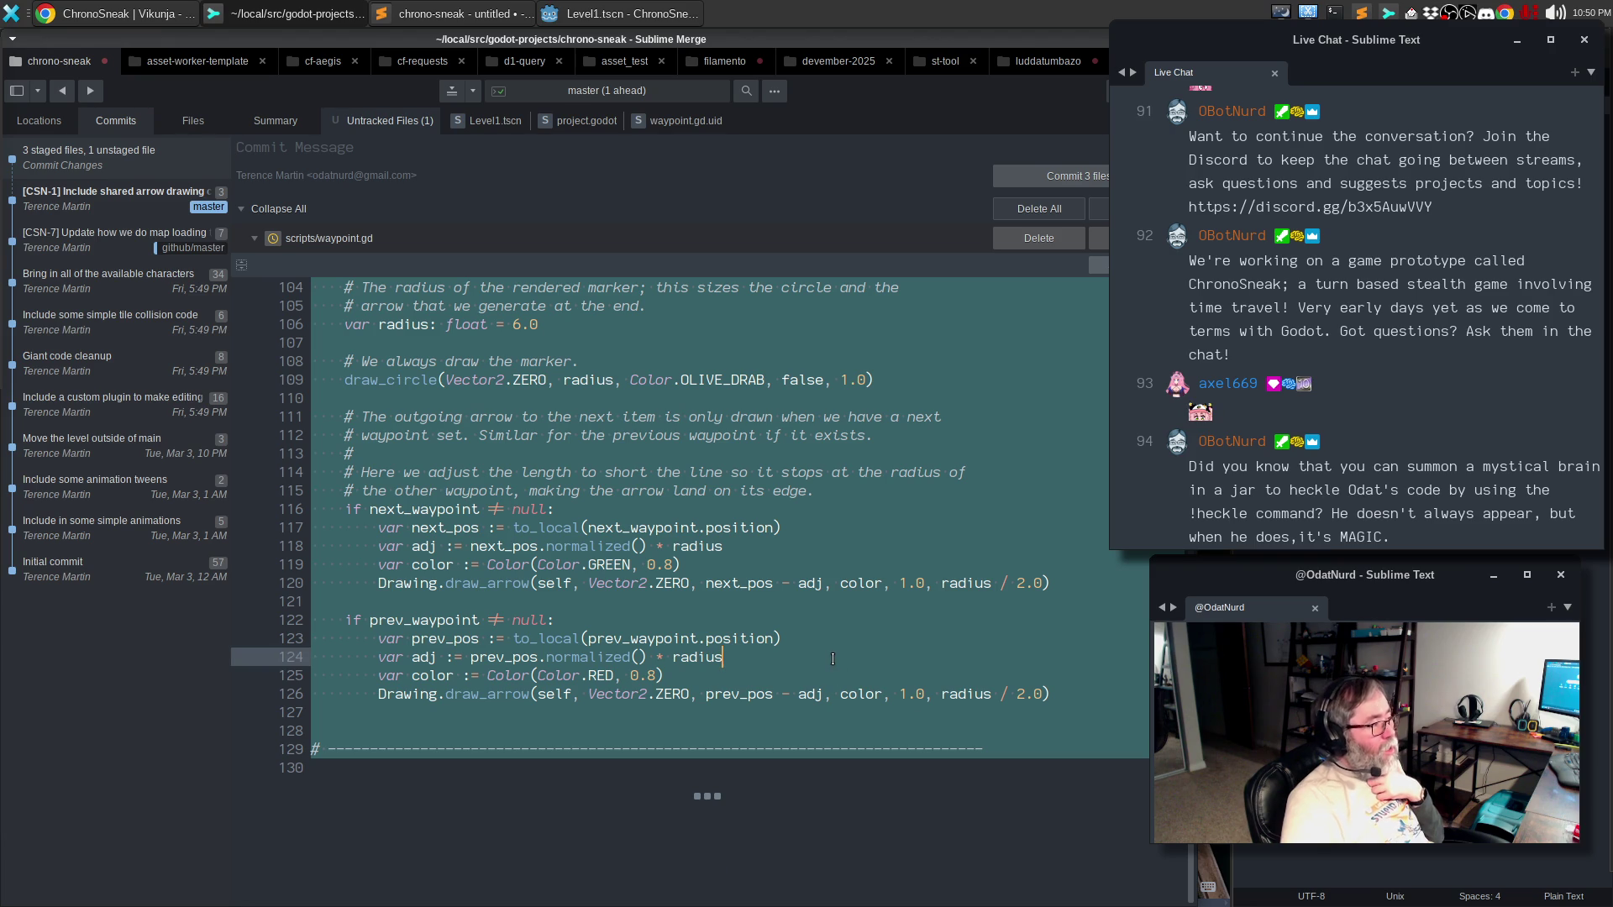
left_click(562, 14)
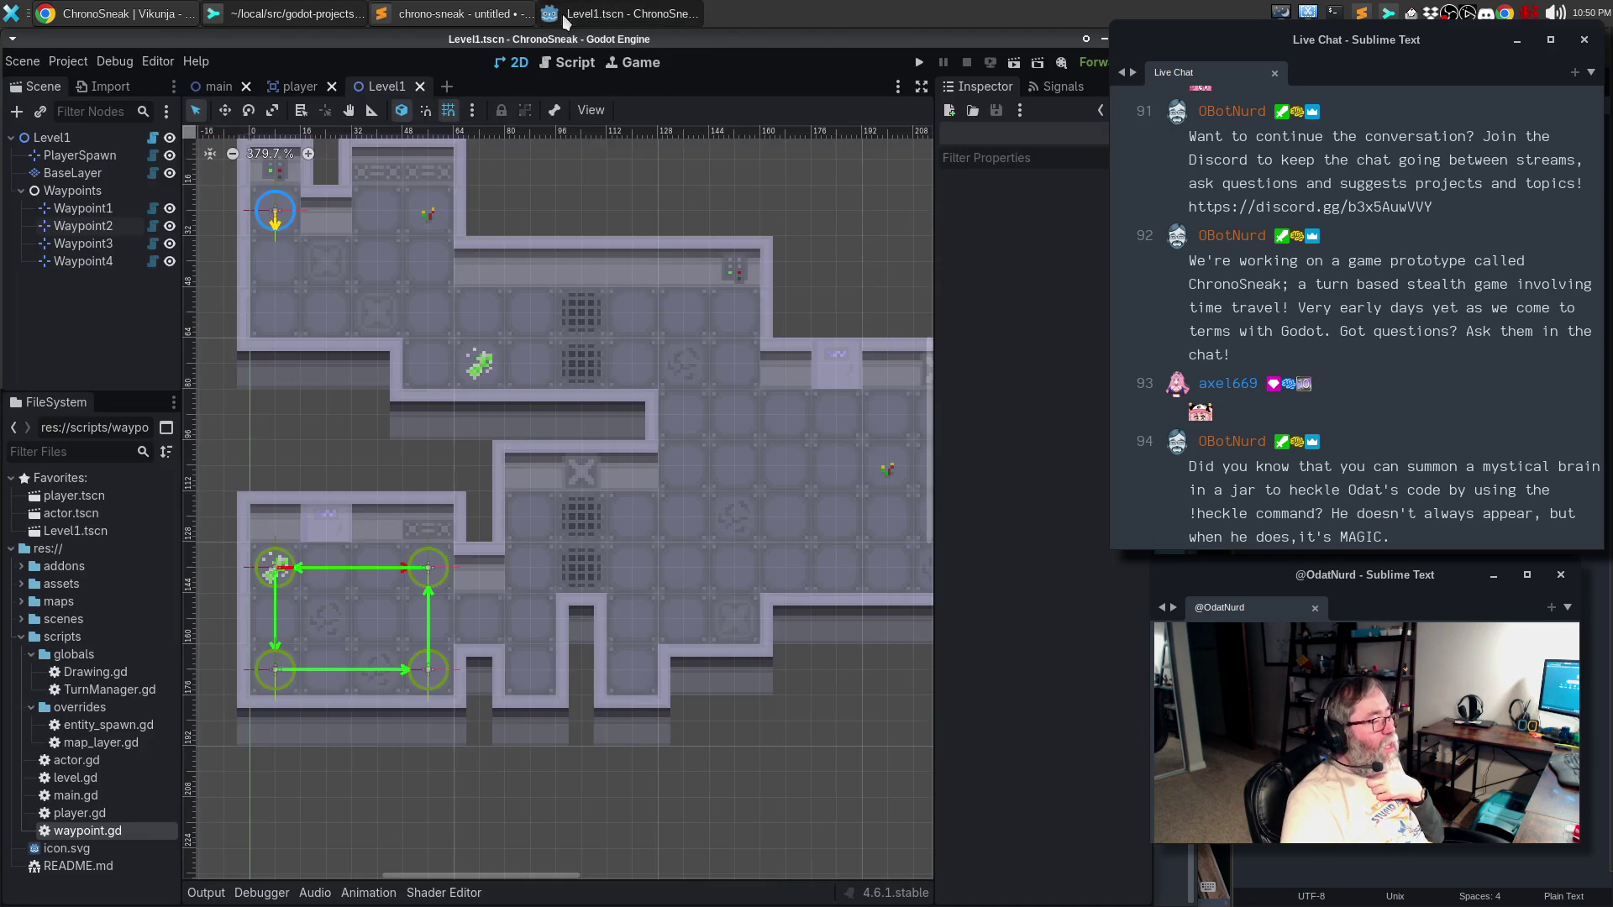
- Read waypoint.gd's warning and arrow-drawing code in Godot, then return to Sublime Merge
left_click(575, 69)
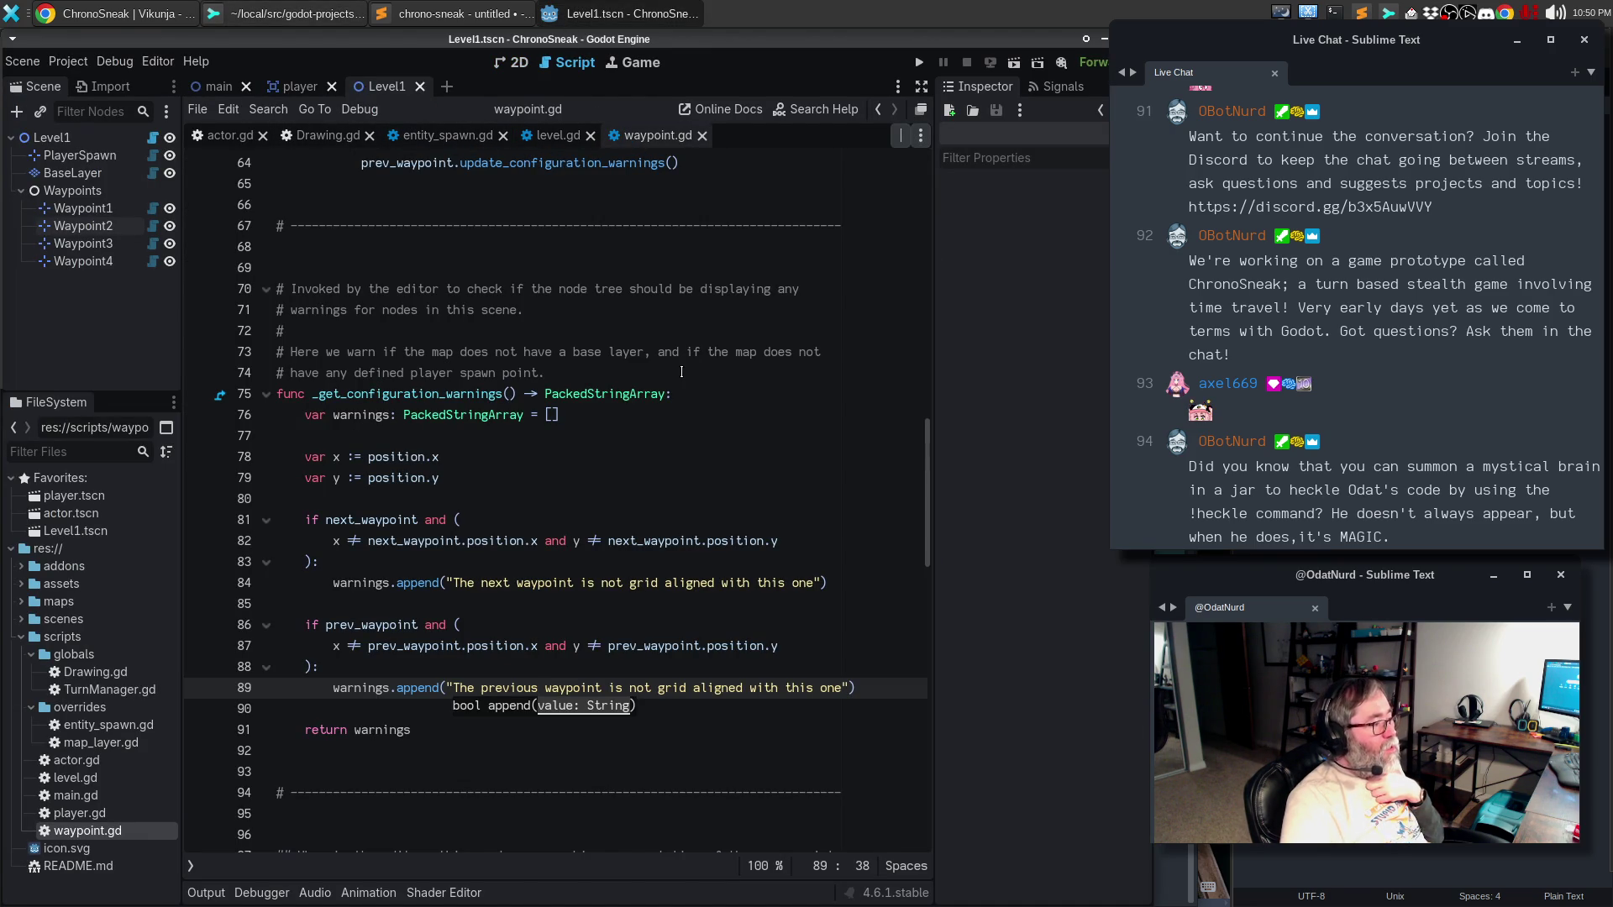
left_click(559, 372)
scroll(419, 559, "down", 2)
scroll(419, 560, "down", 12)
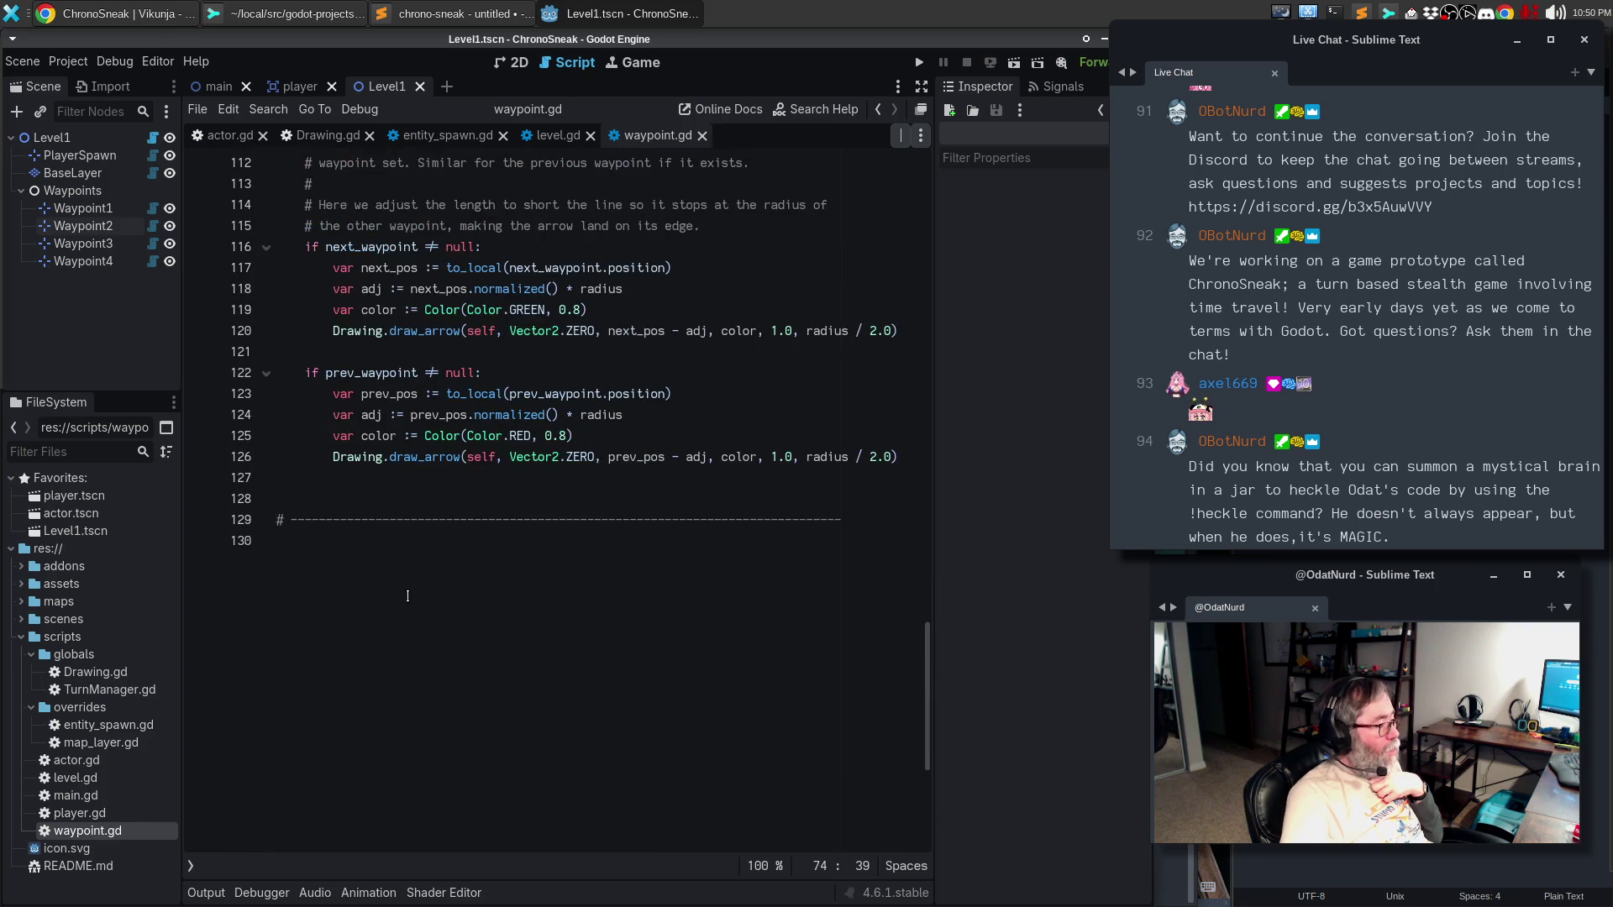
scroll(425, 486, "up", 7)
left_click(323, 15)
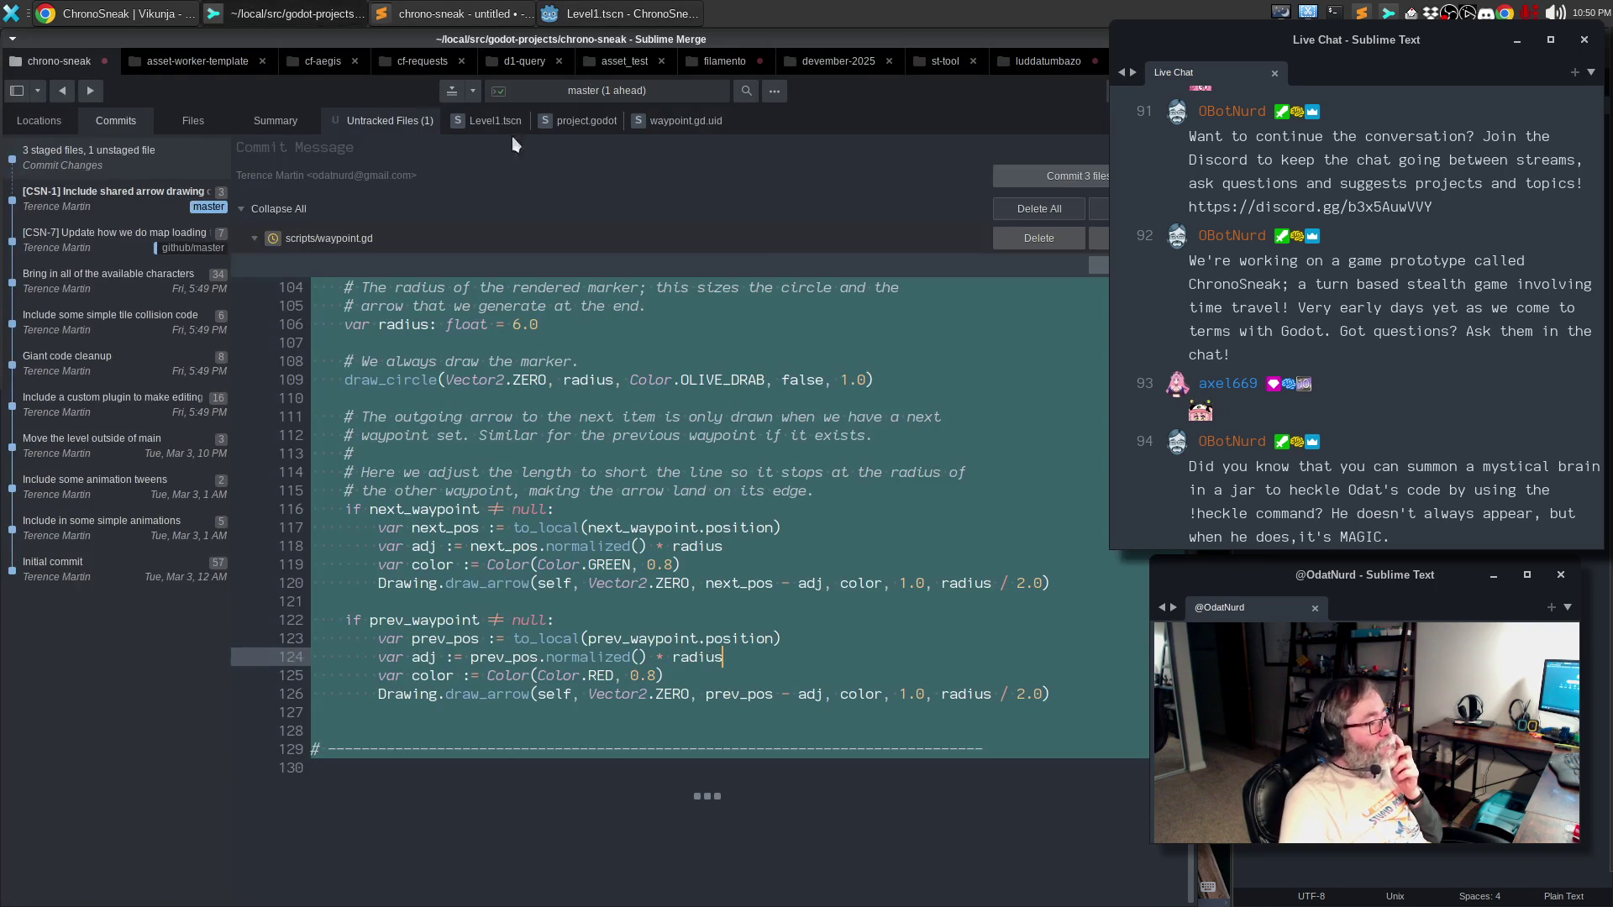
- Stage waypoint.gd and enter the commit summary '[CSN-1] Include a simple waypoint'
left_click(1098, 238)
type("[CSN-")
key("BackSpace")
key("BackSpace")
type("1] Include a simple waypoint")
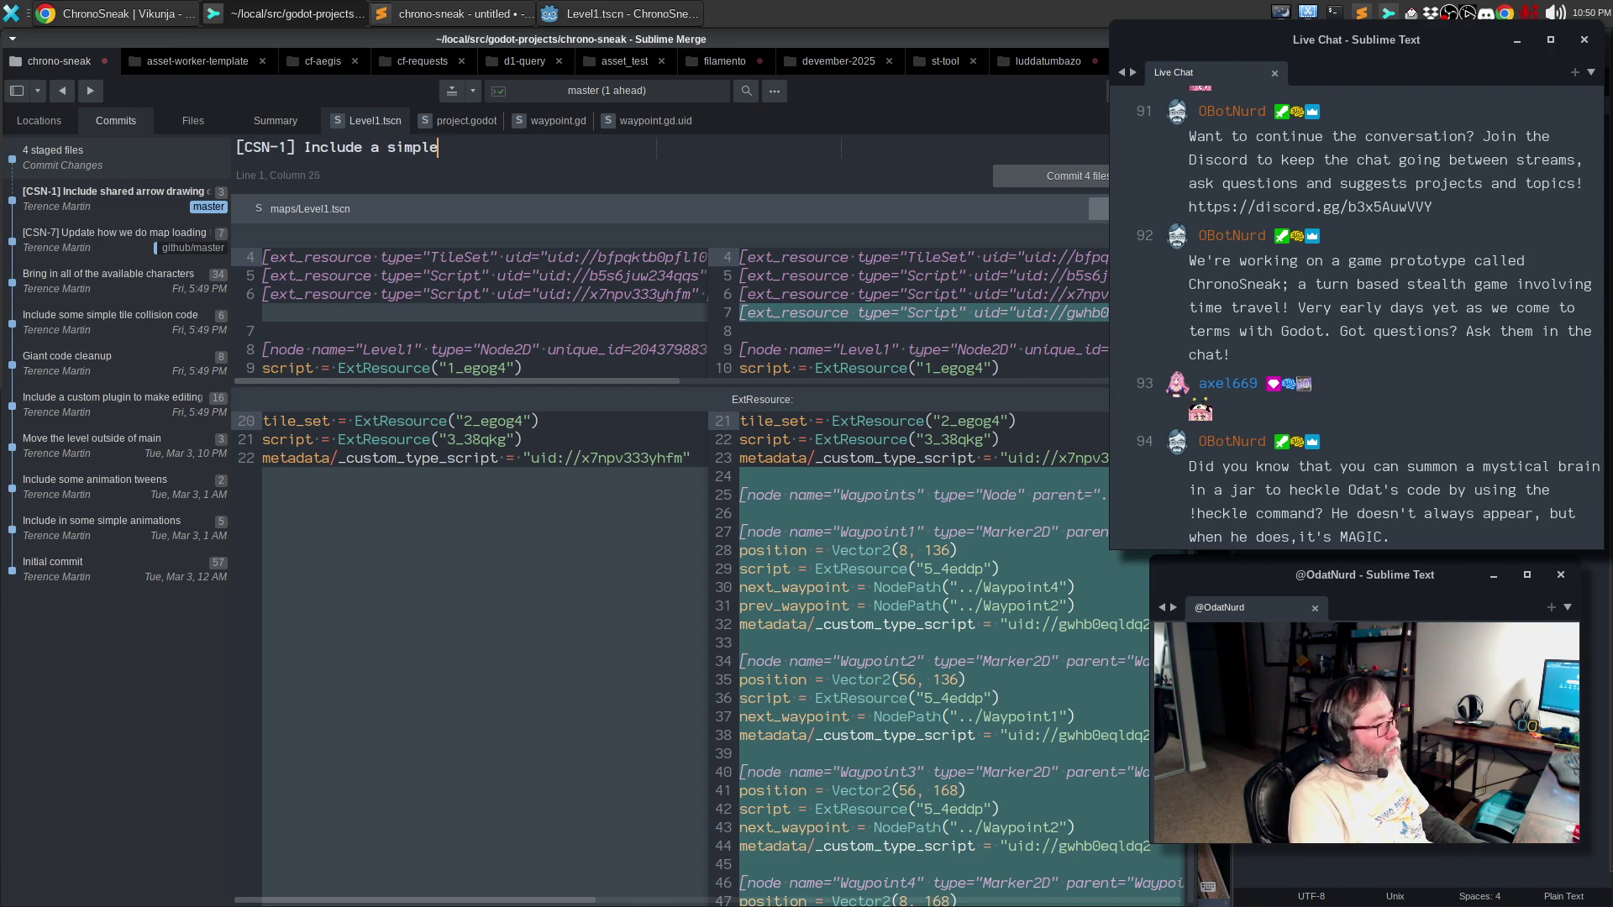
key("Return")
key("Return")
- Begin the commit body describing a custom guard waypoint entity with a position
type("This ")
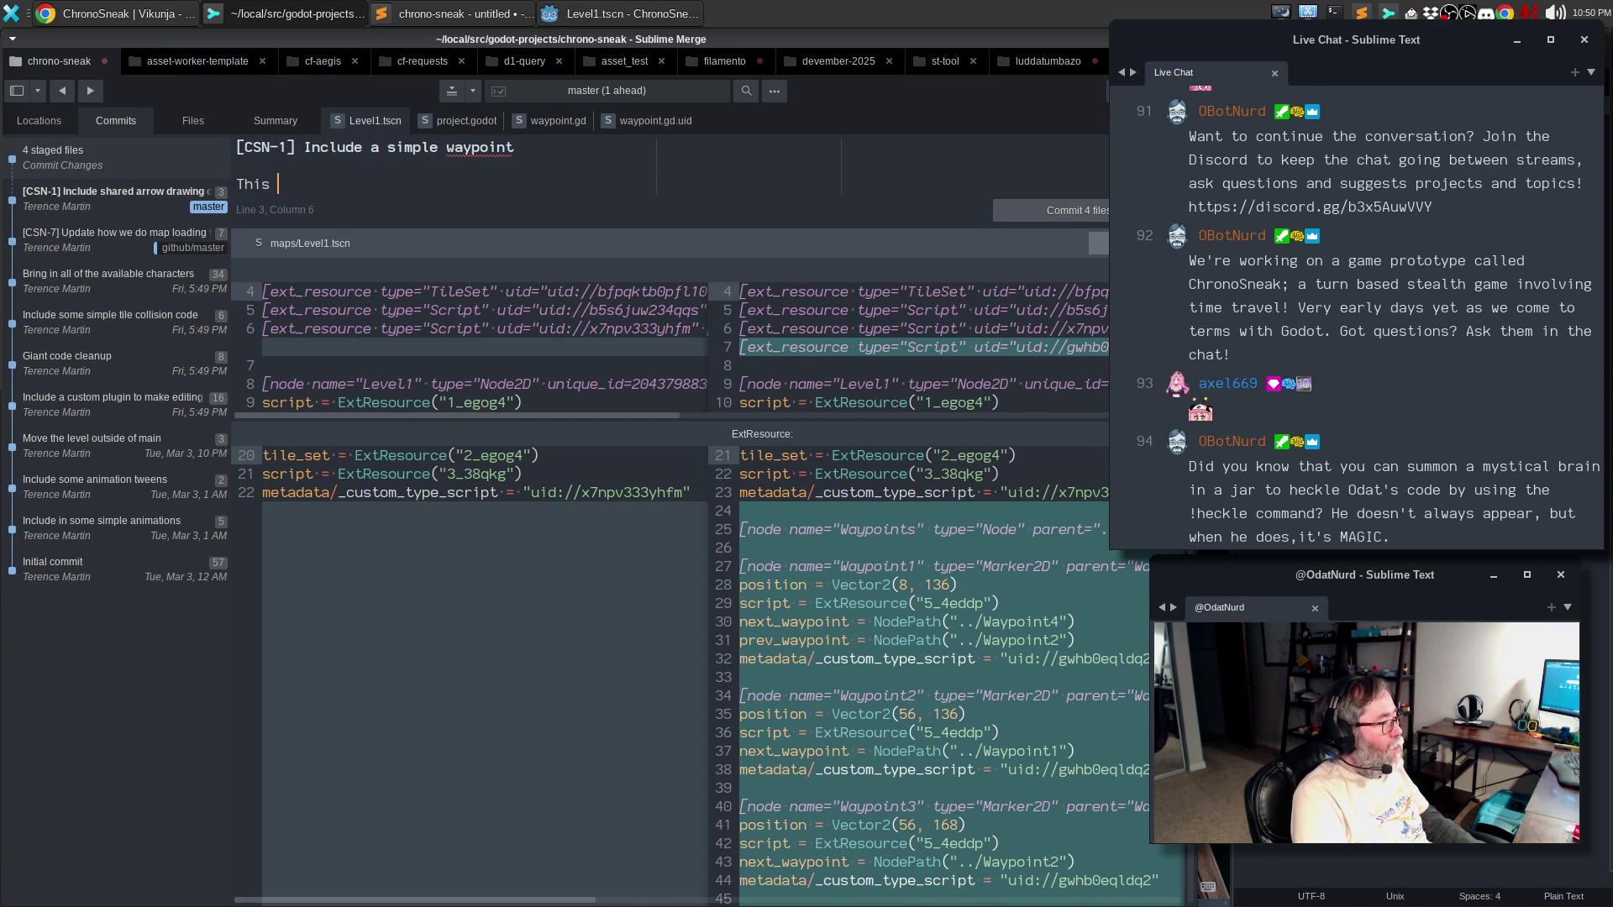
type("needs more work for w")
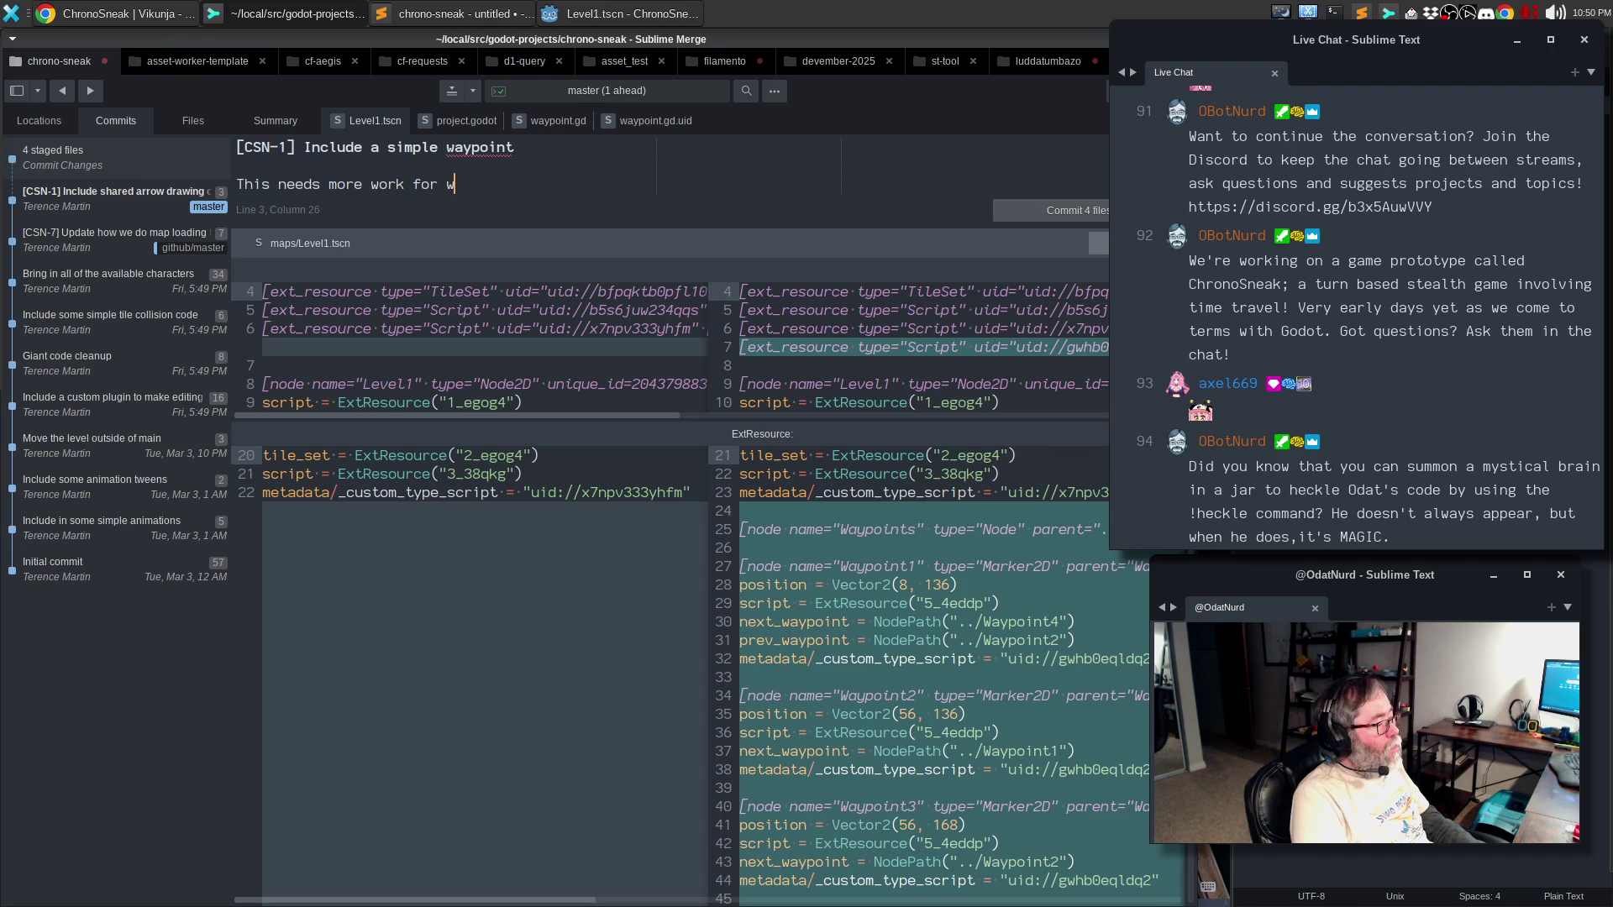
type("hen we get to it, but f")
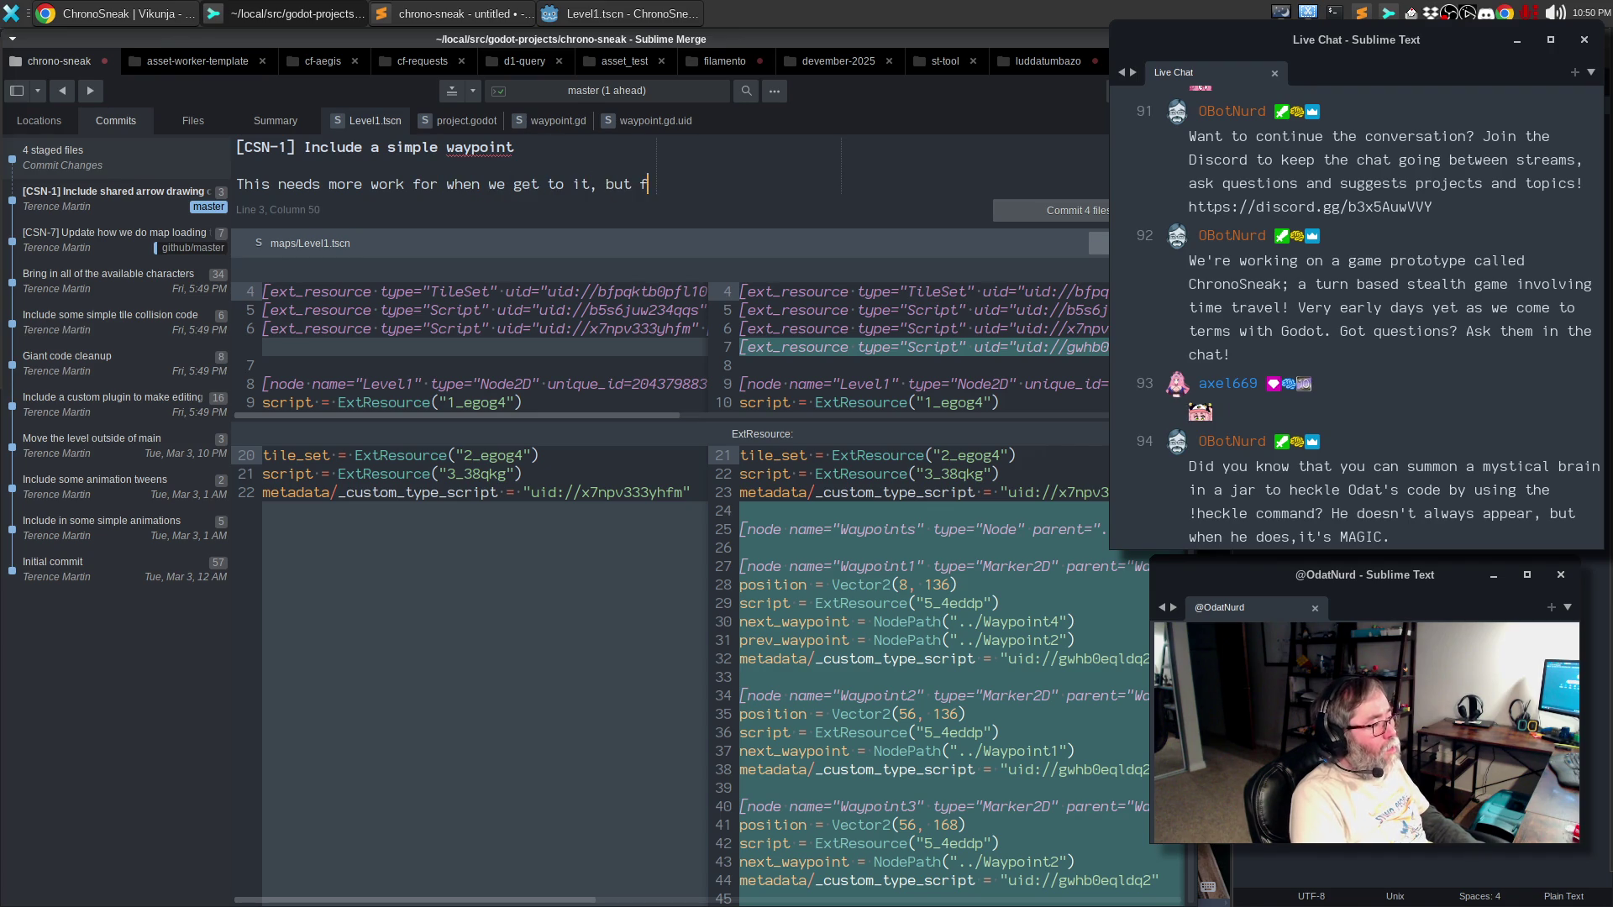
type("or the time being this")
key("Return")
type("i")
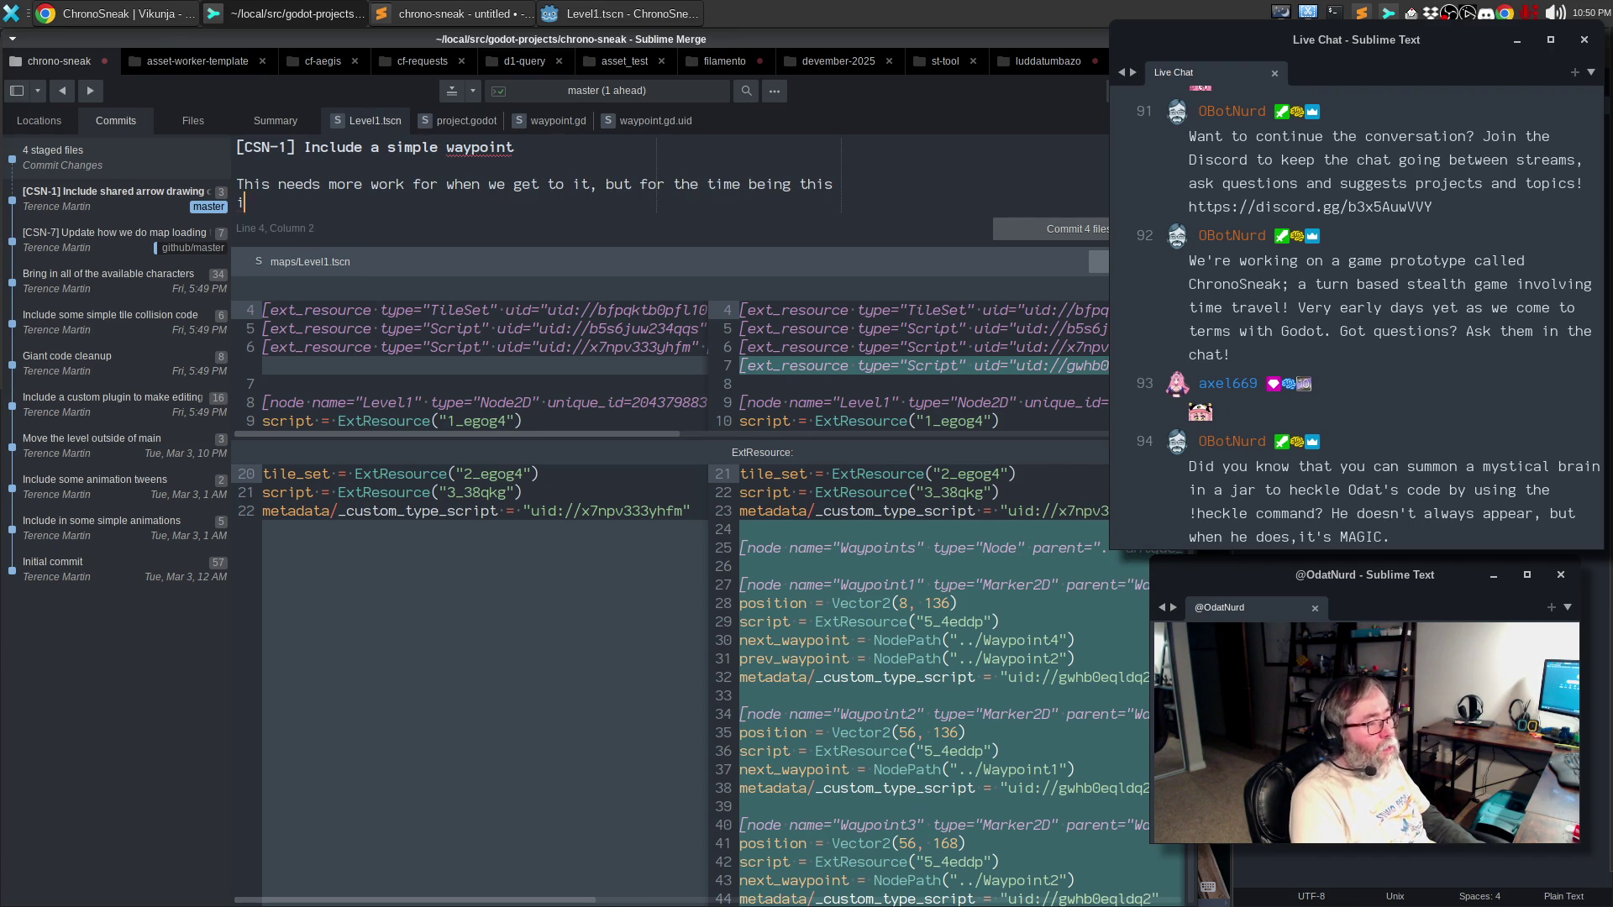
type("mplements a custom entitry fid")
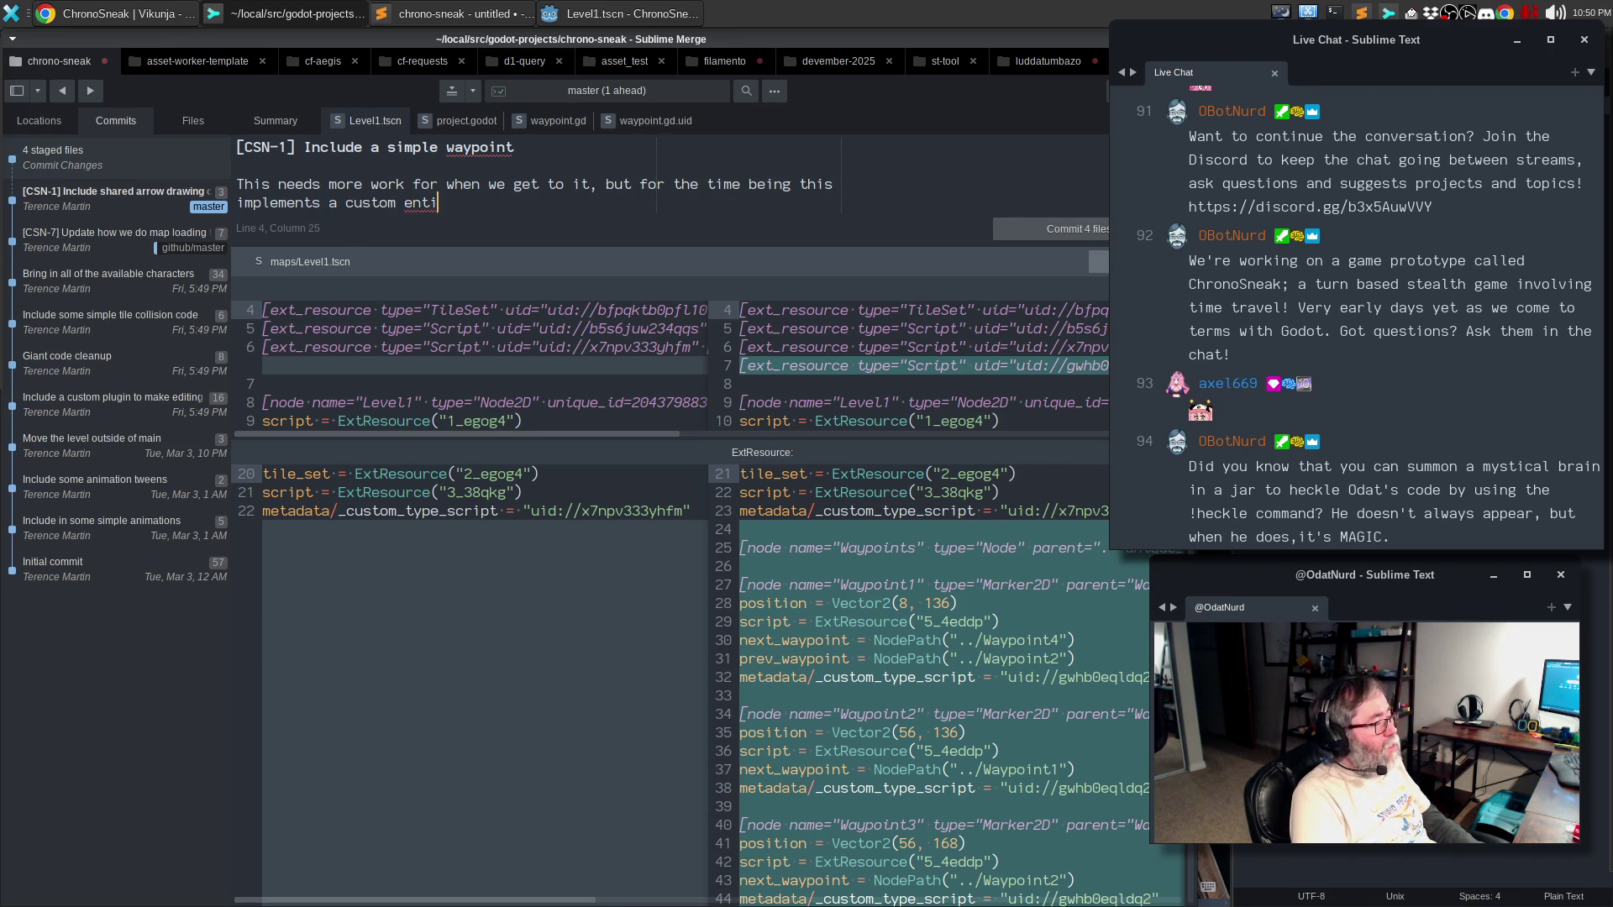
key("BackSpace")
key("BackSpace")
key("BackSpace")
type("y for a W")
type("aypoint")
key("ctrl+BackSpace")
type("guard wayp")
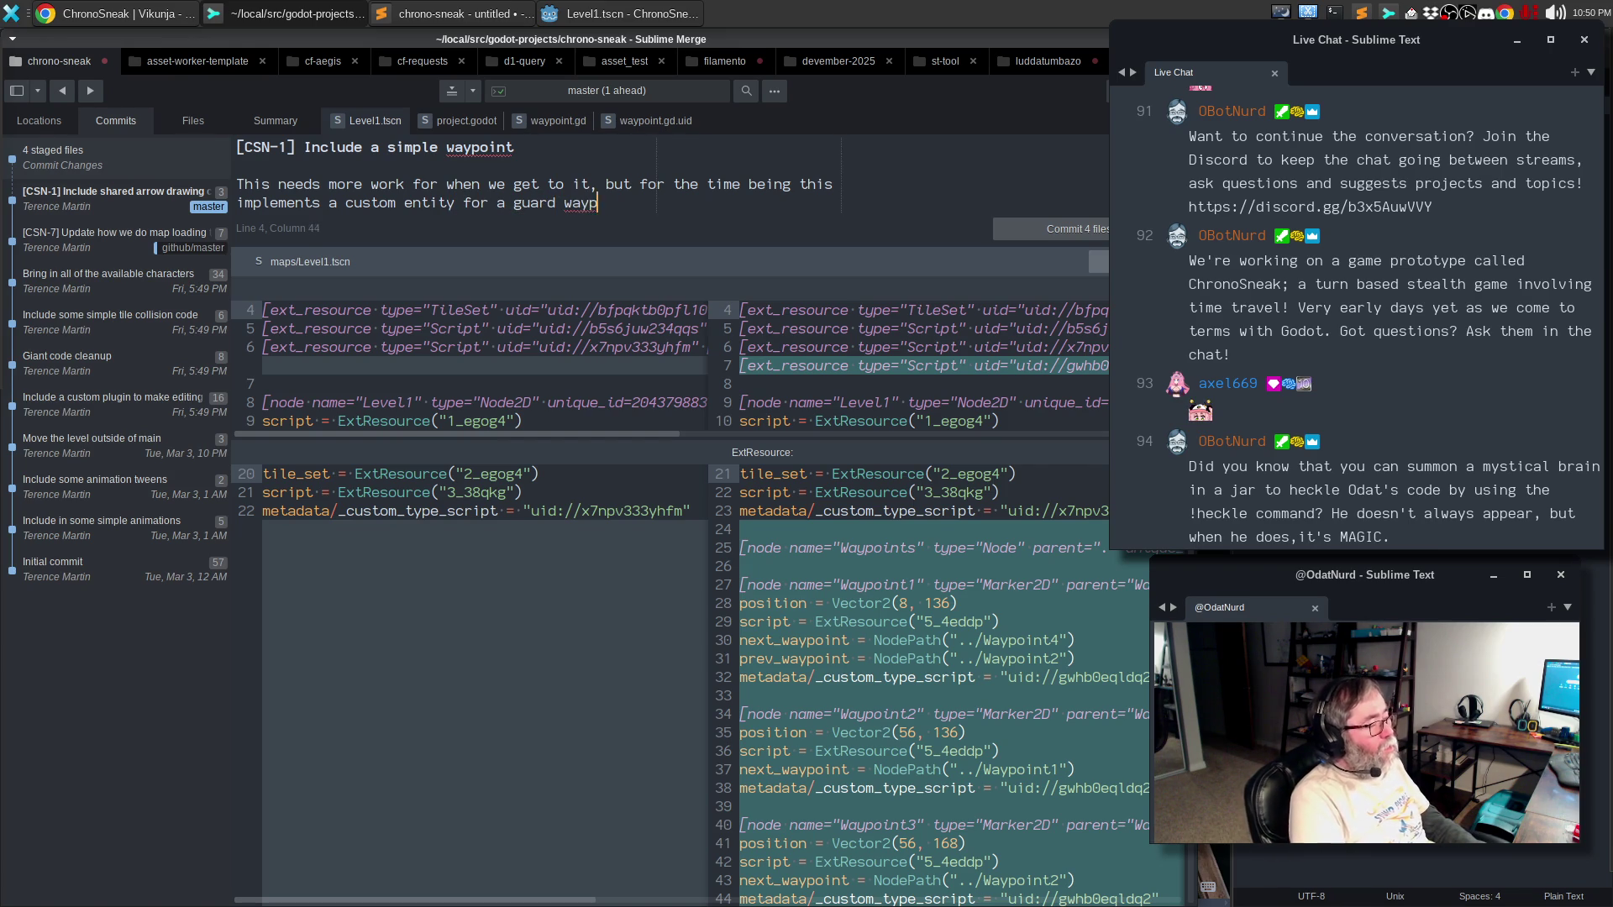
type("oint that has a position an")
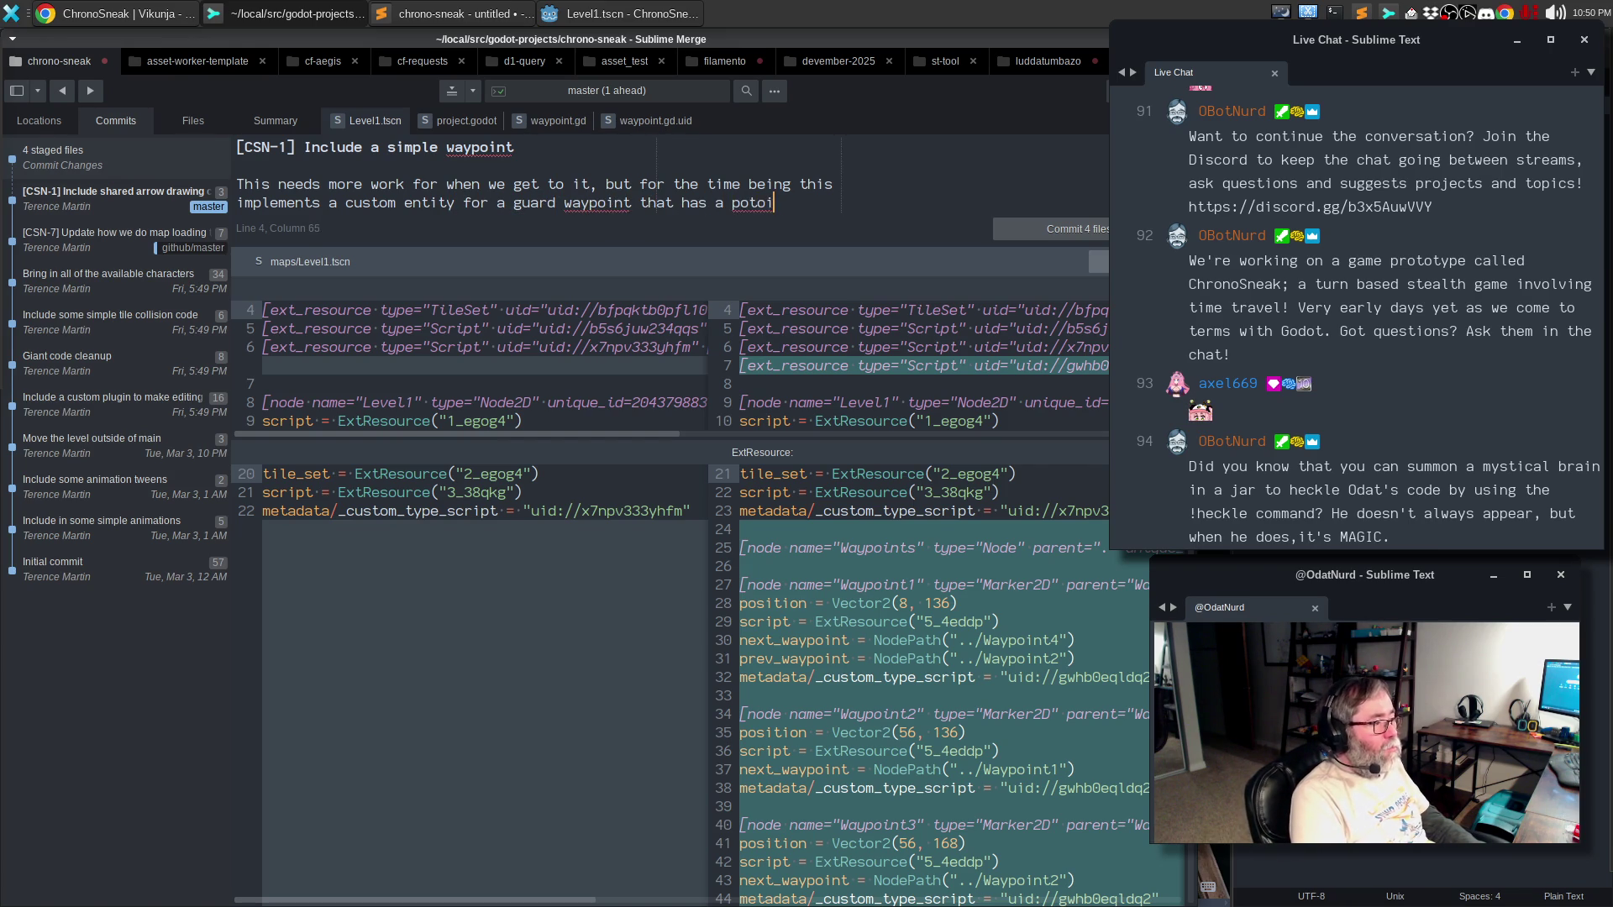
type("d")
key("Return")
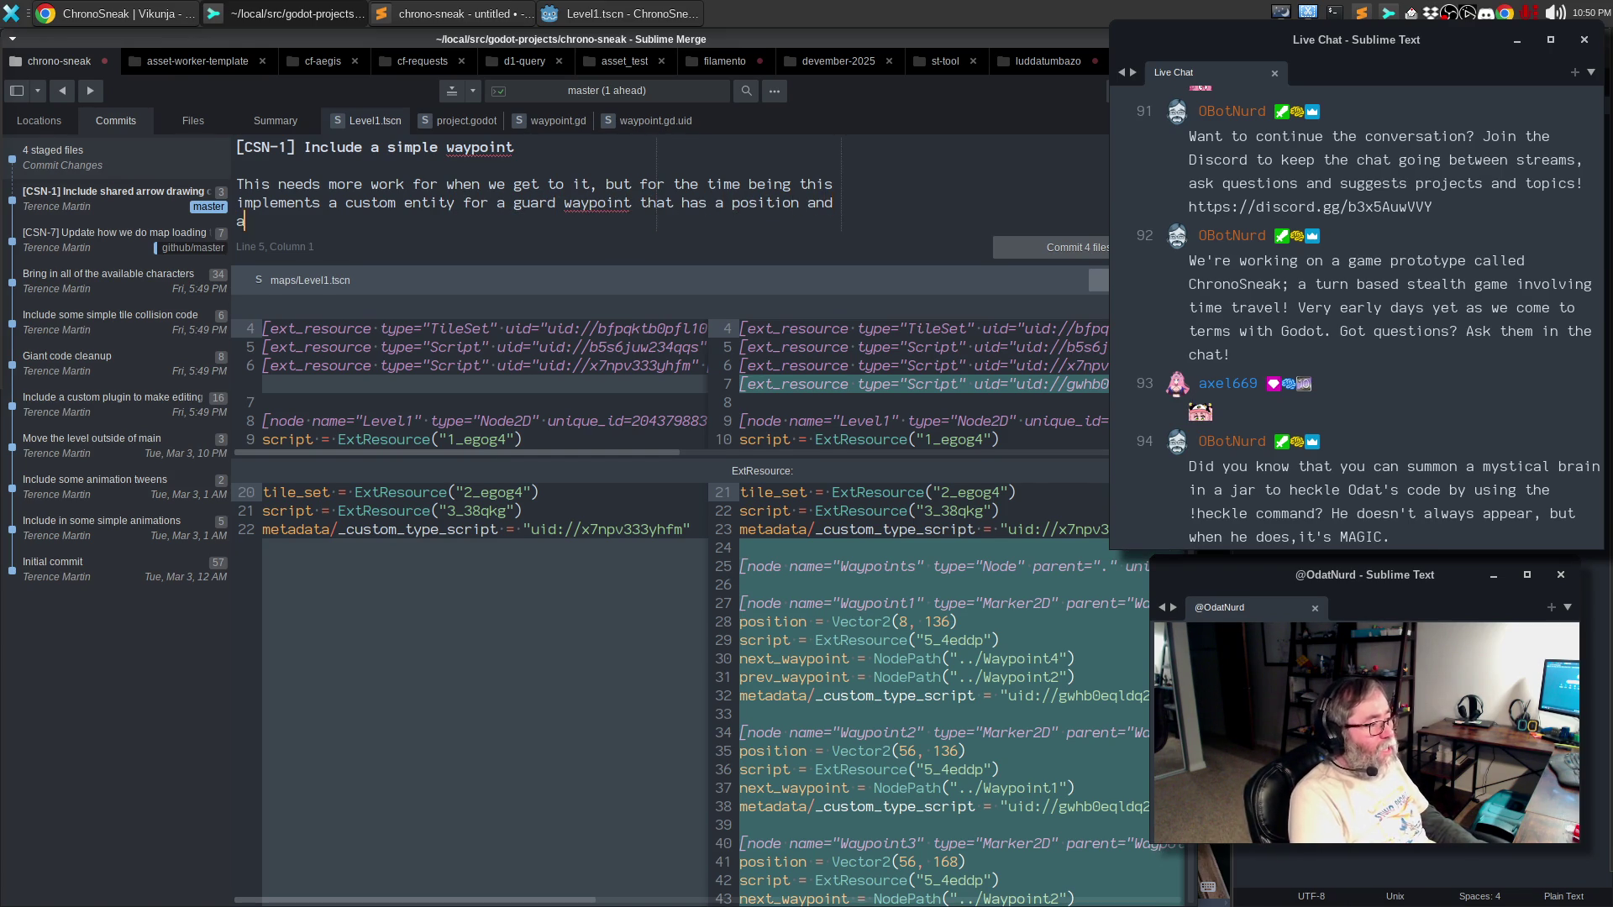
- Finish the first paragraph: 'link to the next and previous waypoints in the track.'
type(" link to the ")
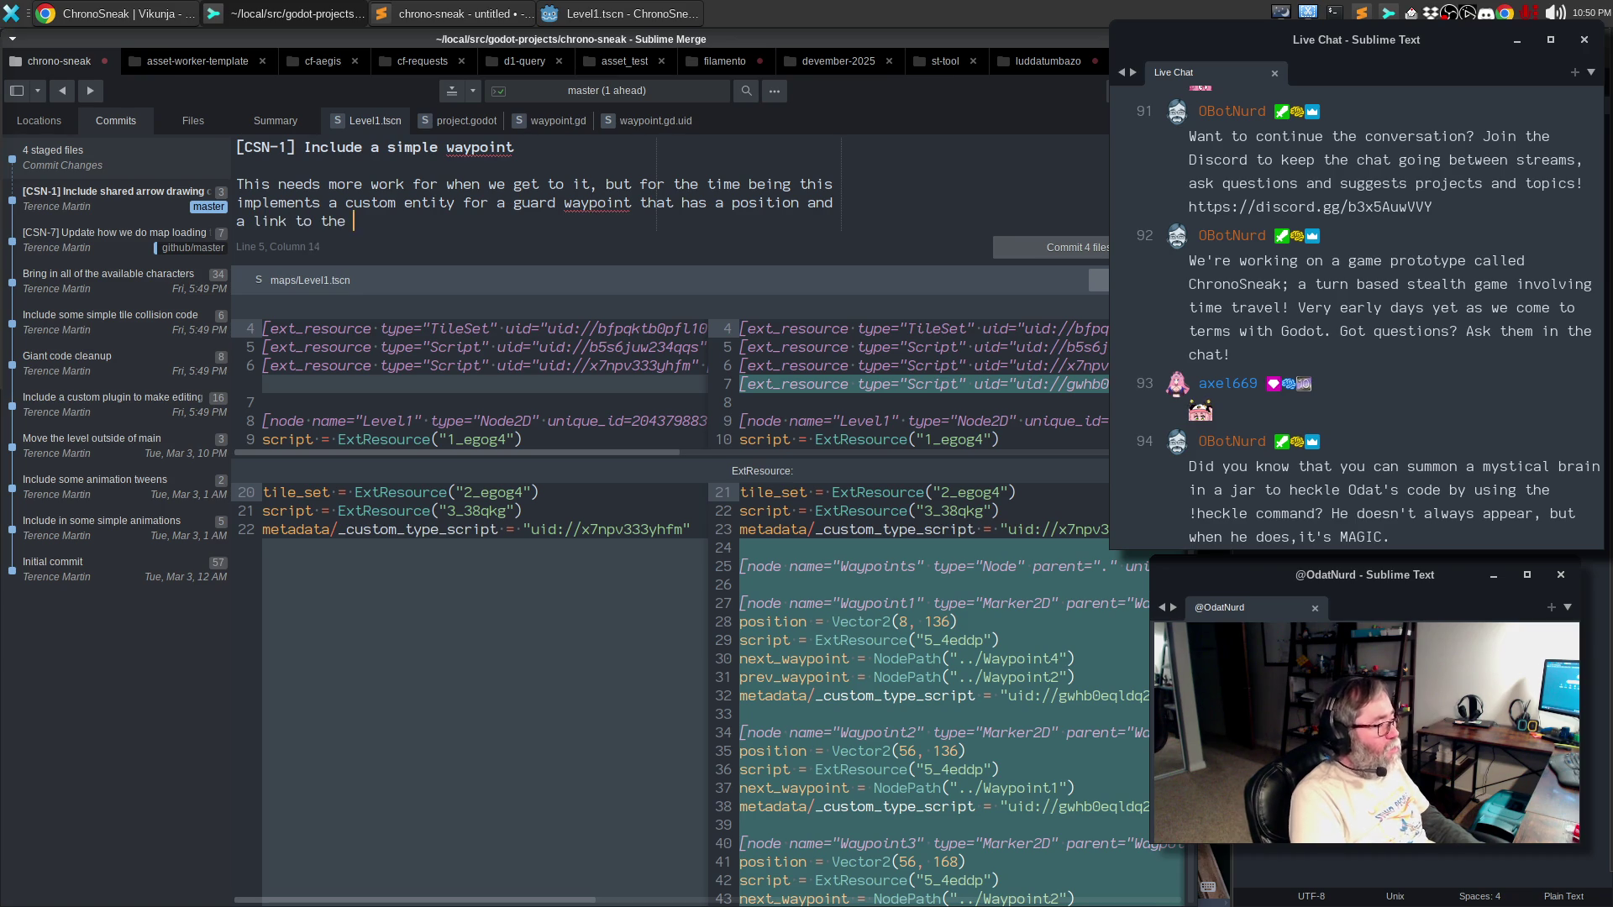
type("next and previous weaypo")
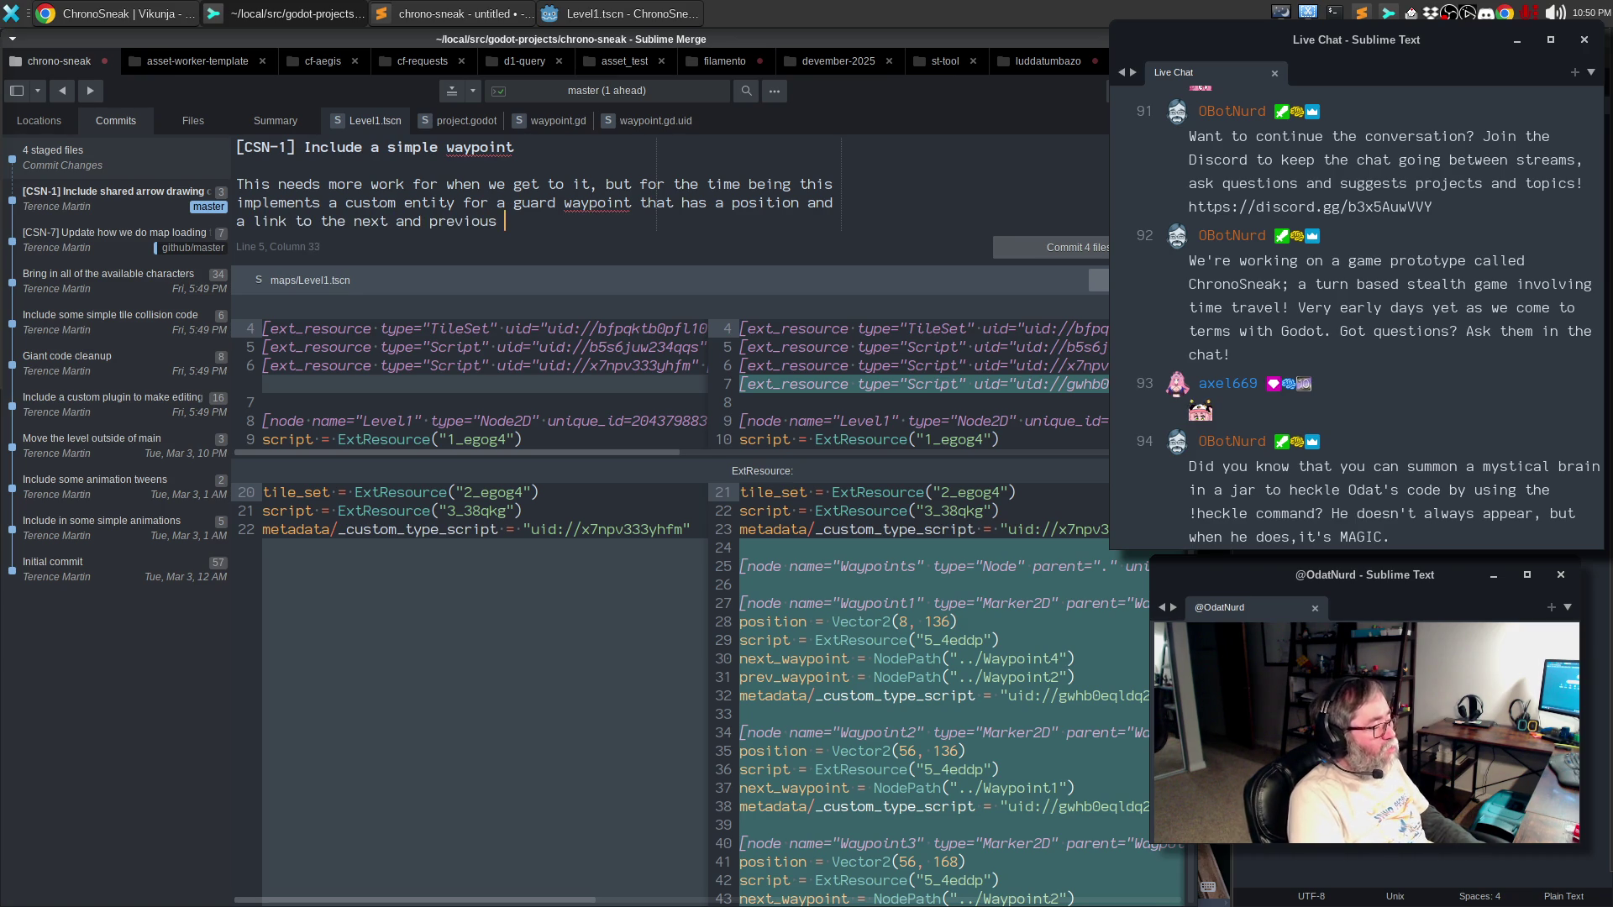
key("BackSpace")
key("BackSpace")
key("BackSpace")
type("waypoi")
key("BackSpace")
key("BackSpace")
key("BackSpace")
type("waypoi")
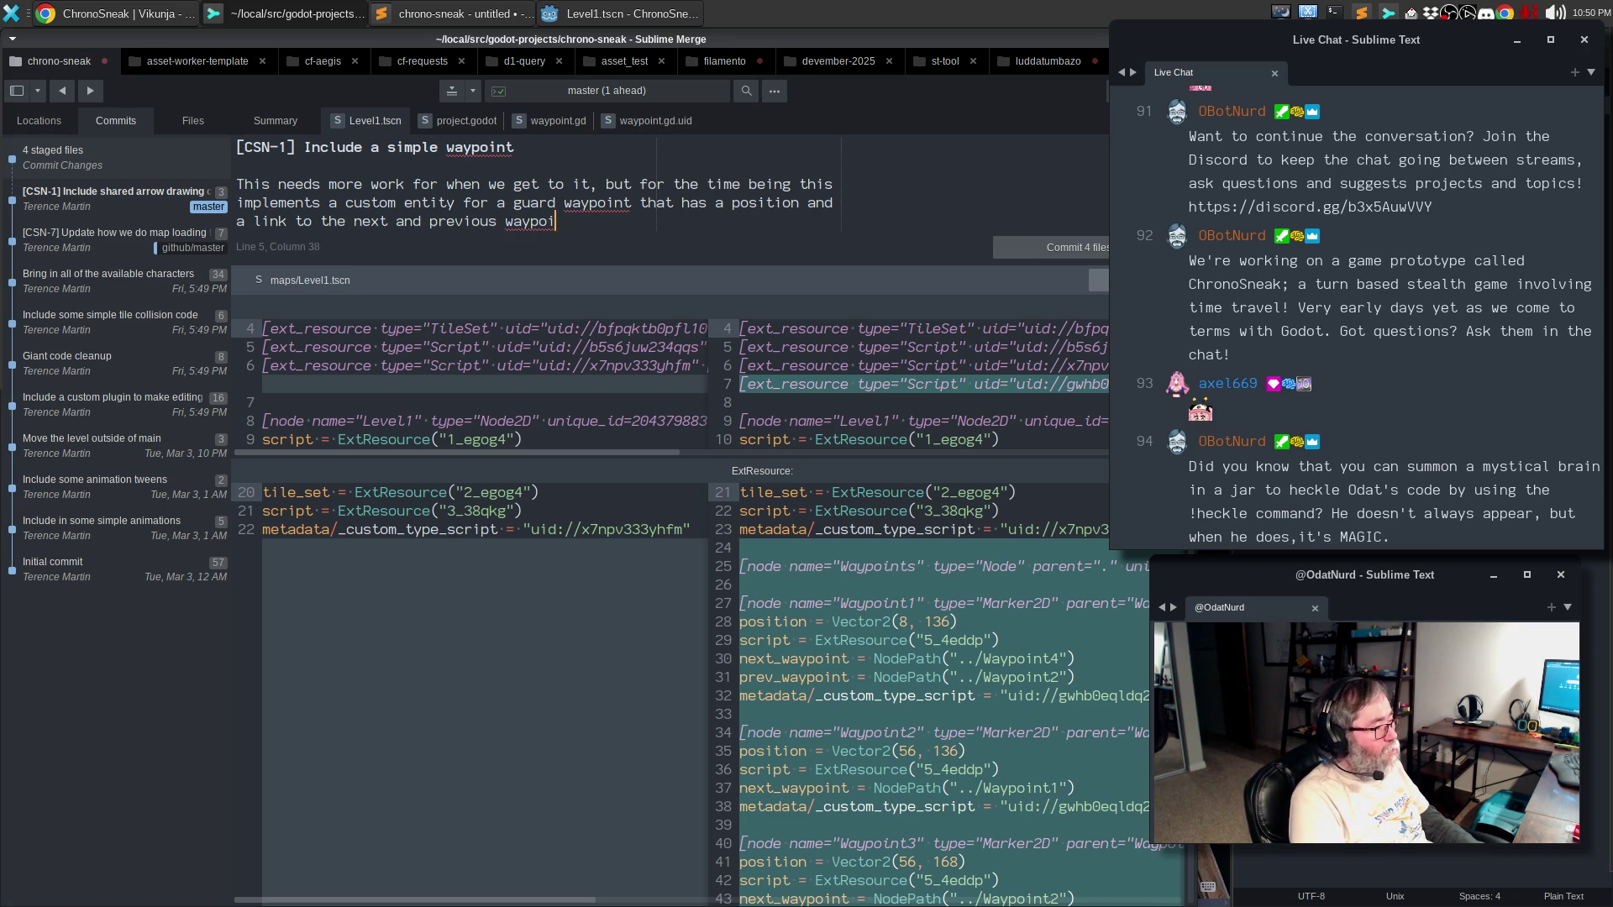
type("nts in the track.")
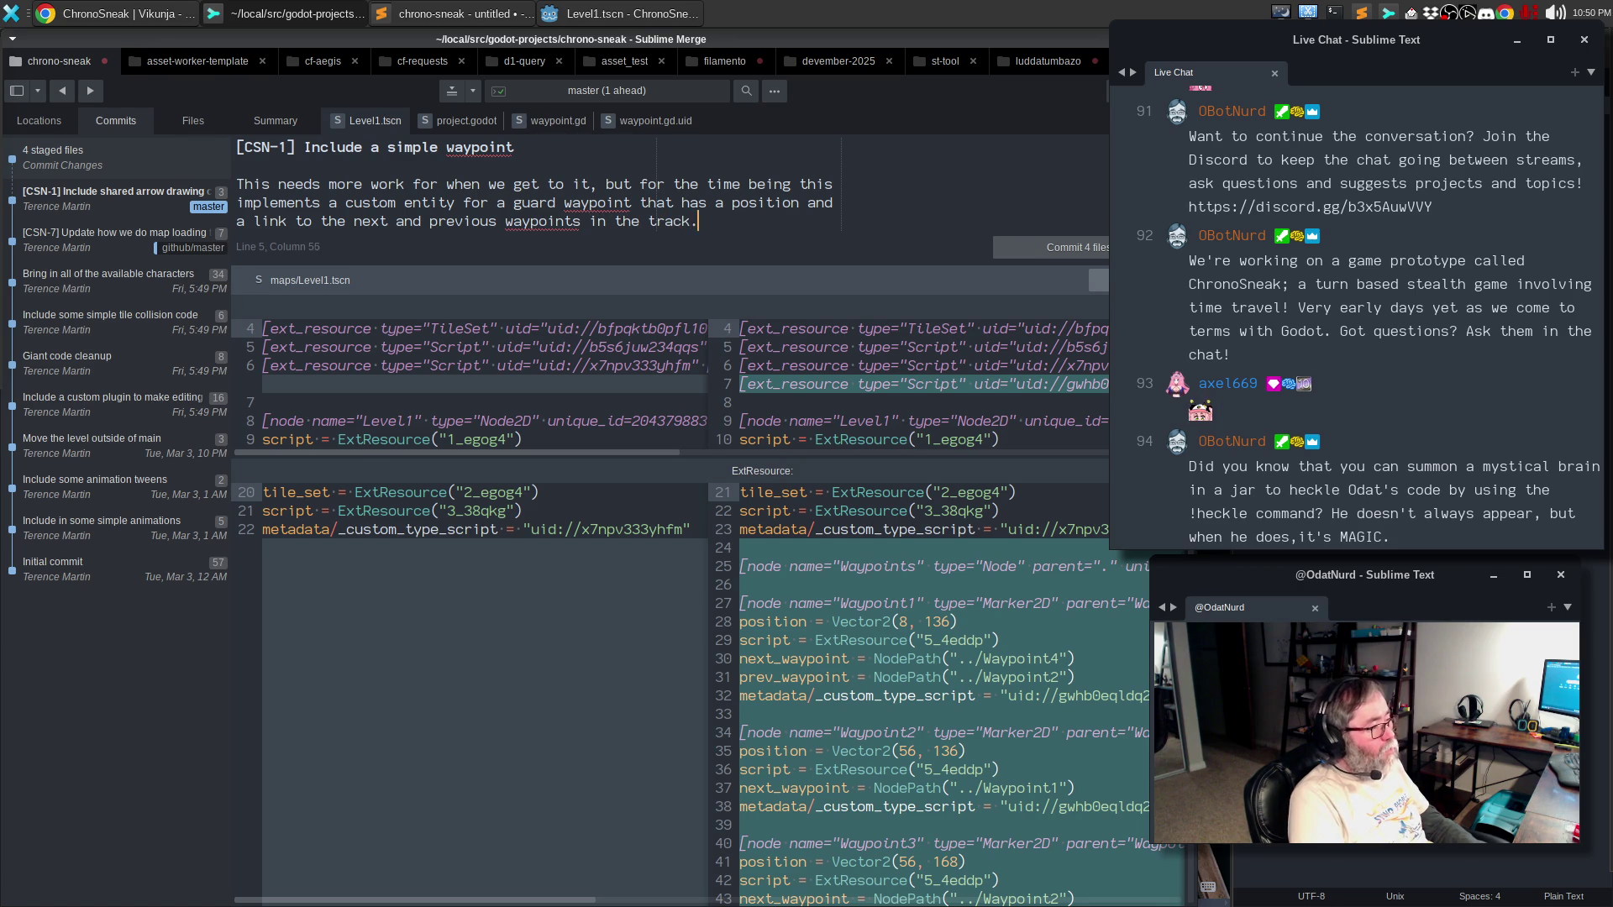
key("Return")
key("Return")
- Write that waypoints needn't have a previous or next and links aren't necessarily bi-directional
type("Currently this is")
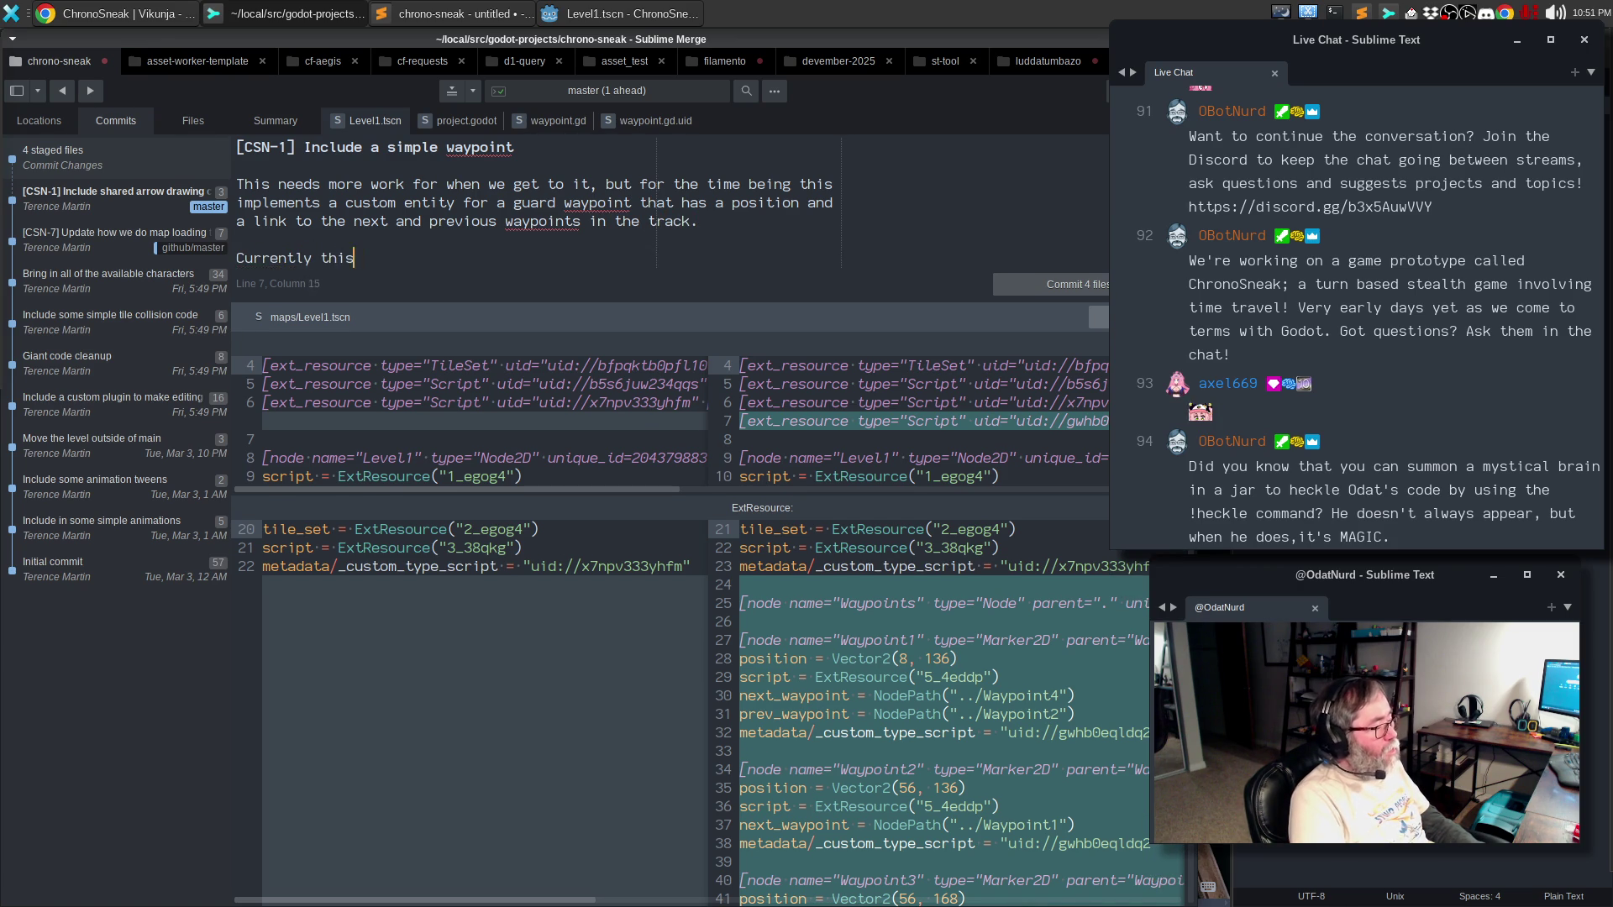
key("ctrl+BackSpace")
key("ctrl+BackSpace")
type("it is as")
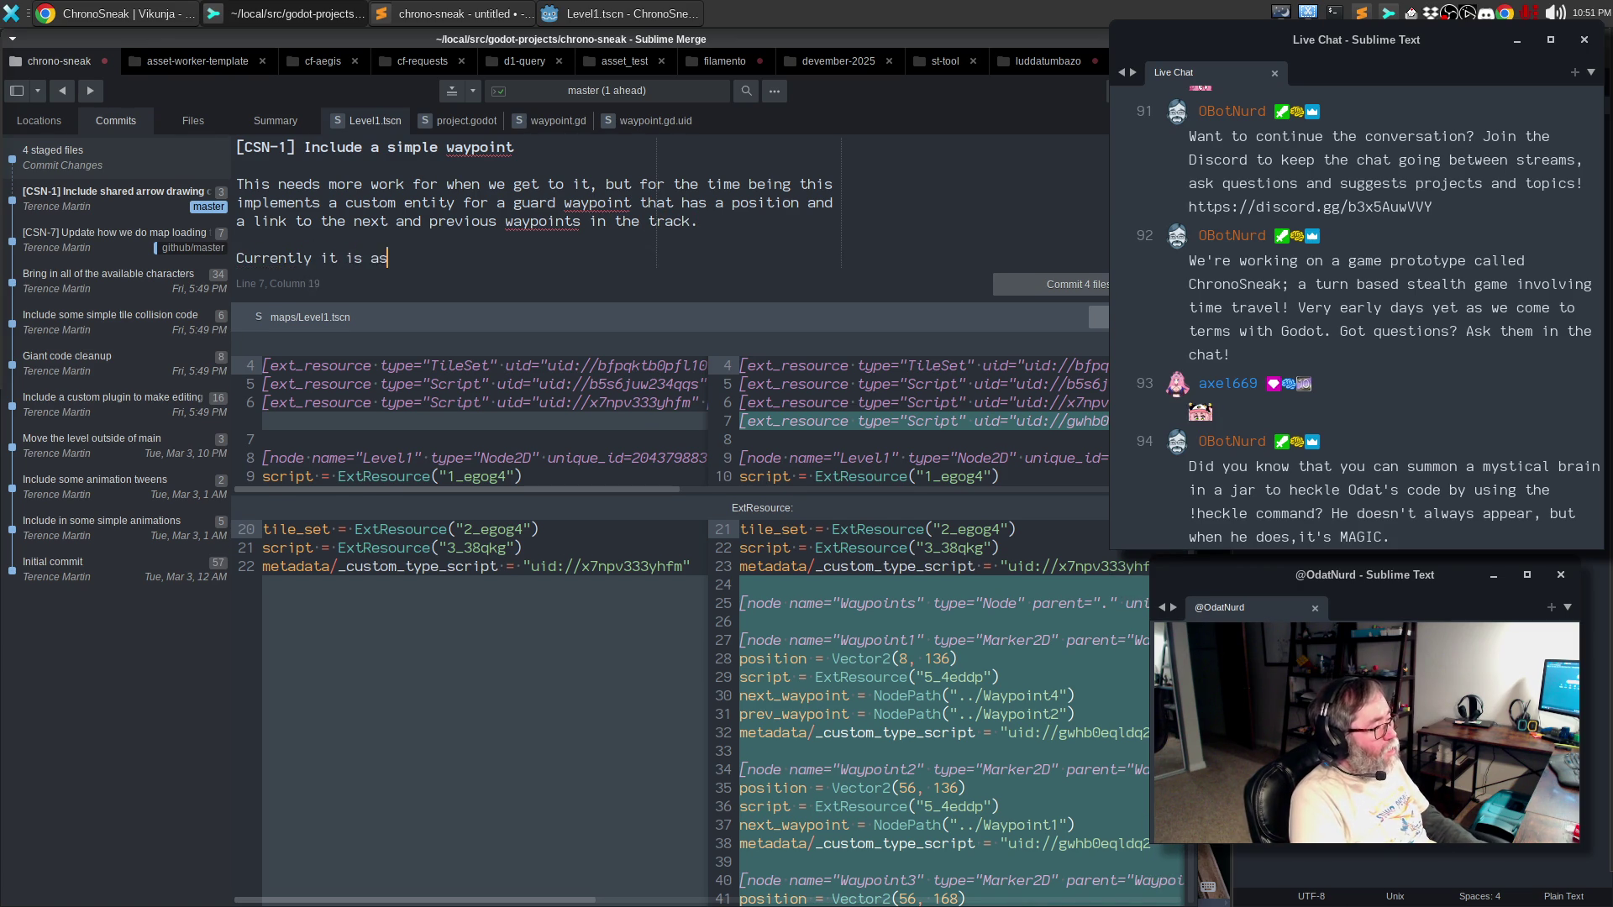
type("sumed that waypoitns")
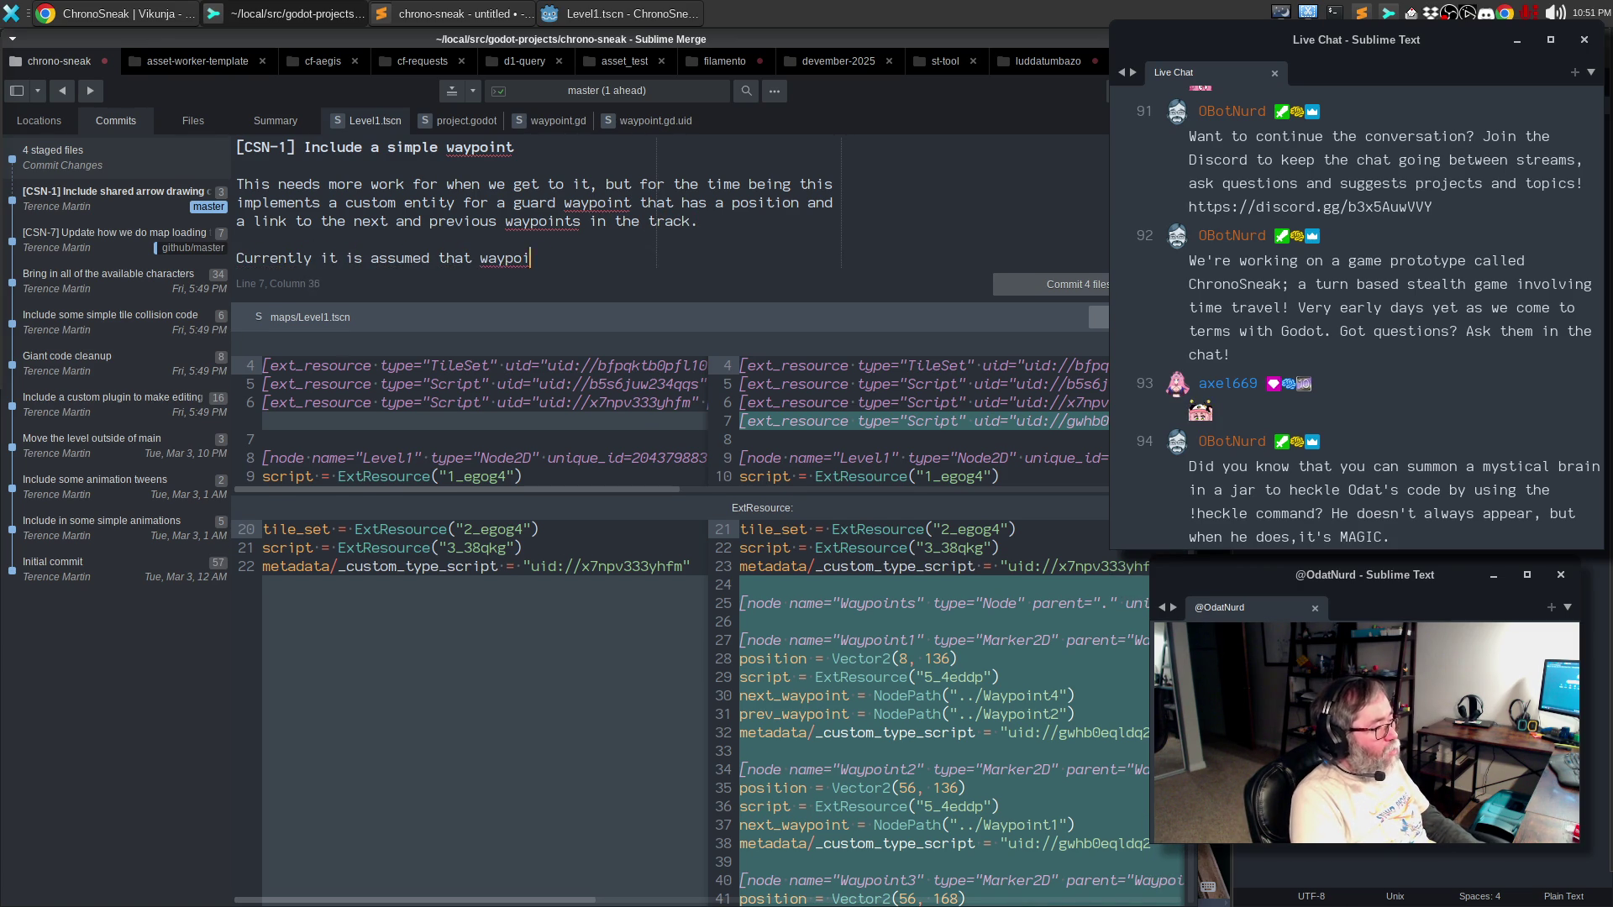
key("ctrl+BackSpace")
type("wayp")
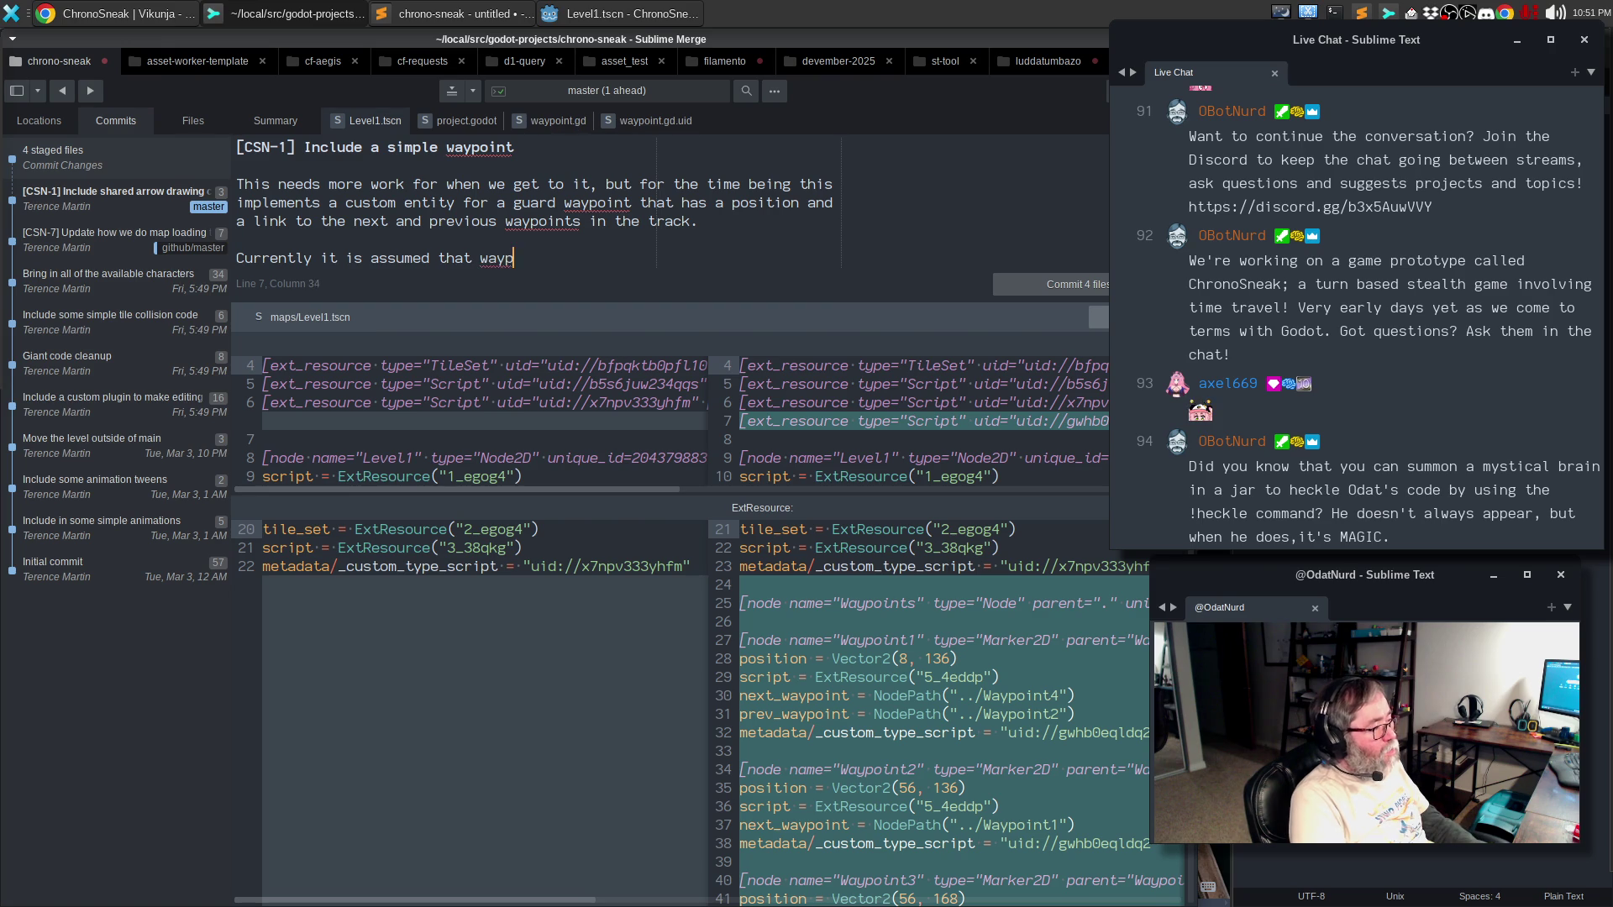
type("oints do not need a pre")
type("vious or a ")
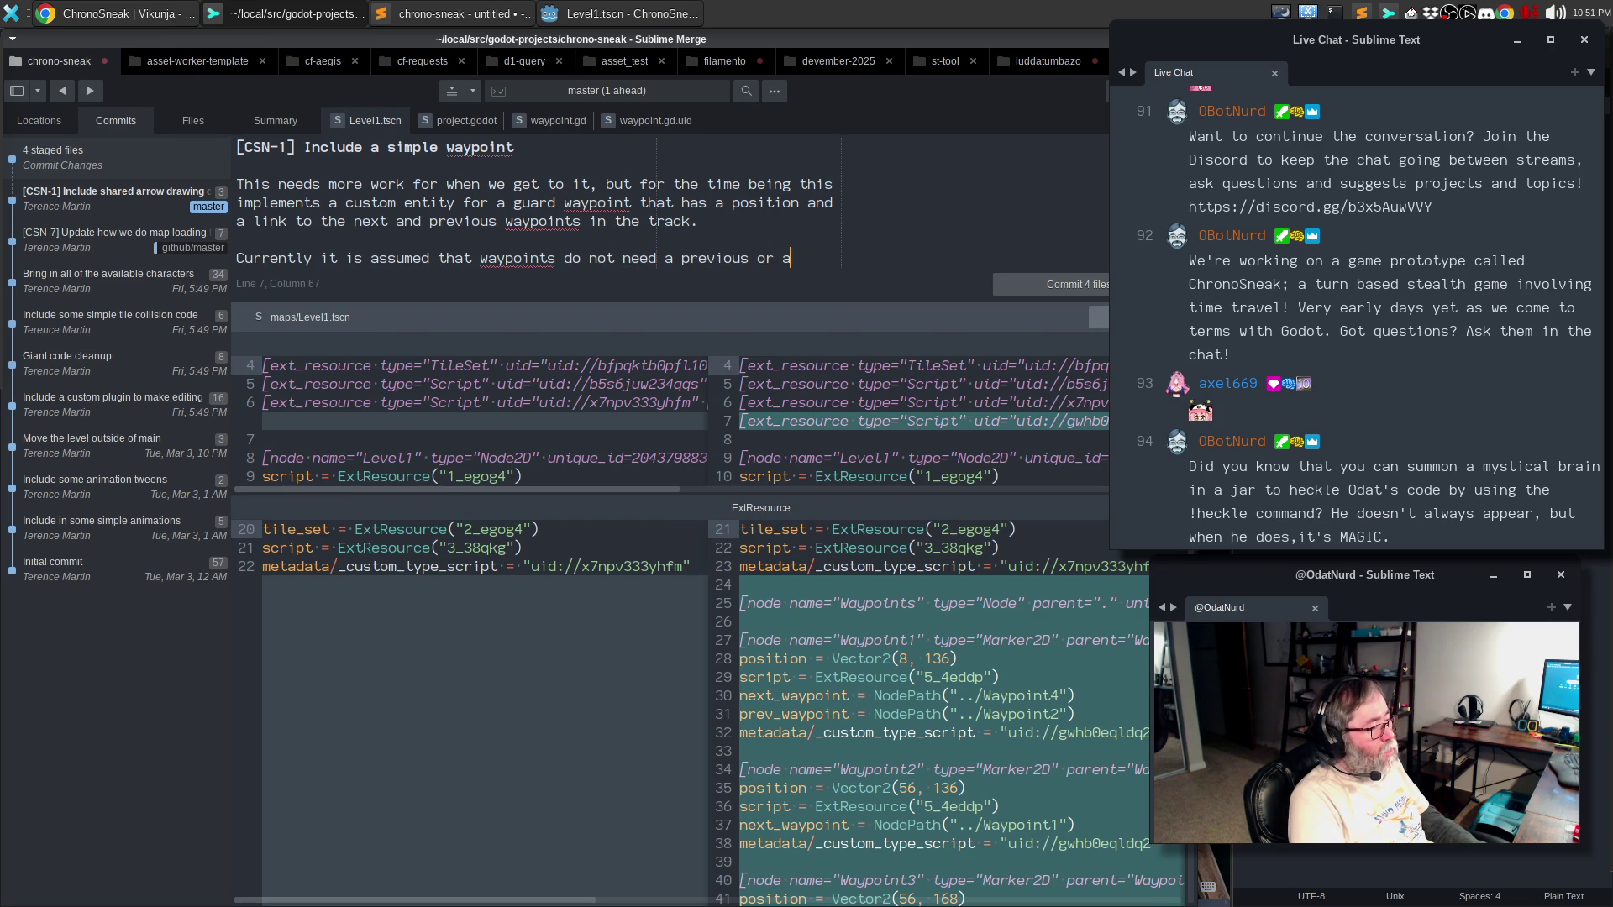
type("next,")
key("Return")
type("and th")
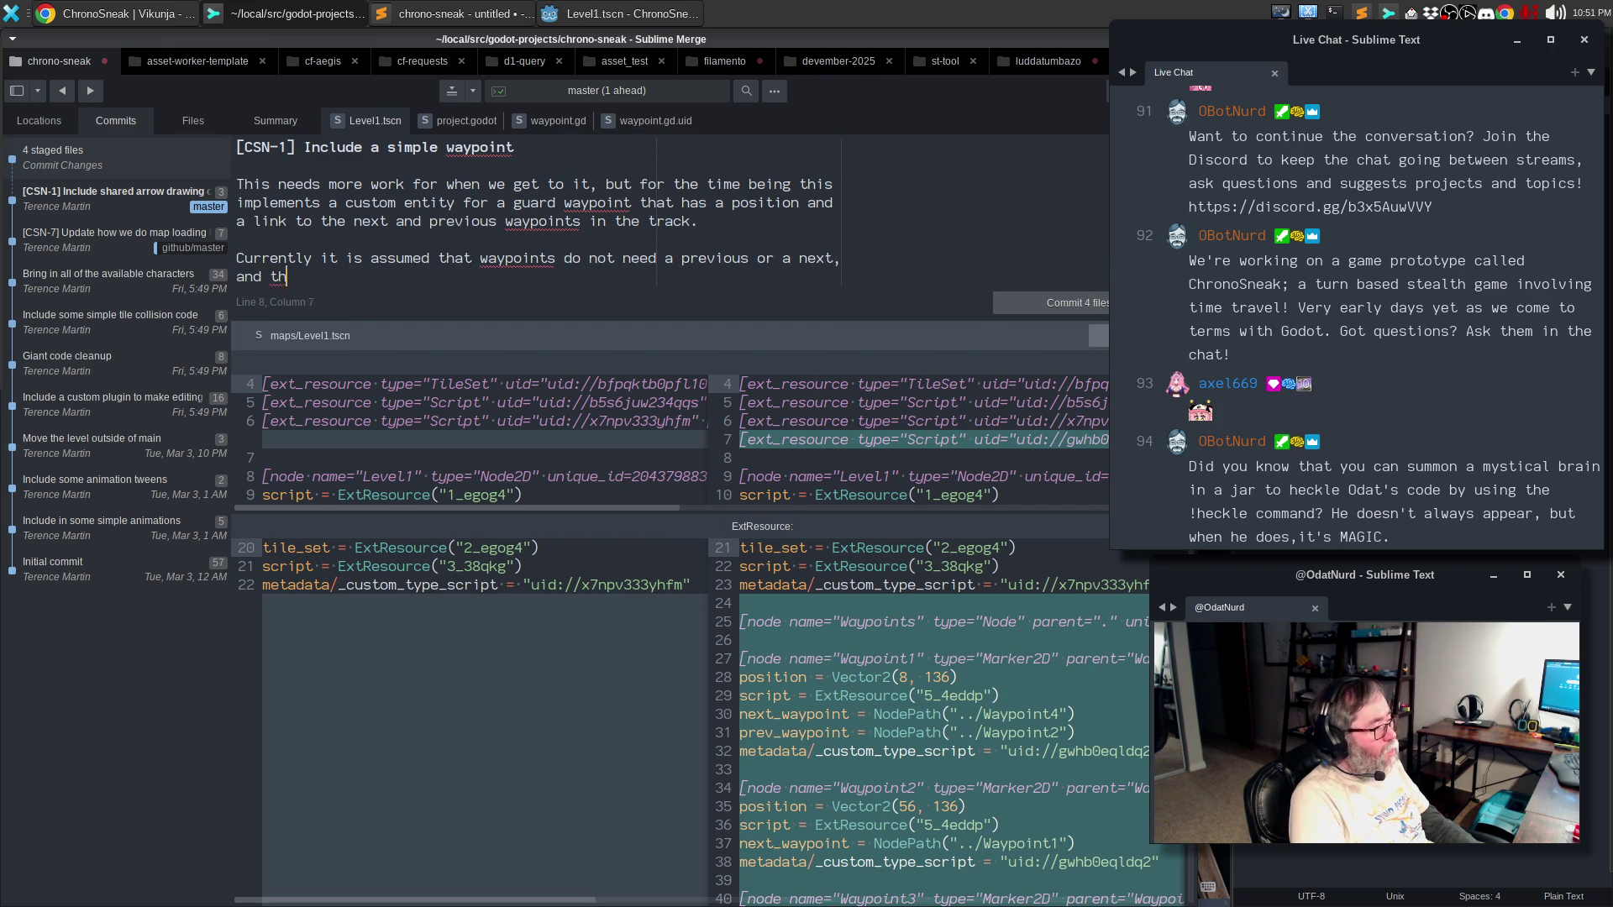
type("at the ")
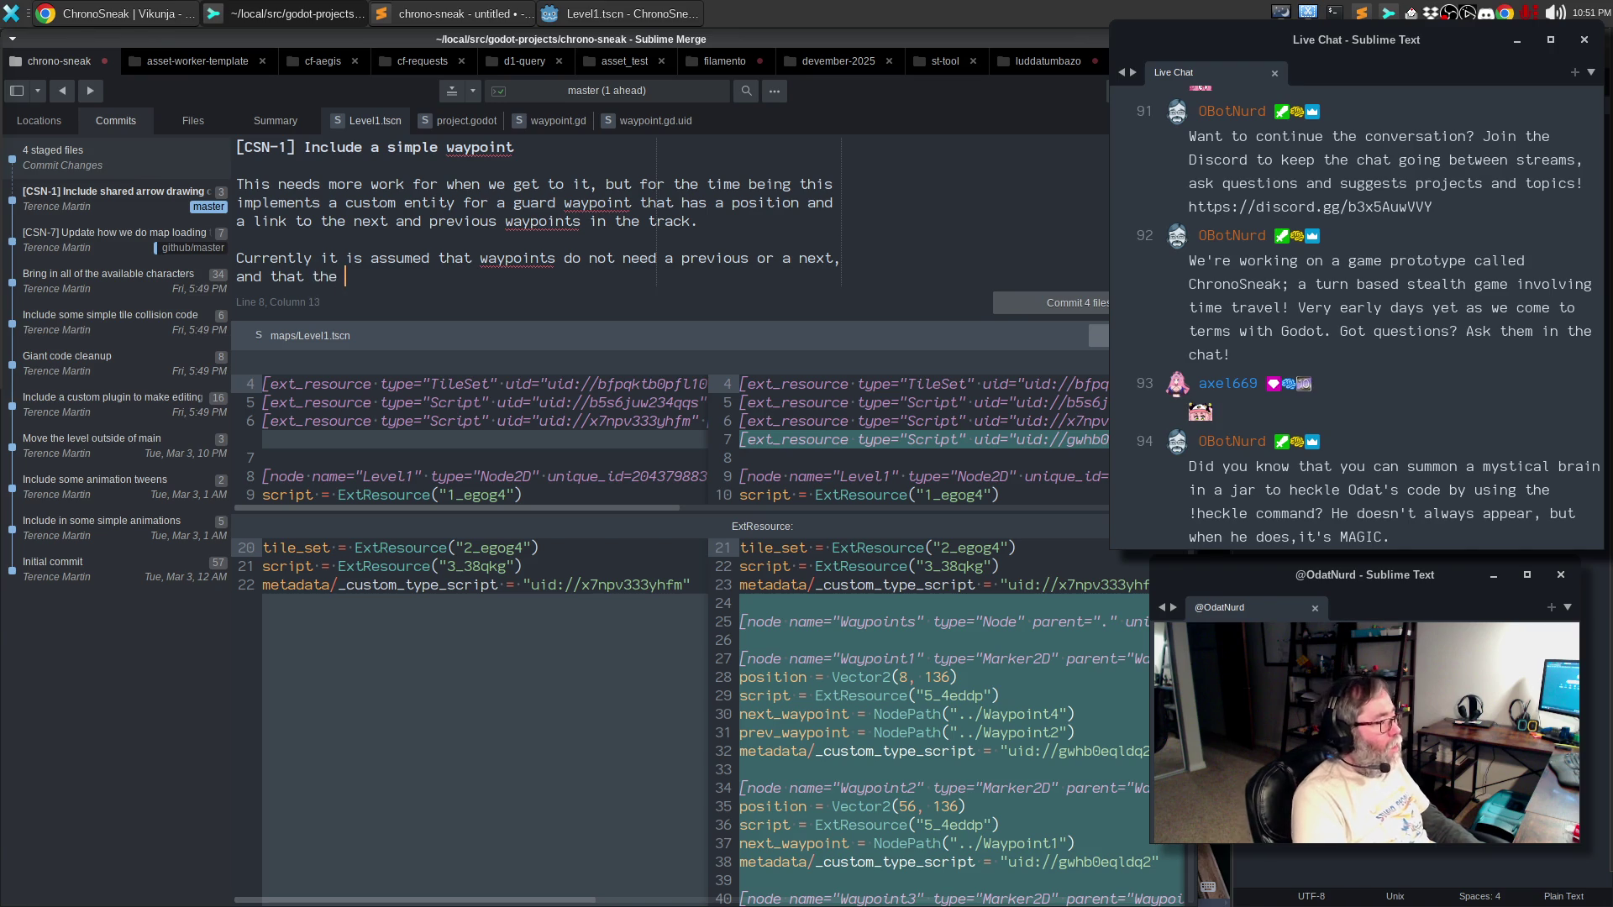
type("link is not ")
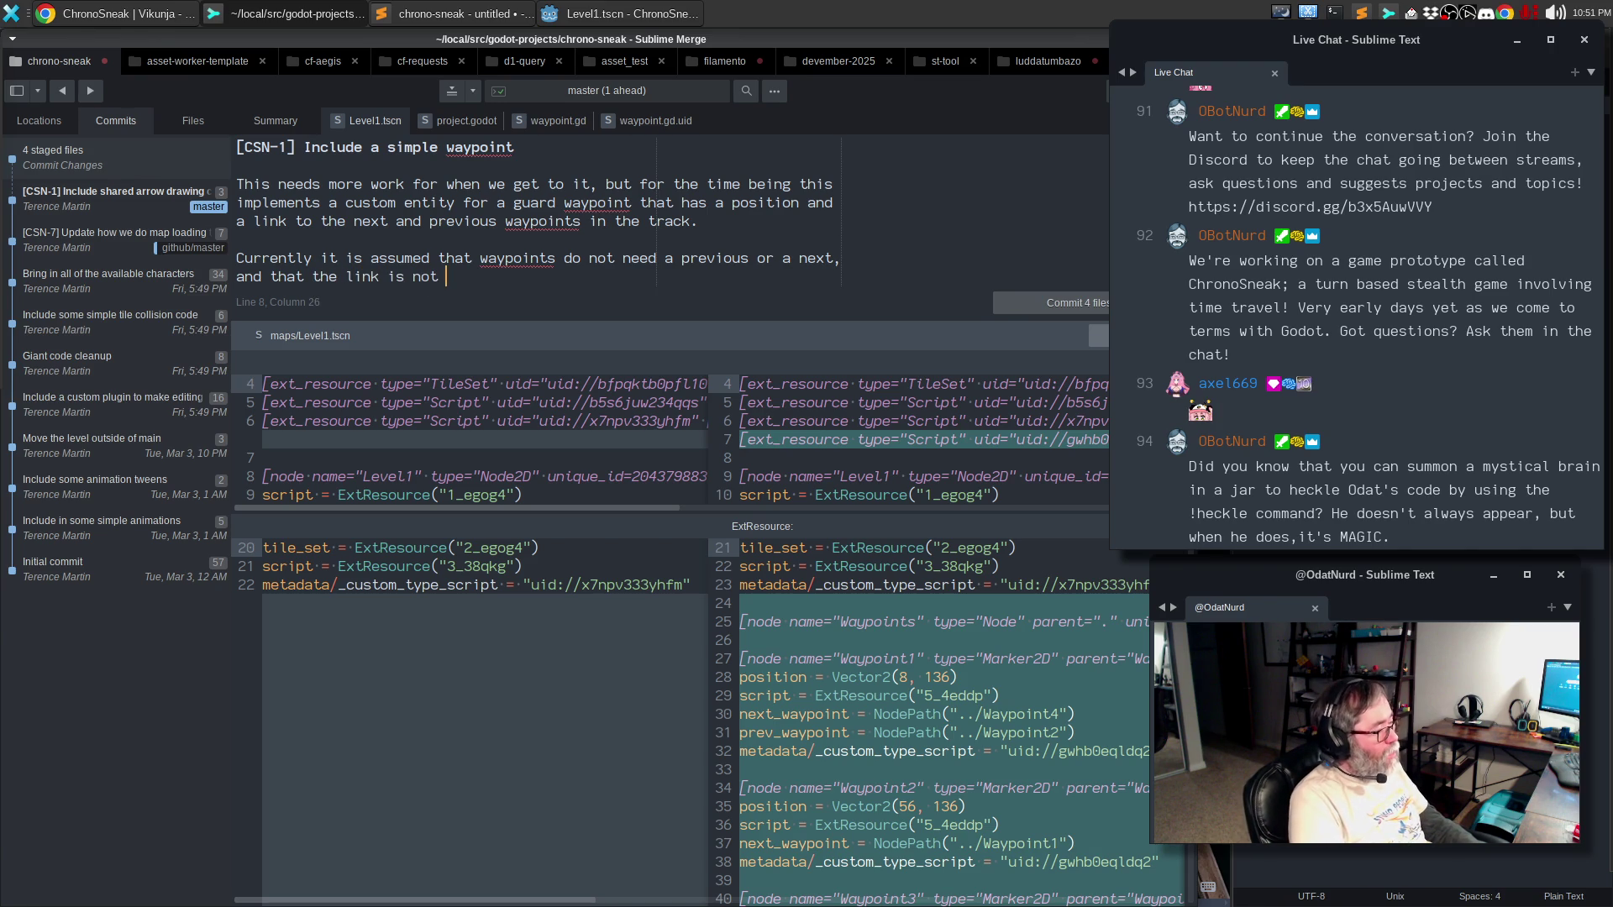
type("necessarily b")
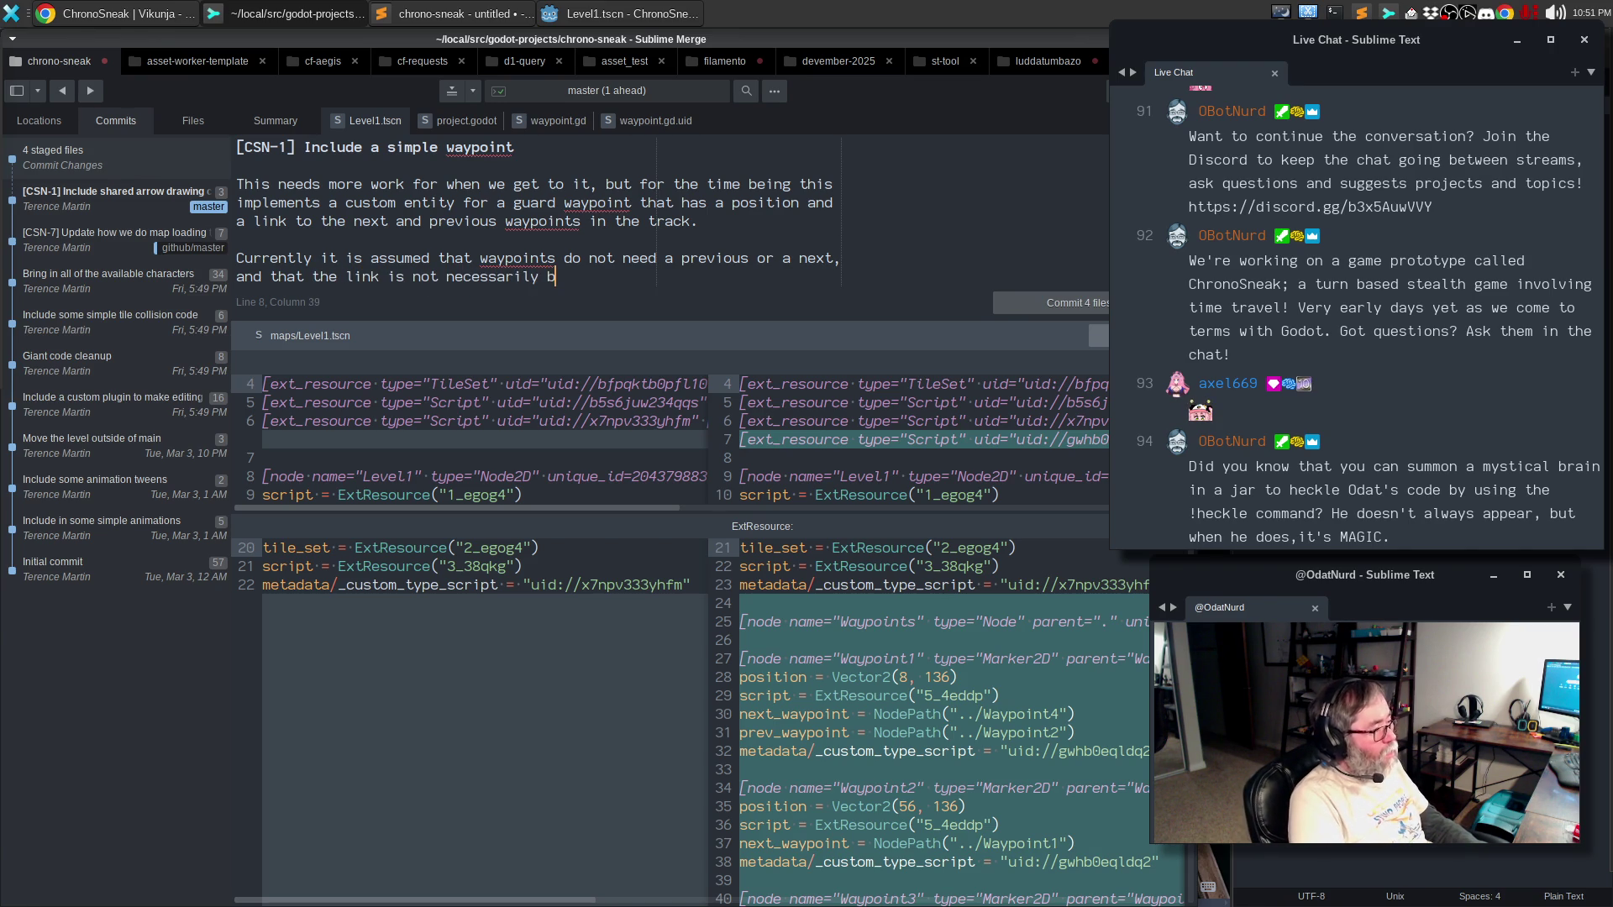
type("i-direction")
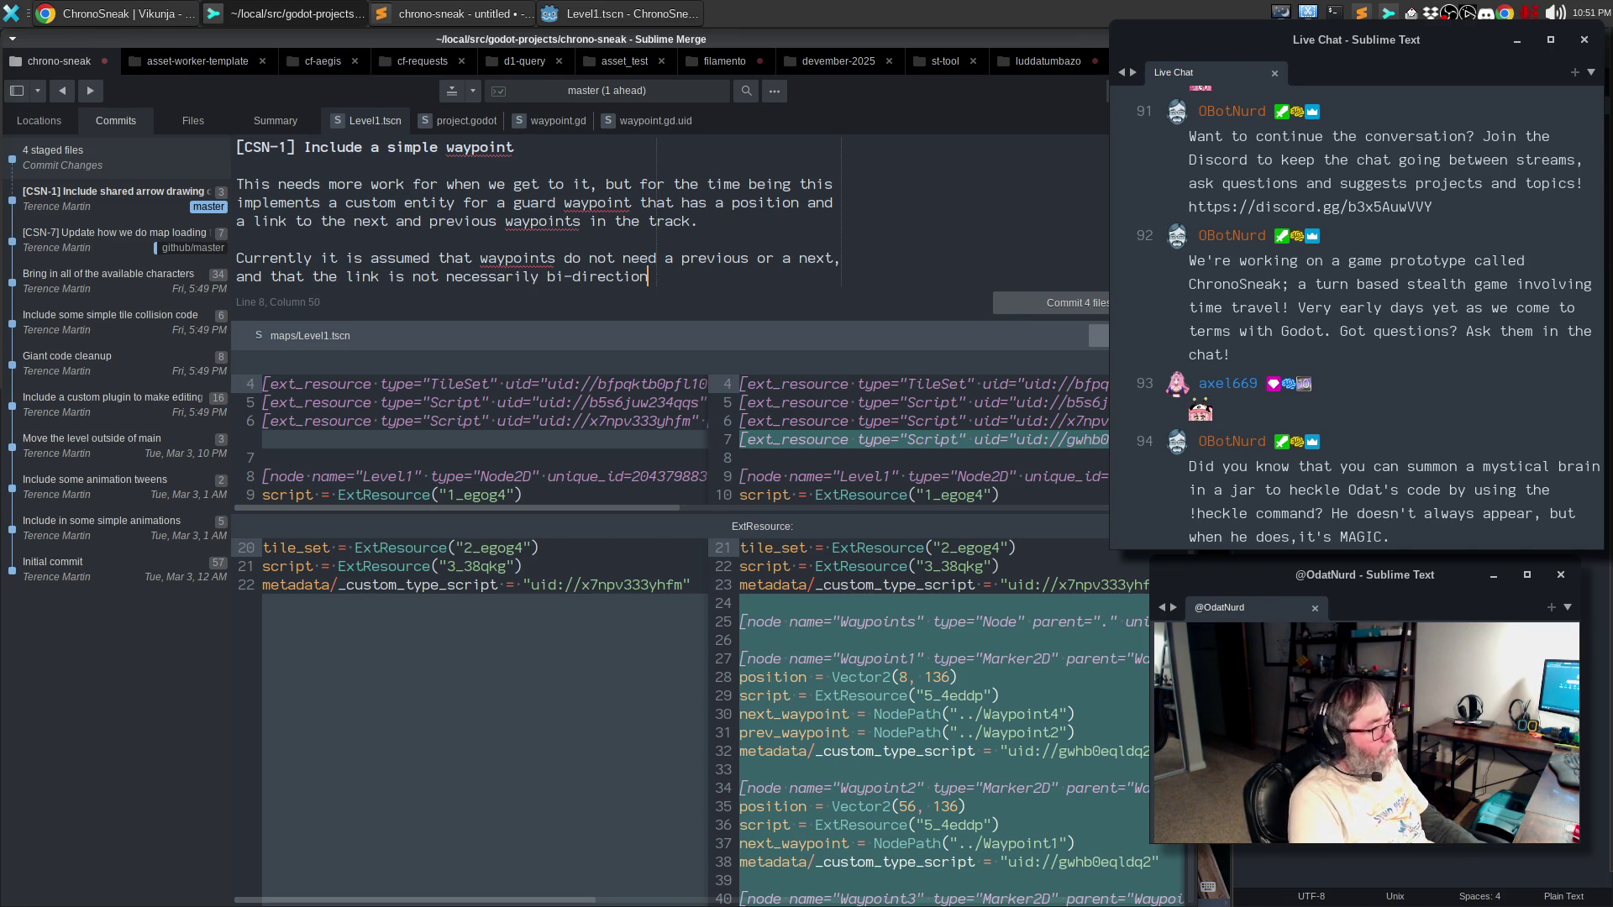
type("al (")
type("the next of ou")
key("BackSpace")
key("BackSpace")
key("BackSpace")
type("opr")
key("BackSpace")
key("BackSpace")
type("prev of our next")
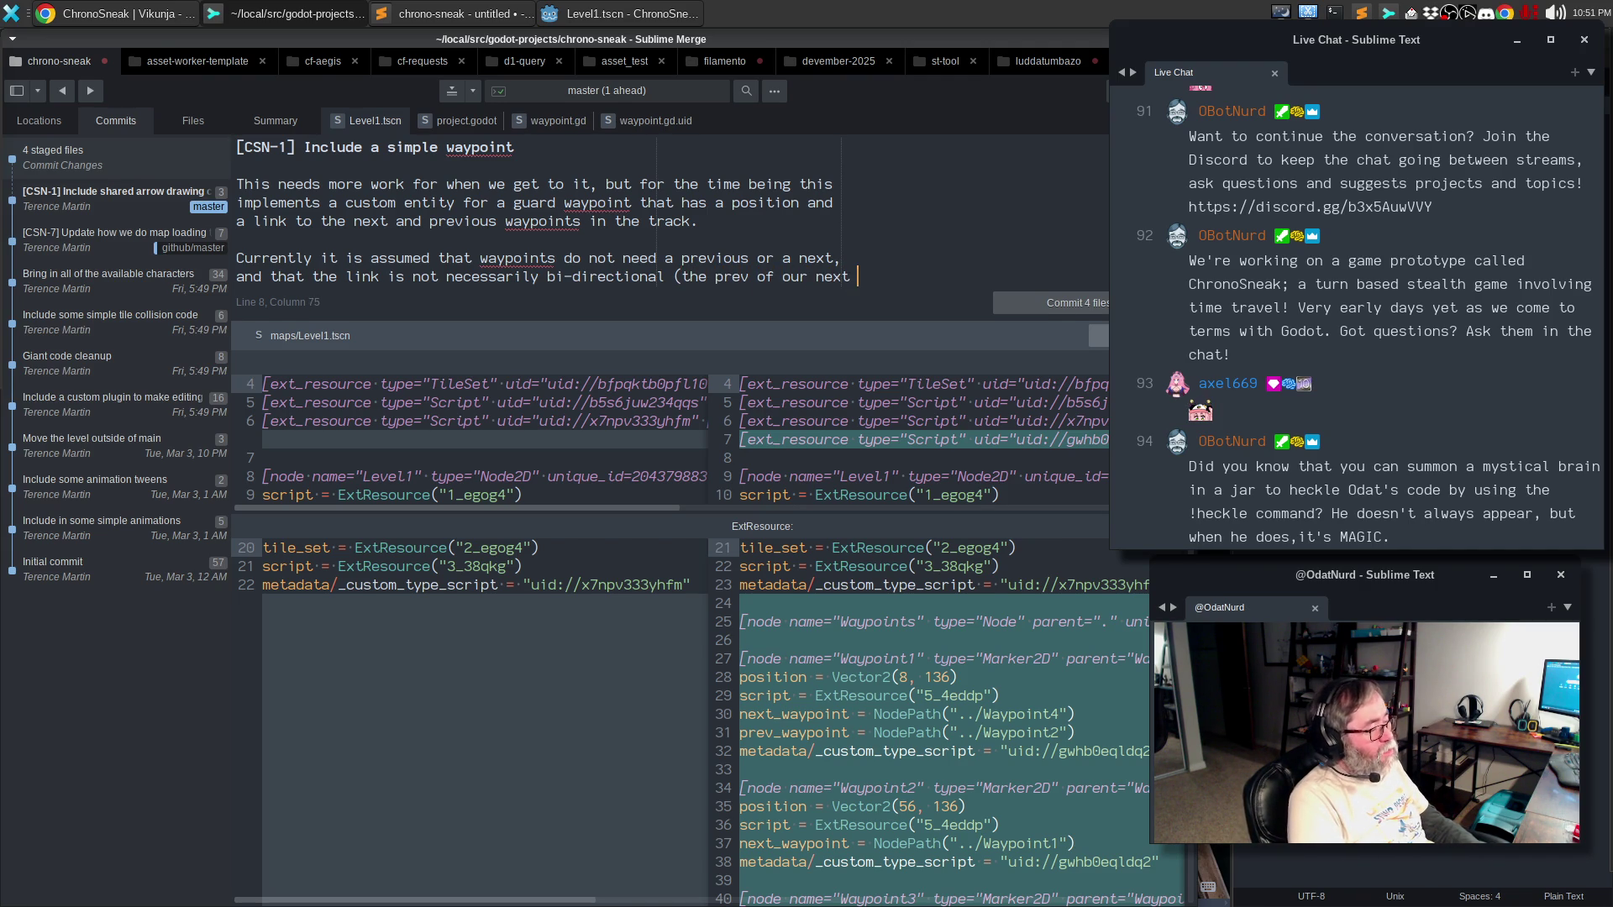
- Note this may change with 'the deeper aspects.' and begin 'This includes custom rendering in the e'
key("Return")
type("does not have to be us,and bi")
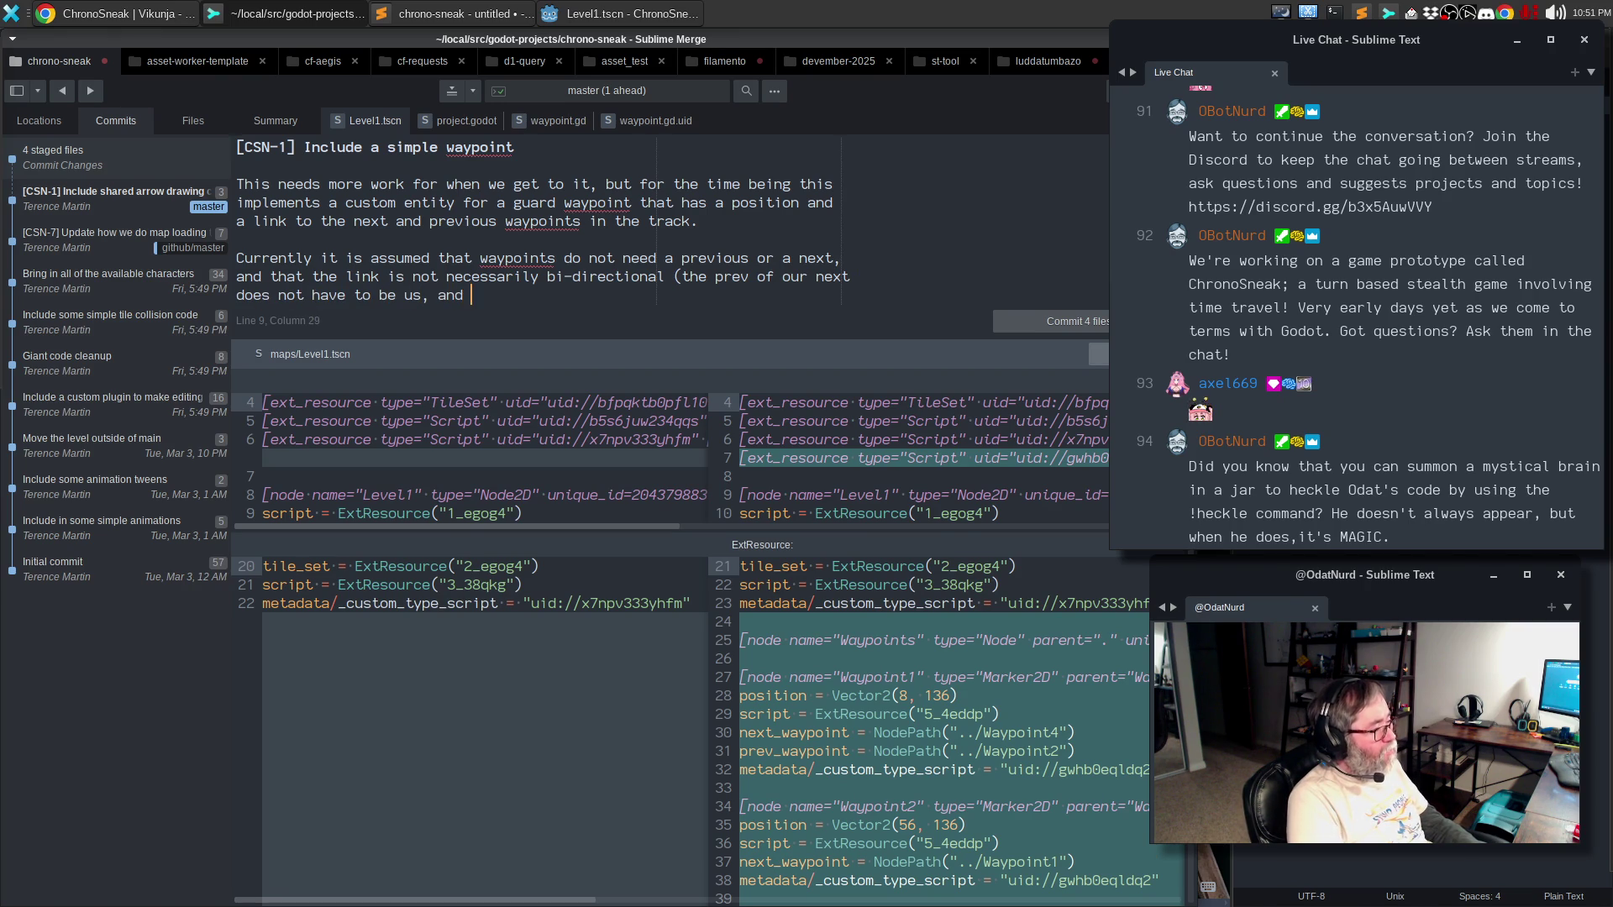
type("ice versa). This may change")
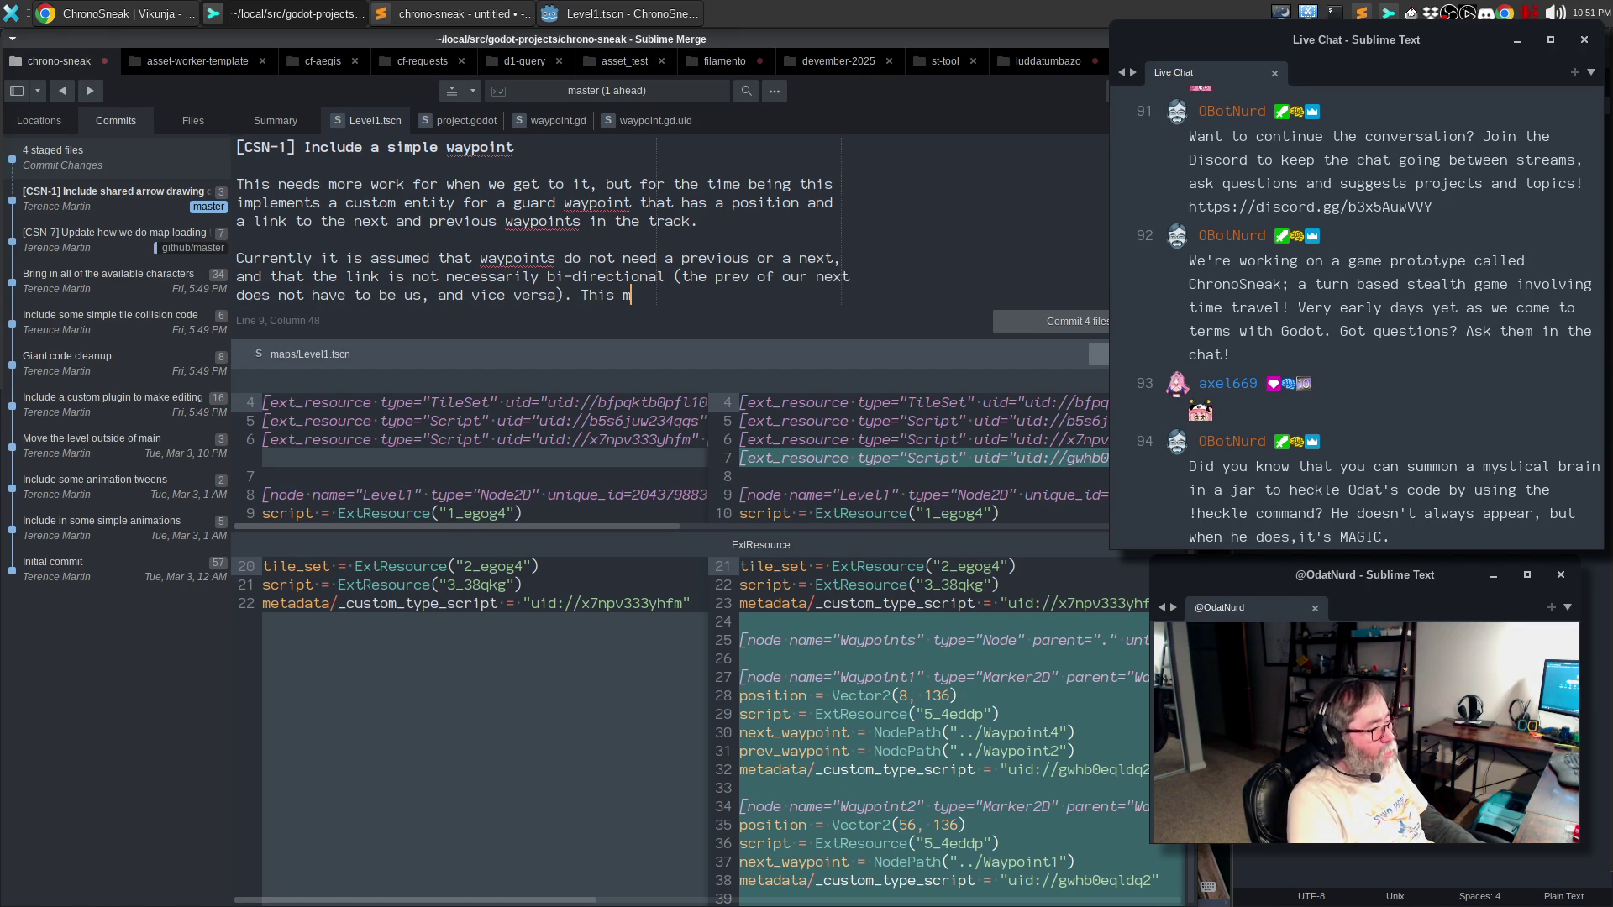
type(" when we get into")
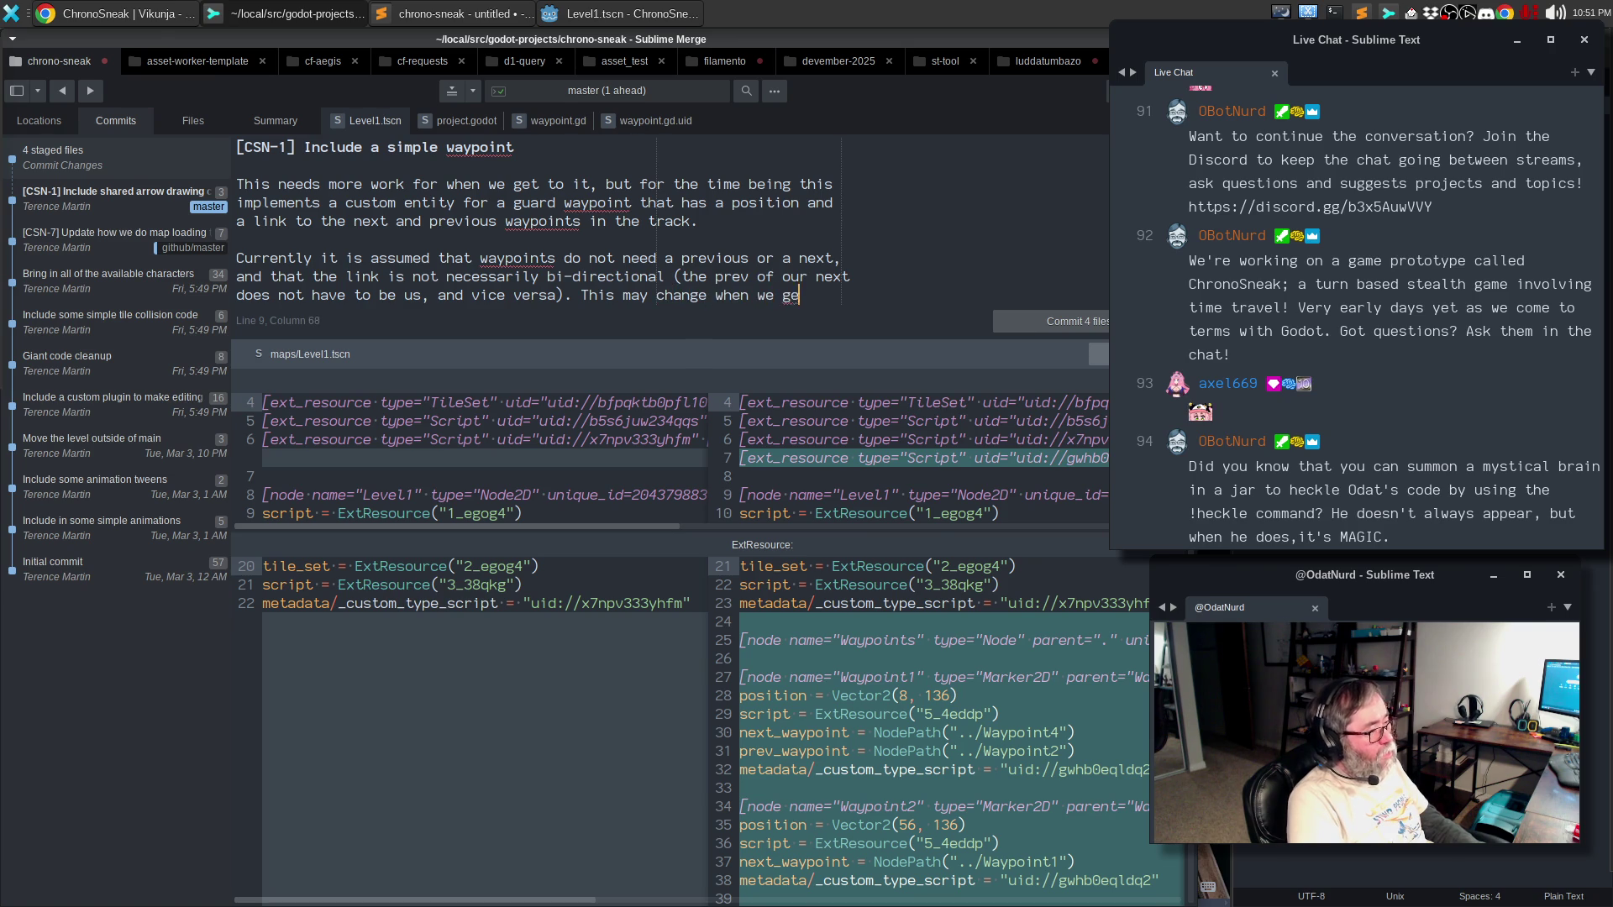
key("Return")
type("the d")
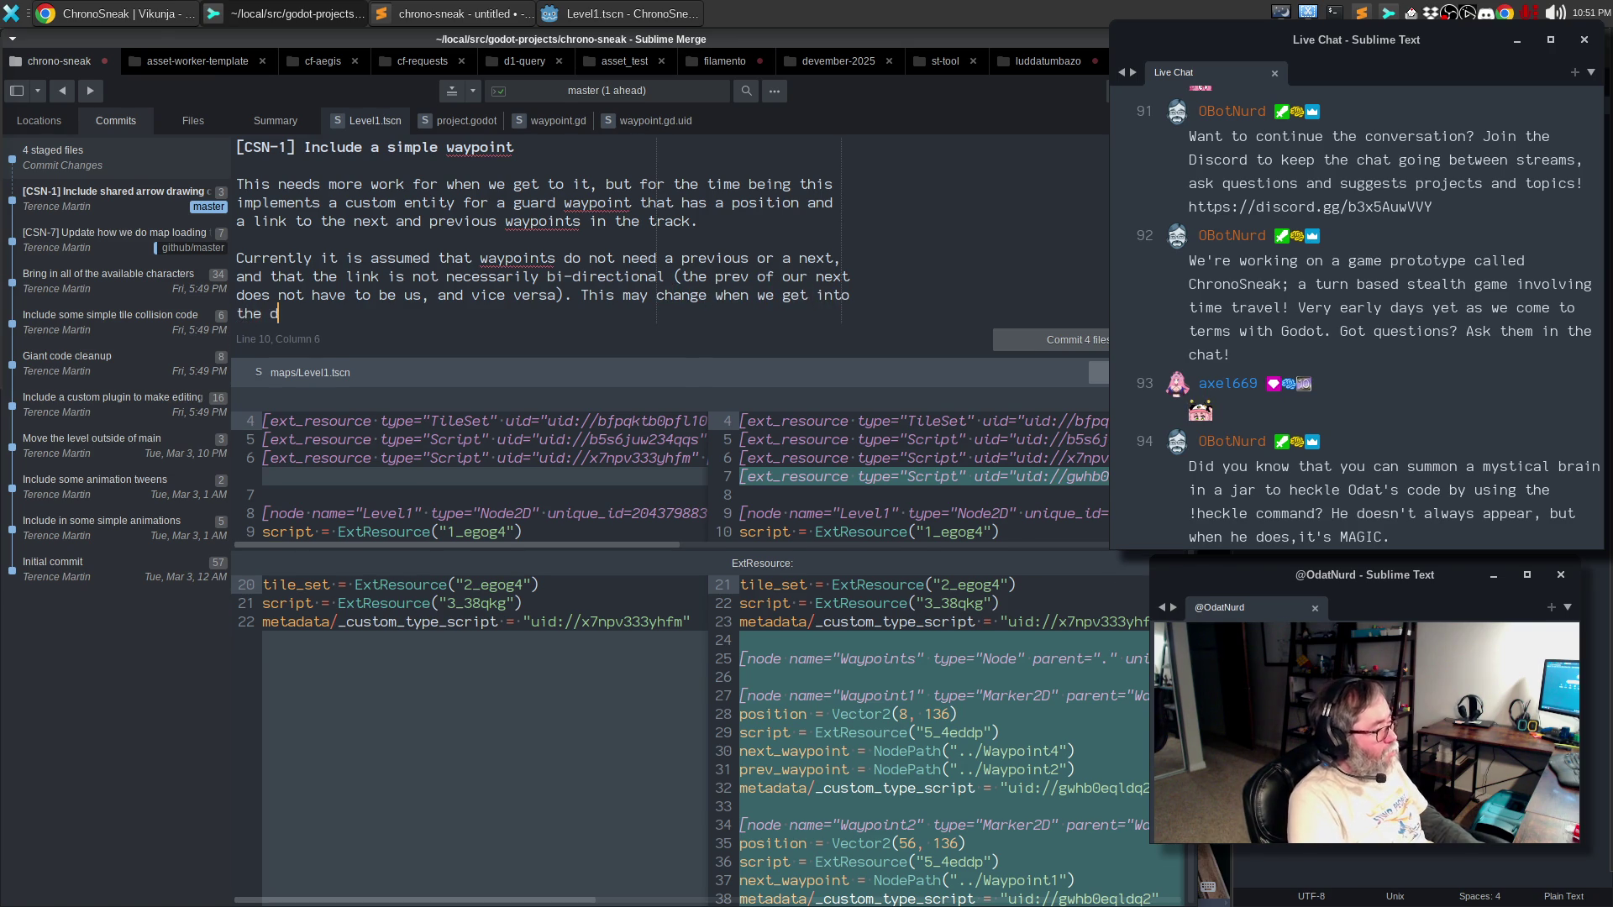
type("eeper aspects.")
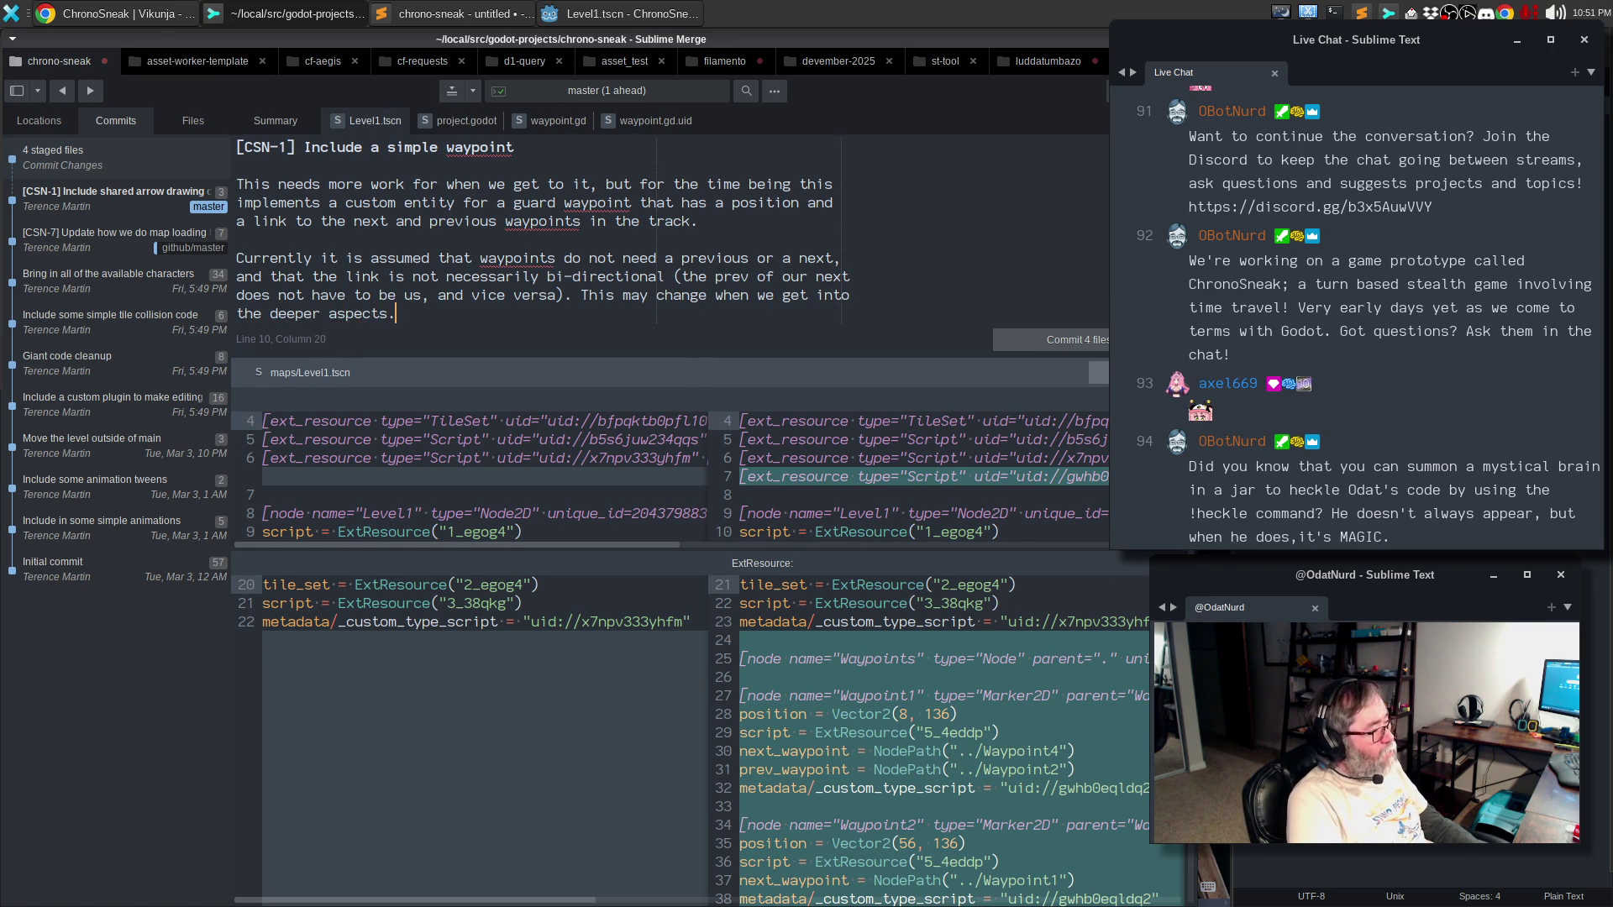
key("Return")
key("Return")
type("This includes custom rende")
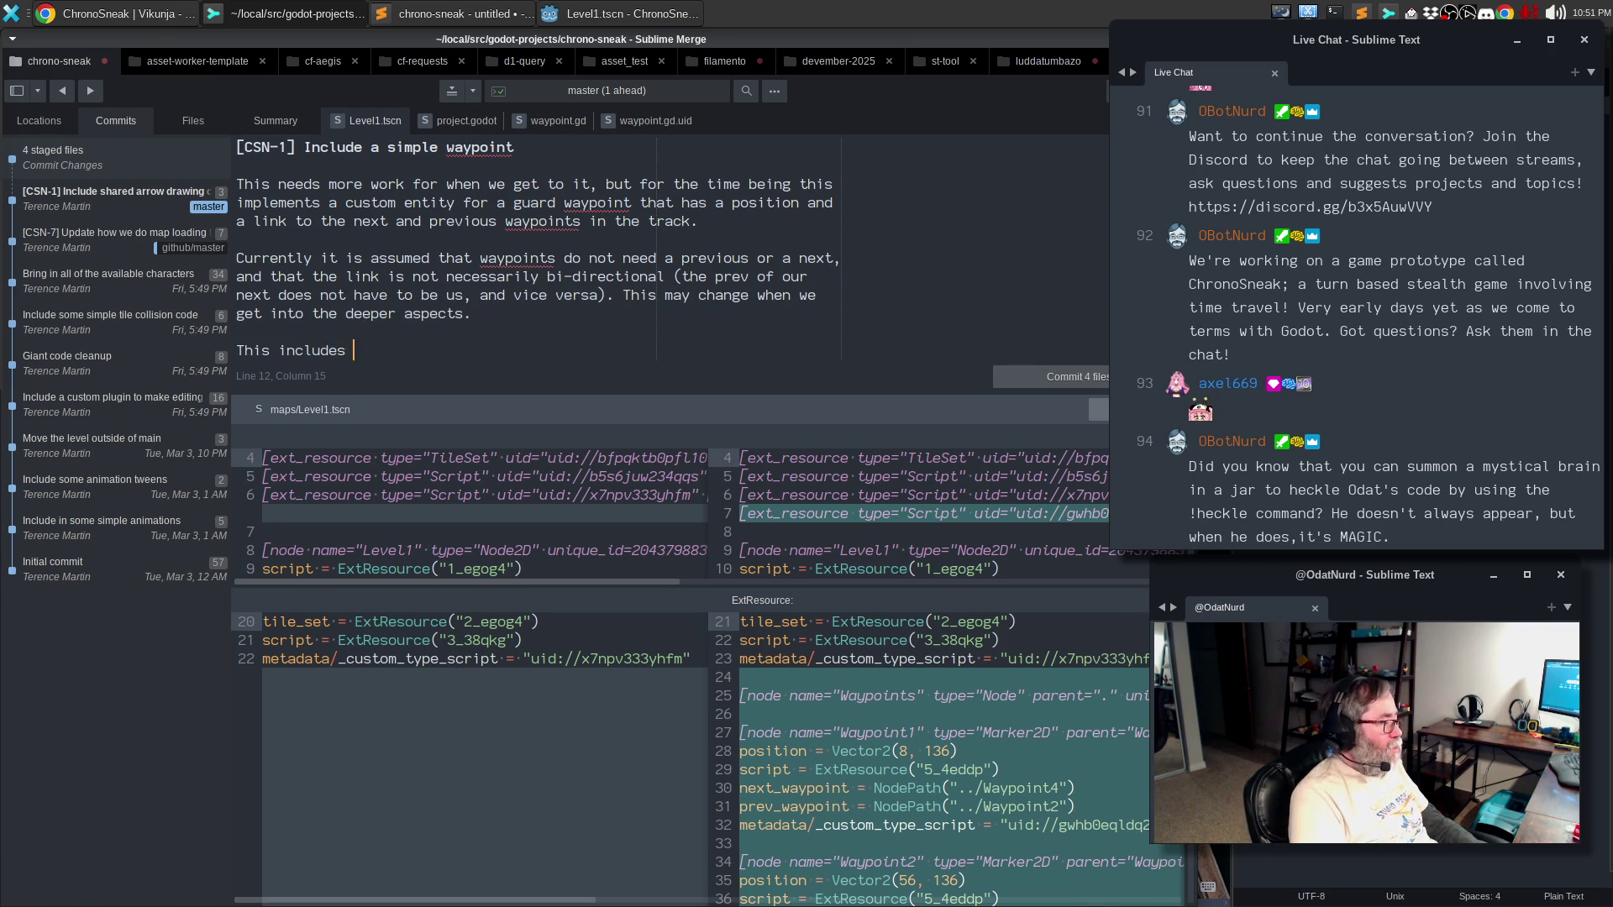
type("ring in the er")
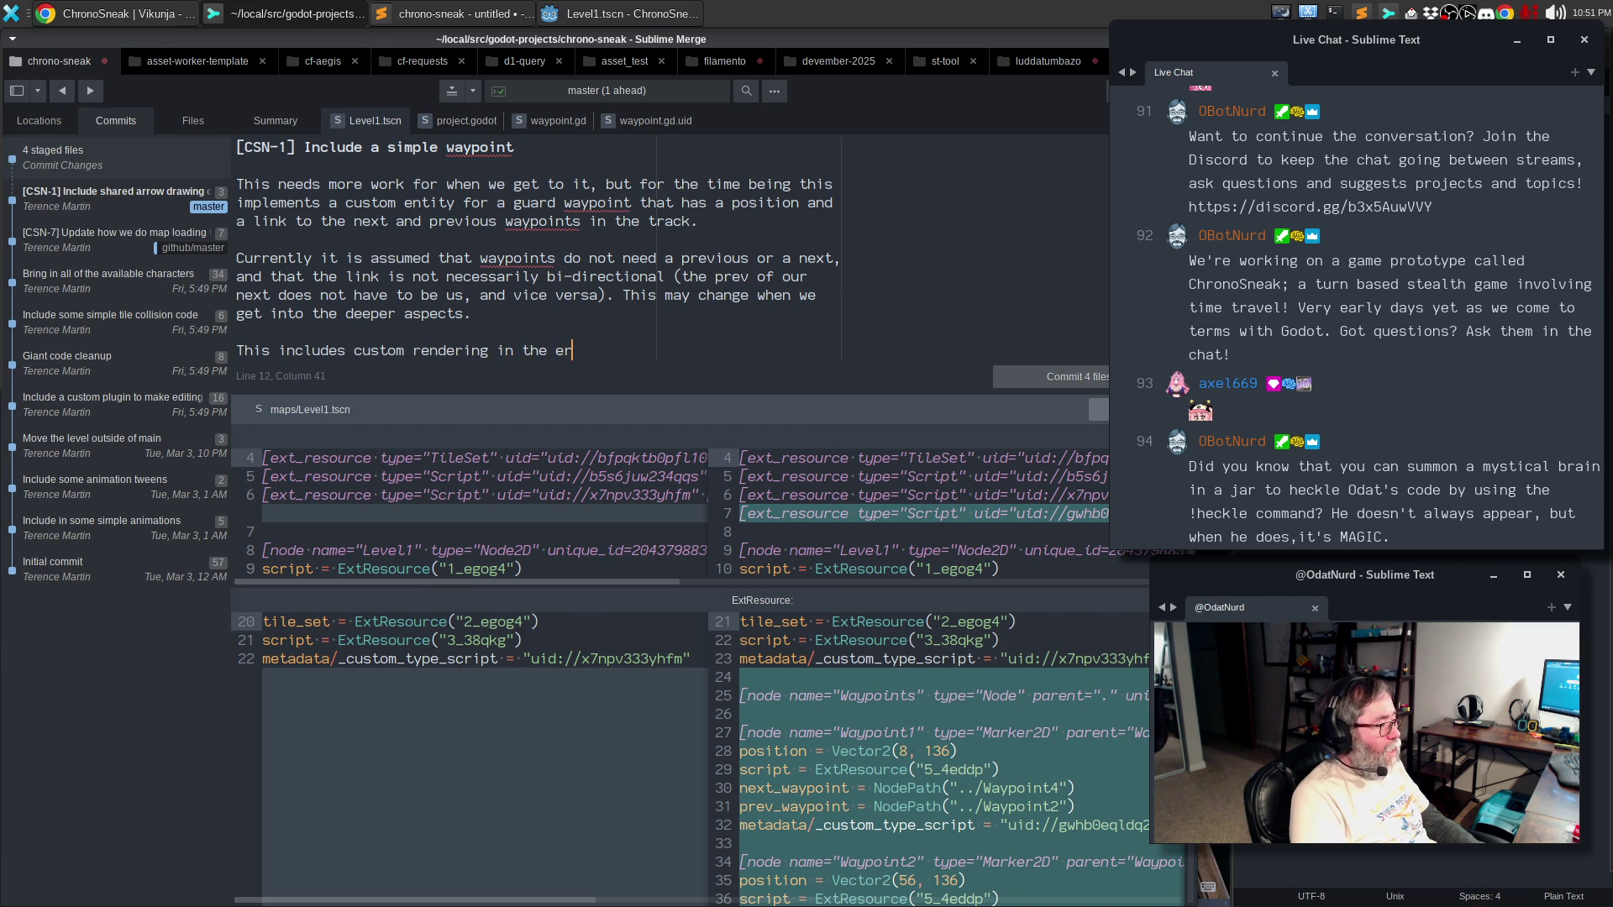
- Describe custom editor rendering of position and linking arrows, plus simple warnings in place
key("BackSpace")
type("ditor to")
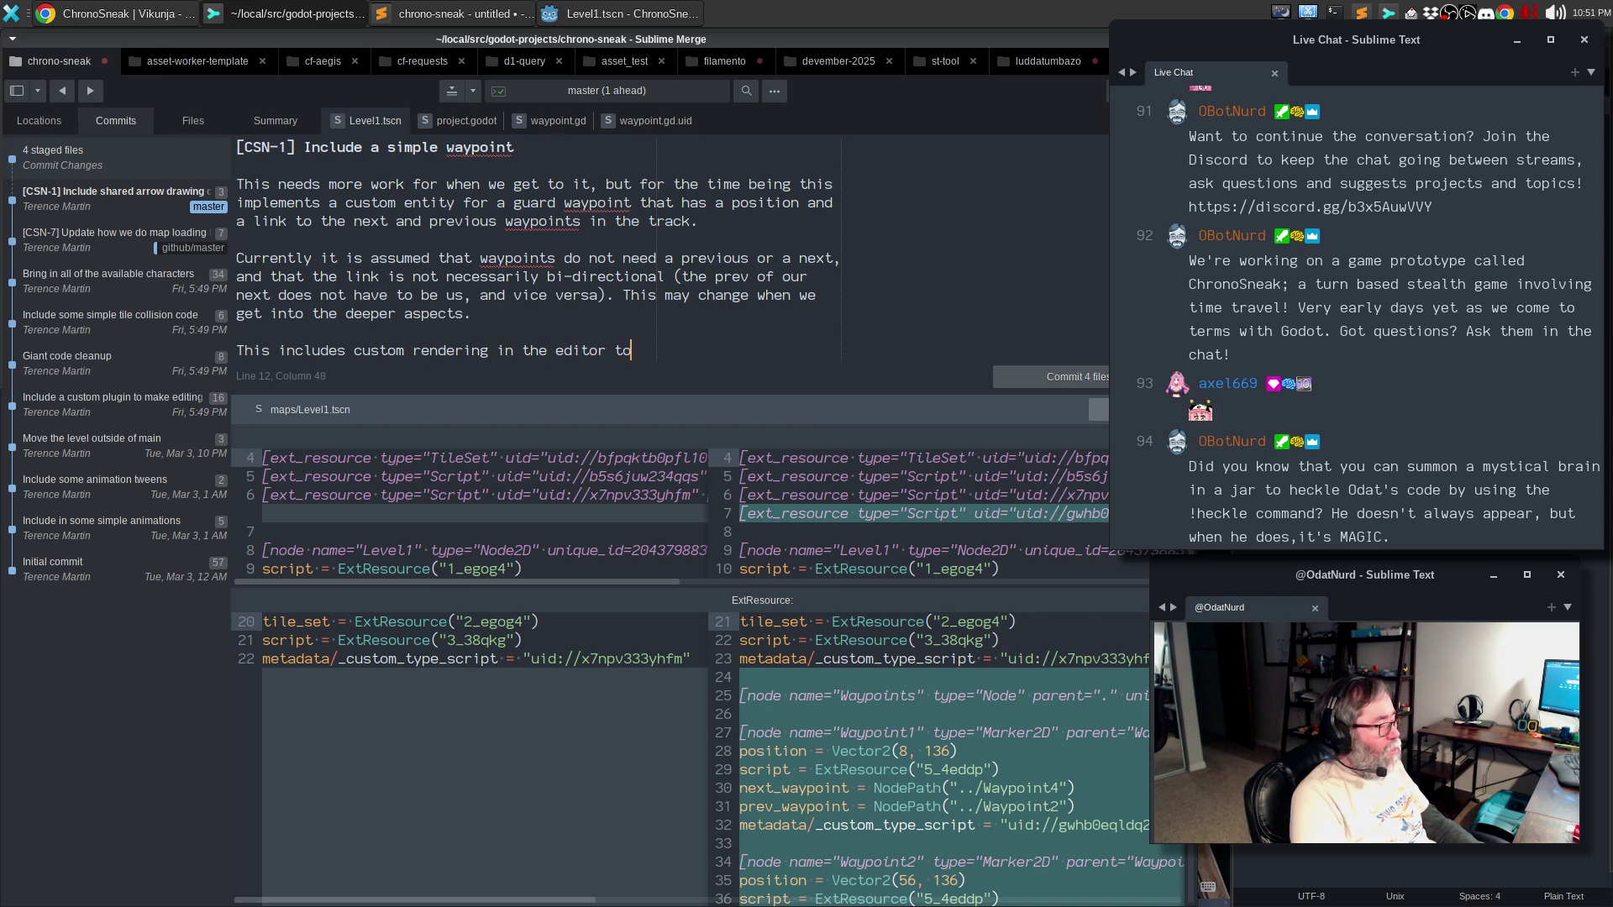
type(" show the position and")
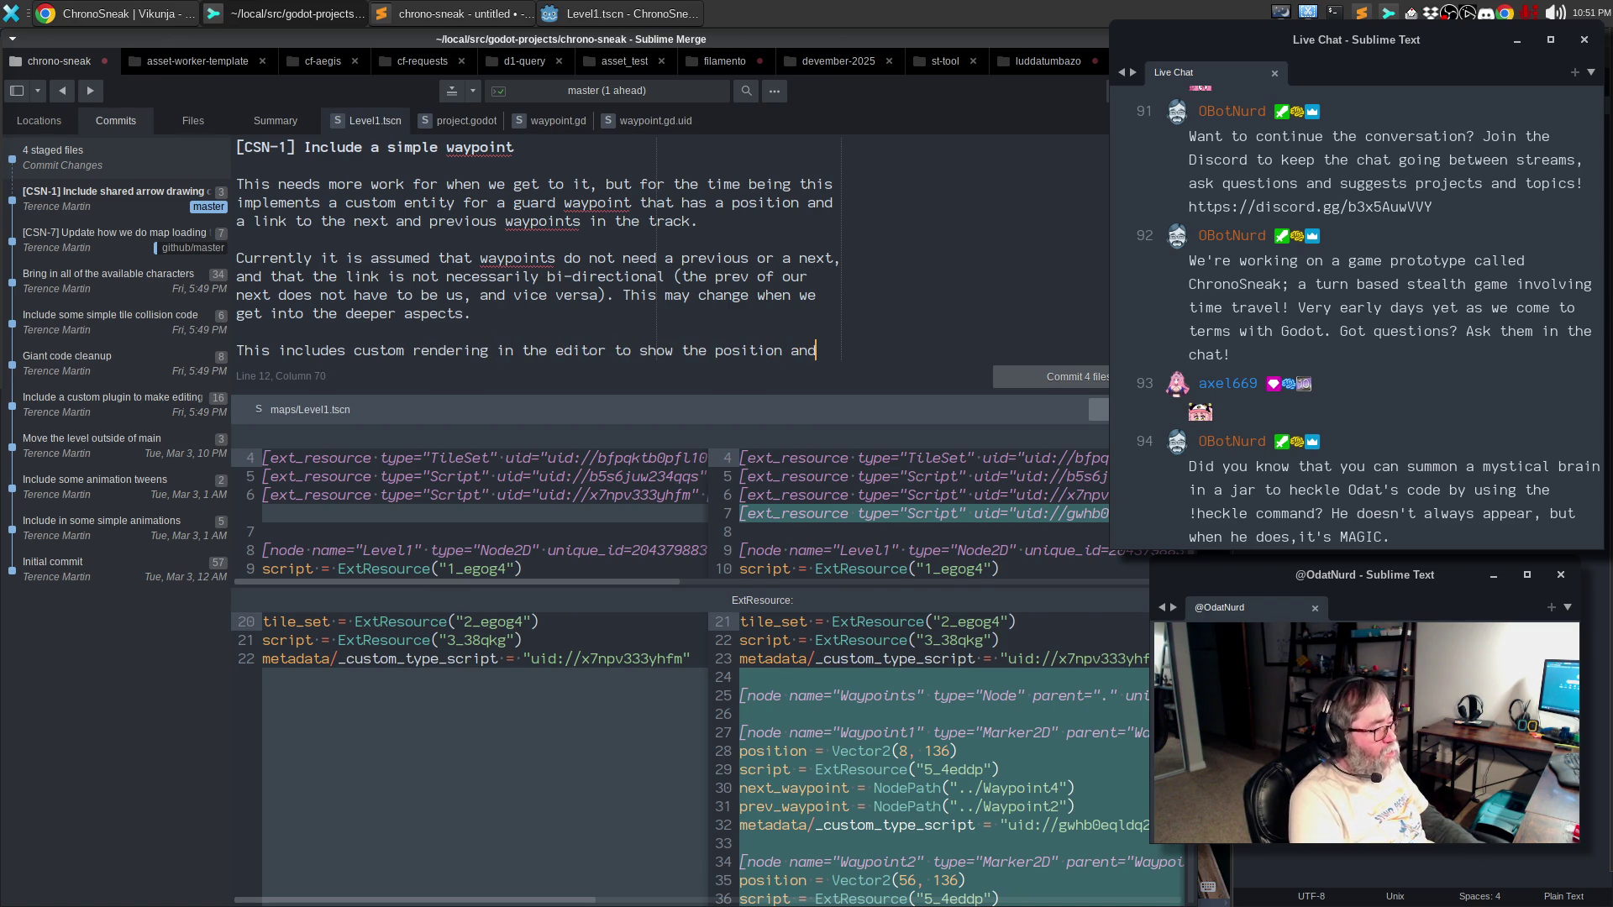
type(" the")
key("BackSpace")
key("BackSpace")
key("BackSpace")
type("arrows that link to the other wayp")
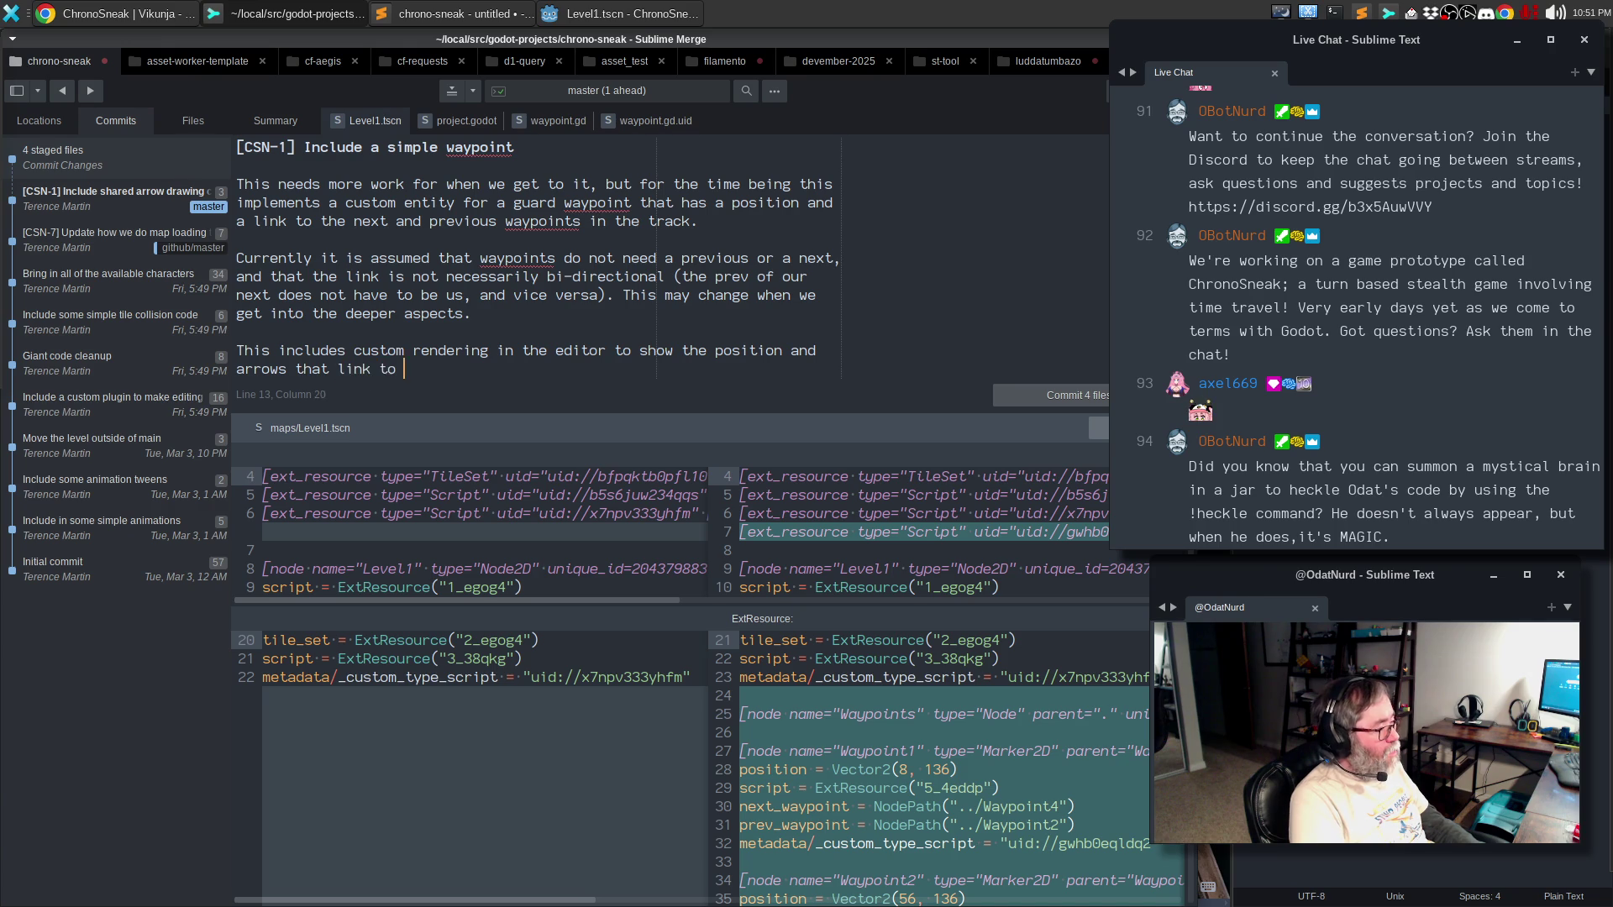
type("oints. ")
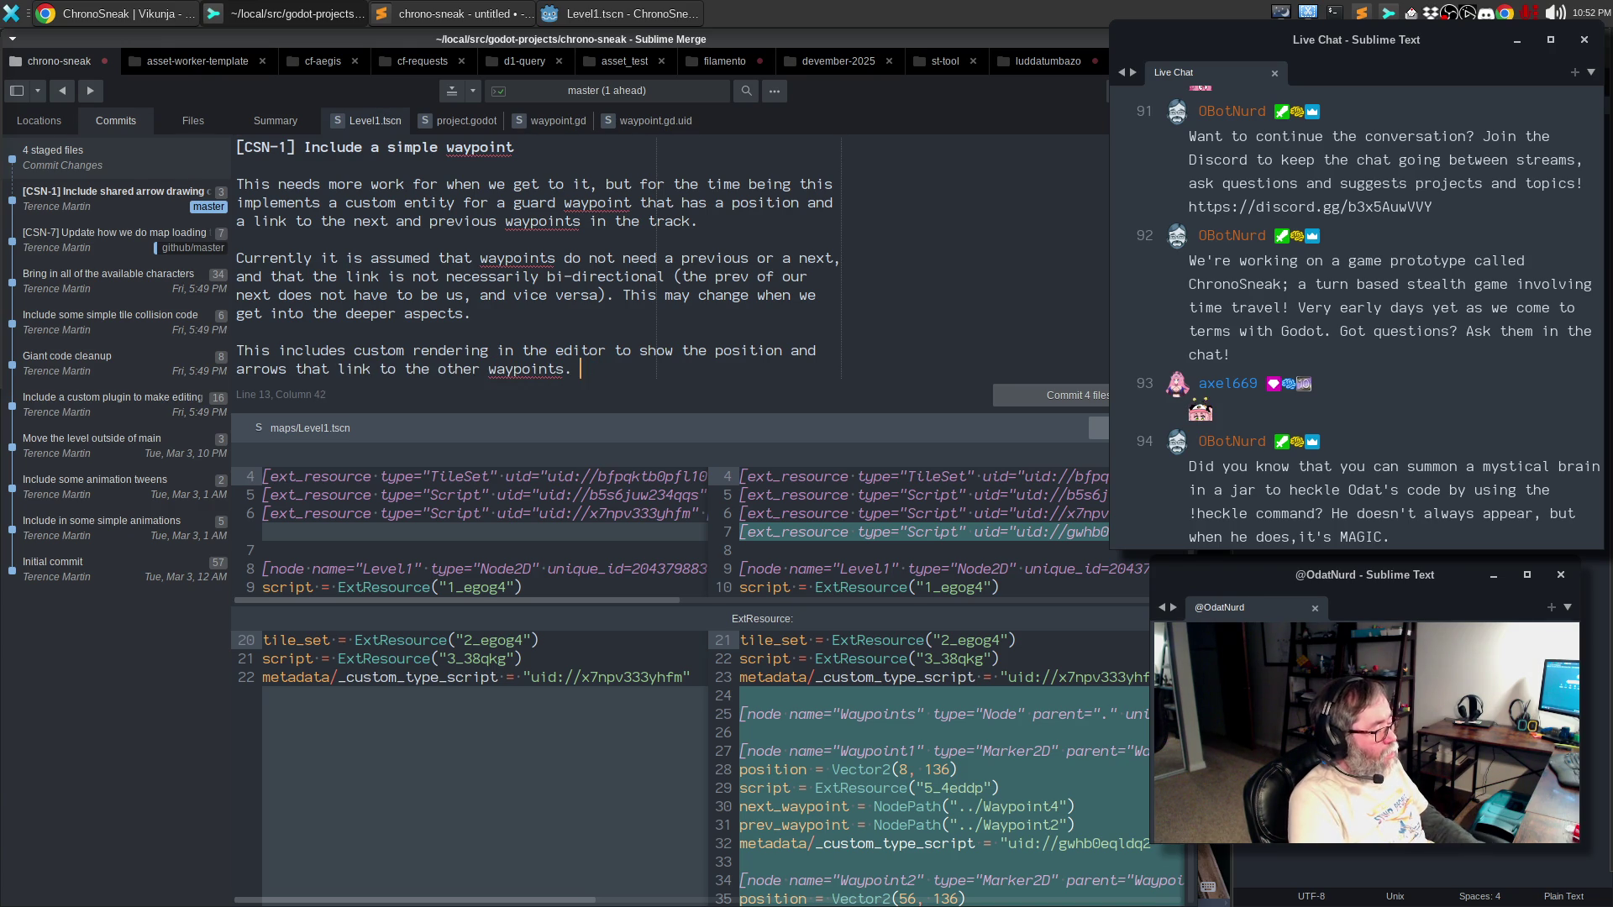
type("NoSImple")
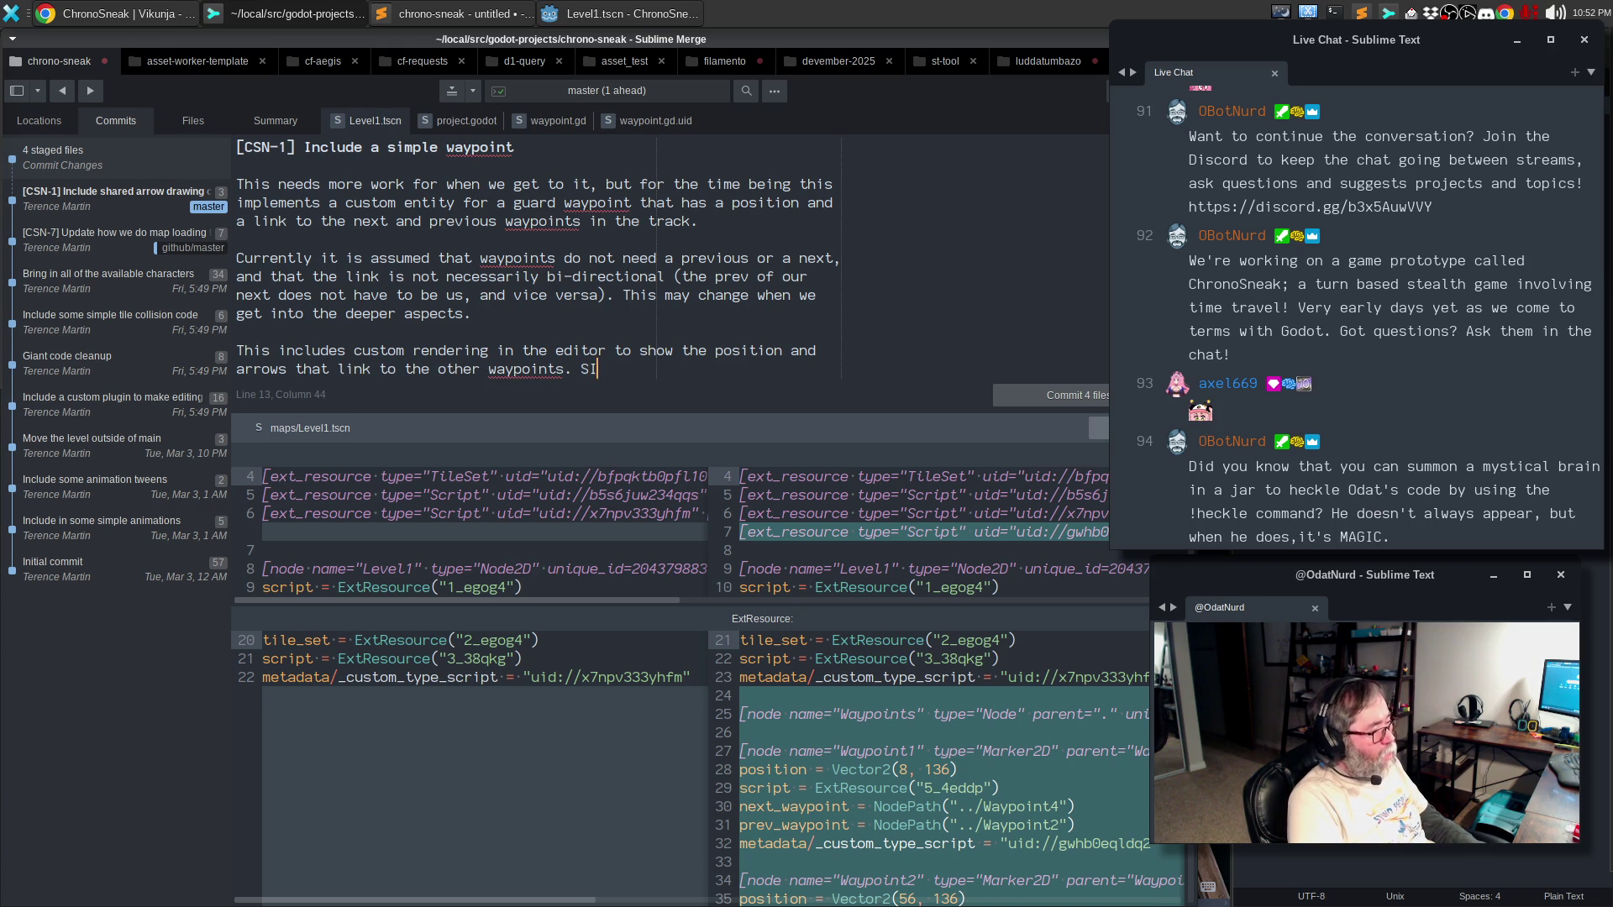
key("BackSpace")
key("BackSpace")
key("BackSpace")
key("BackSpace")
key("BackSpace")
type("i")
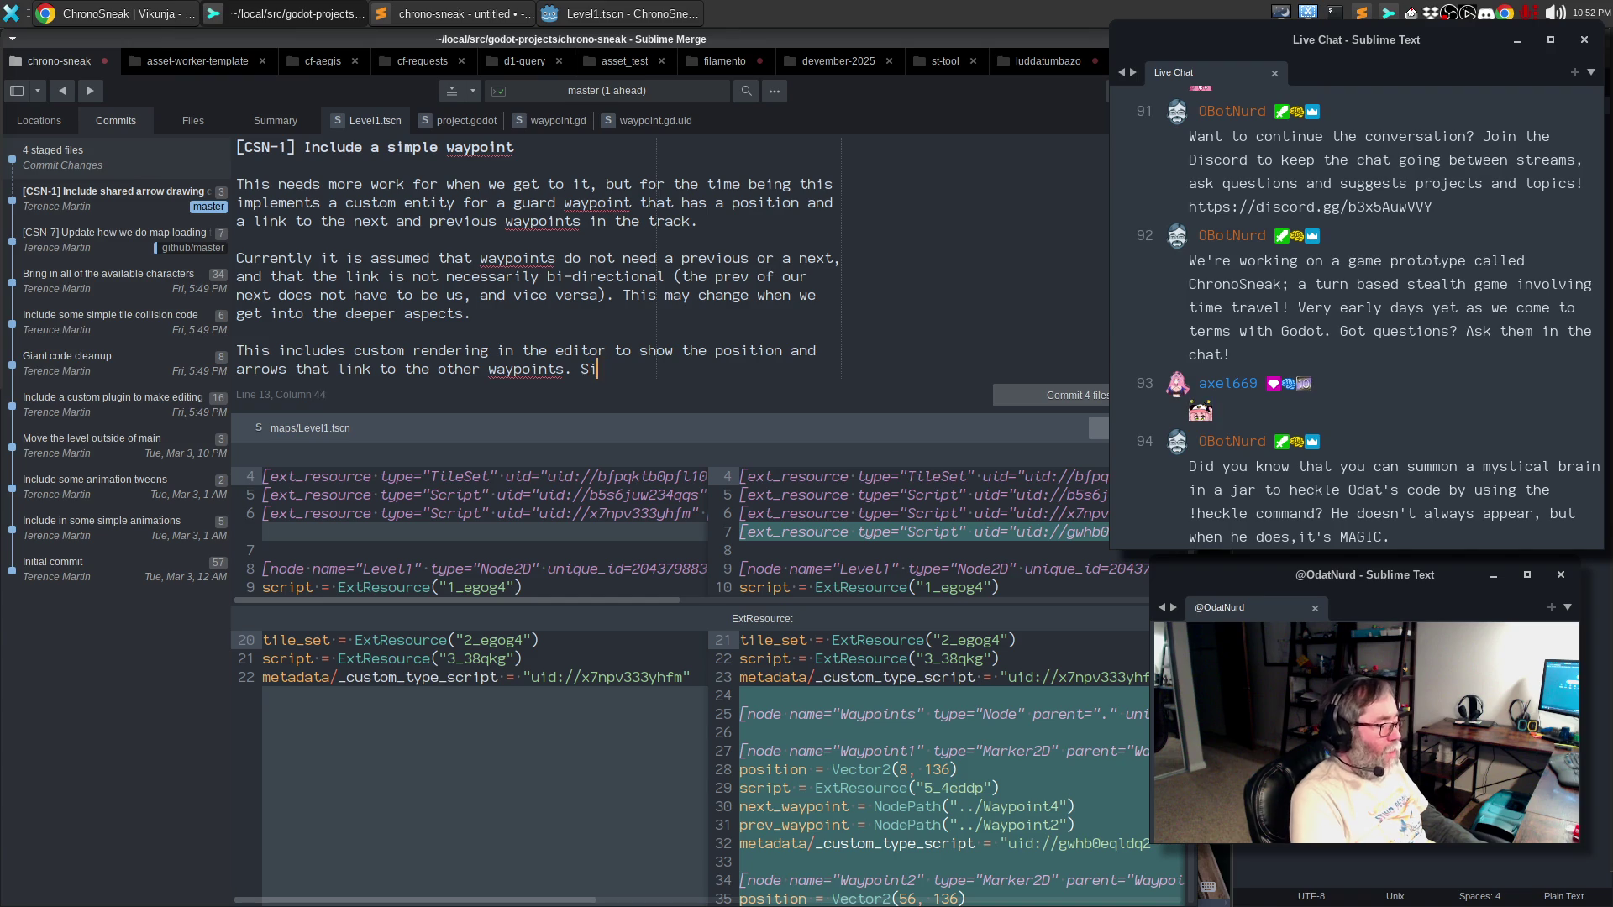
type("mple warnings are also in")
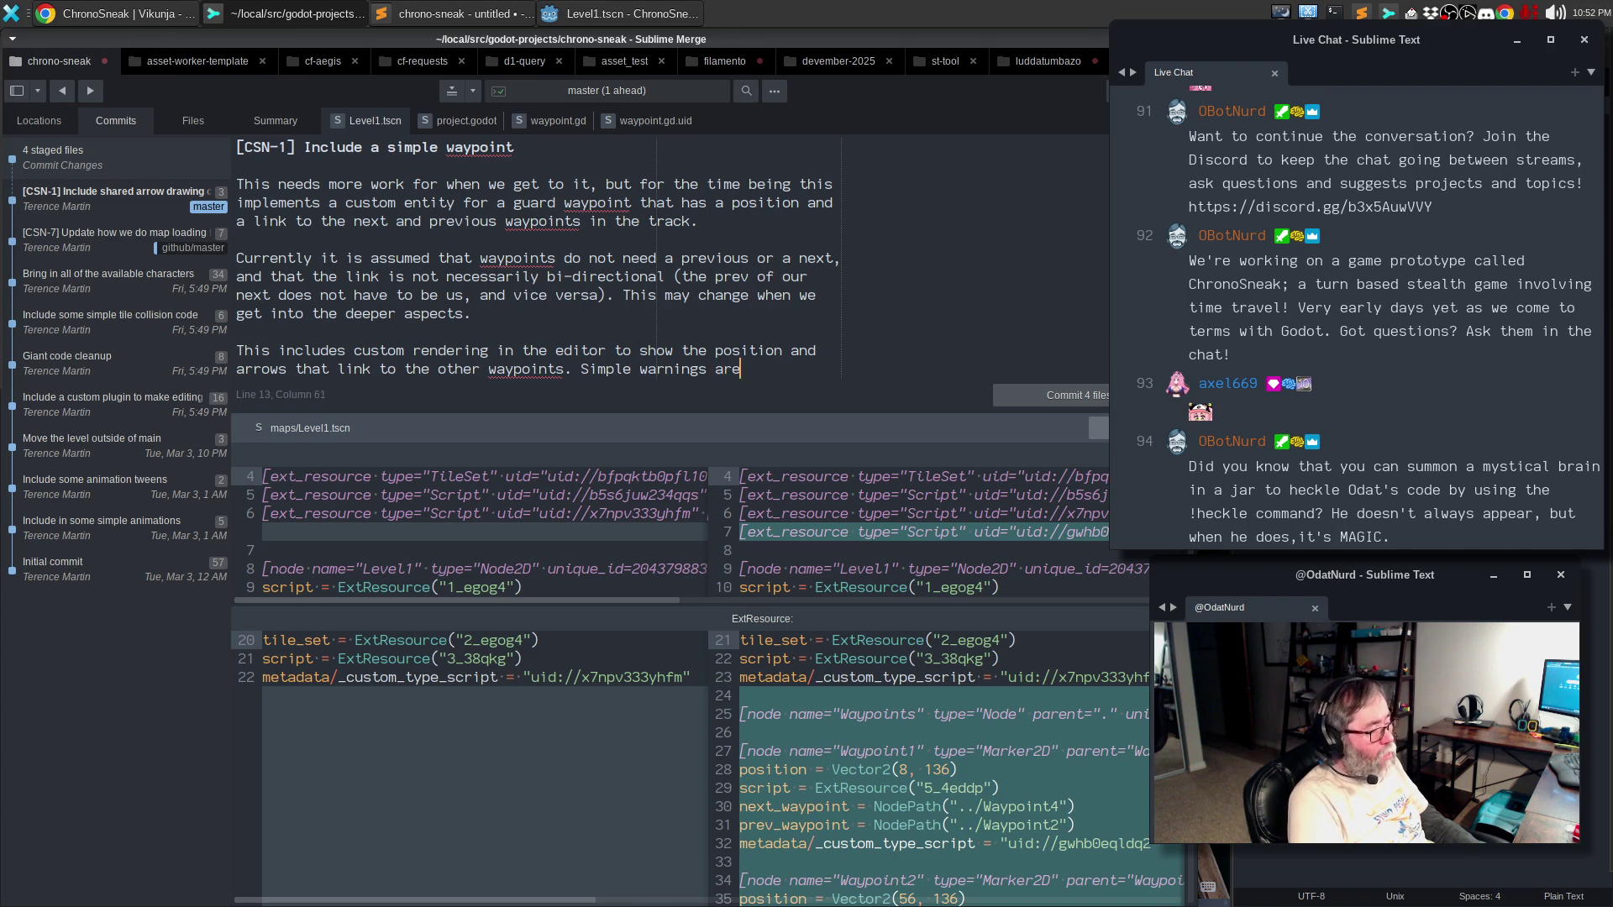
key("Return")
type("place")
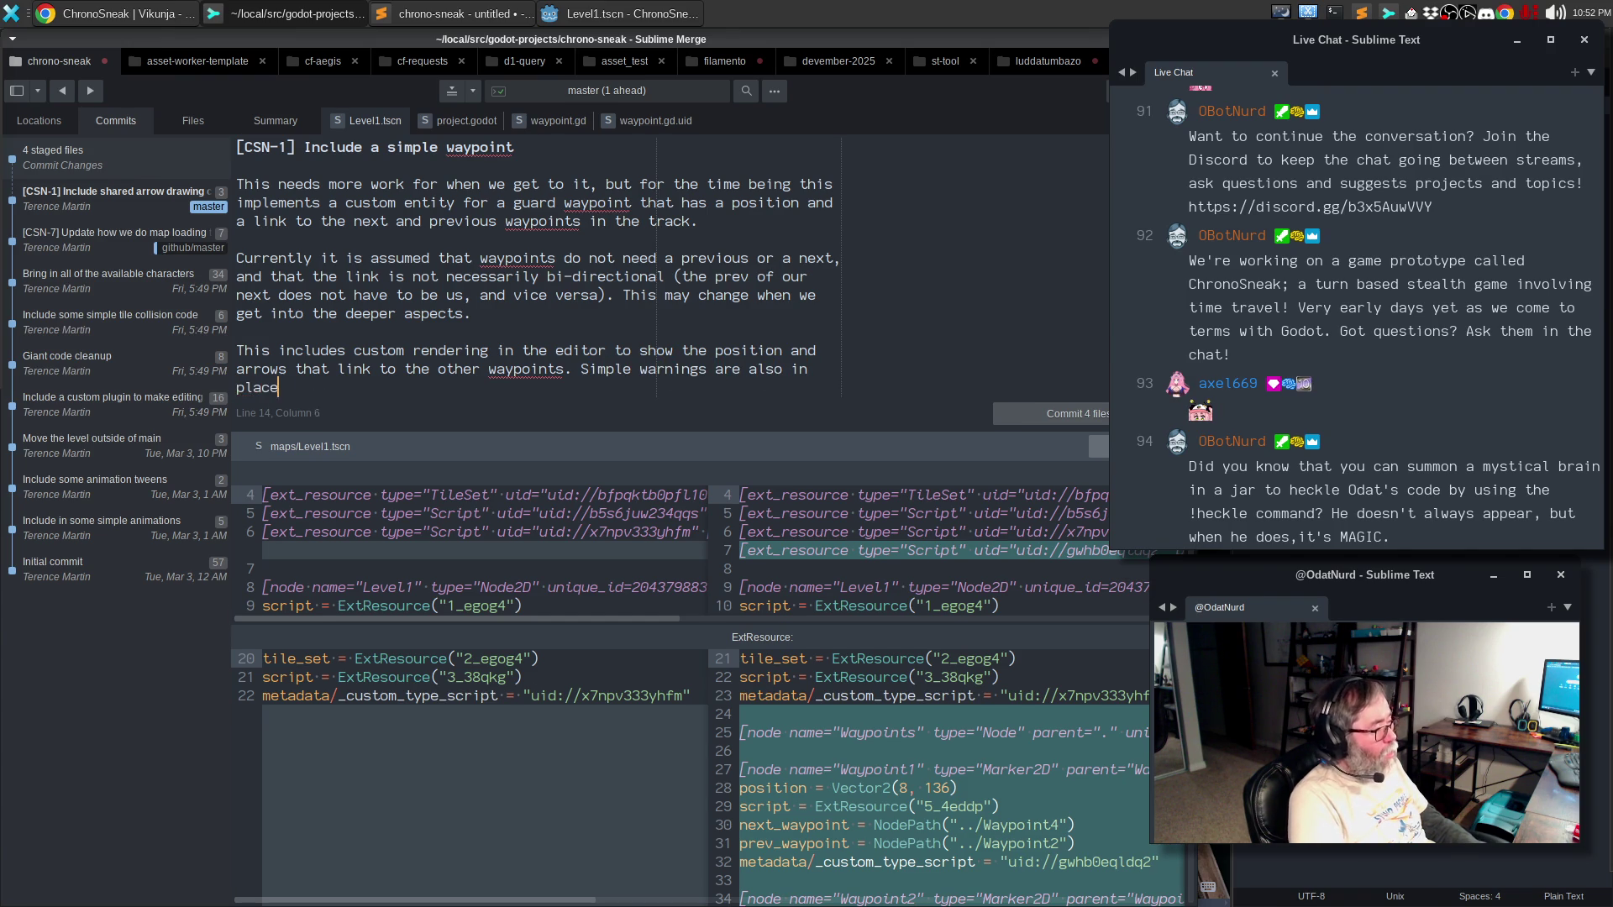
type(" to ensure")
- Explain the warnings fix off-axis waypoints since movement is grid-constrained, which could be lifted later
key("ctrl+BackSpace")
type("help the leve")
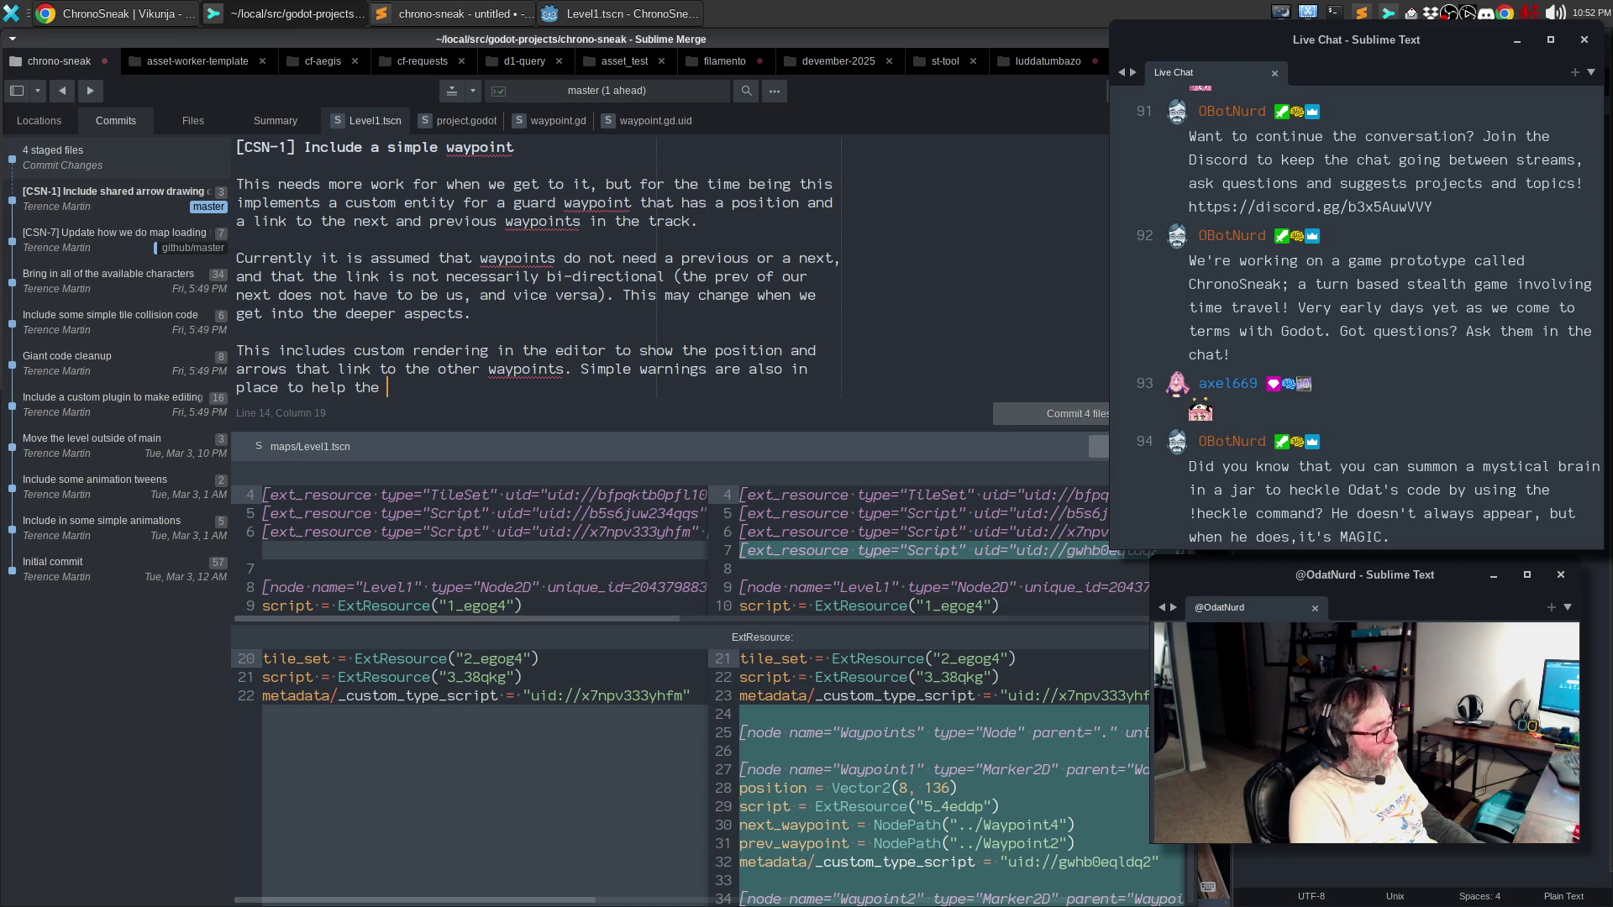
type("l ")
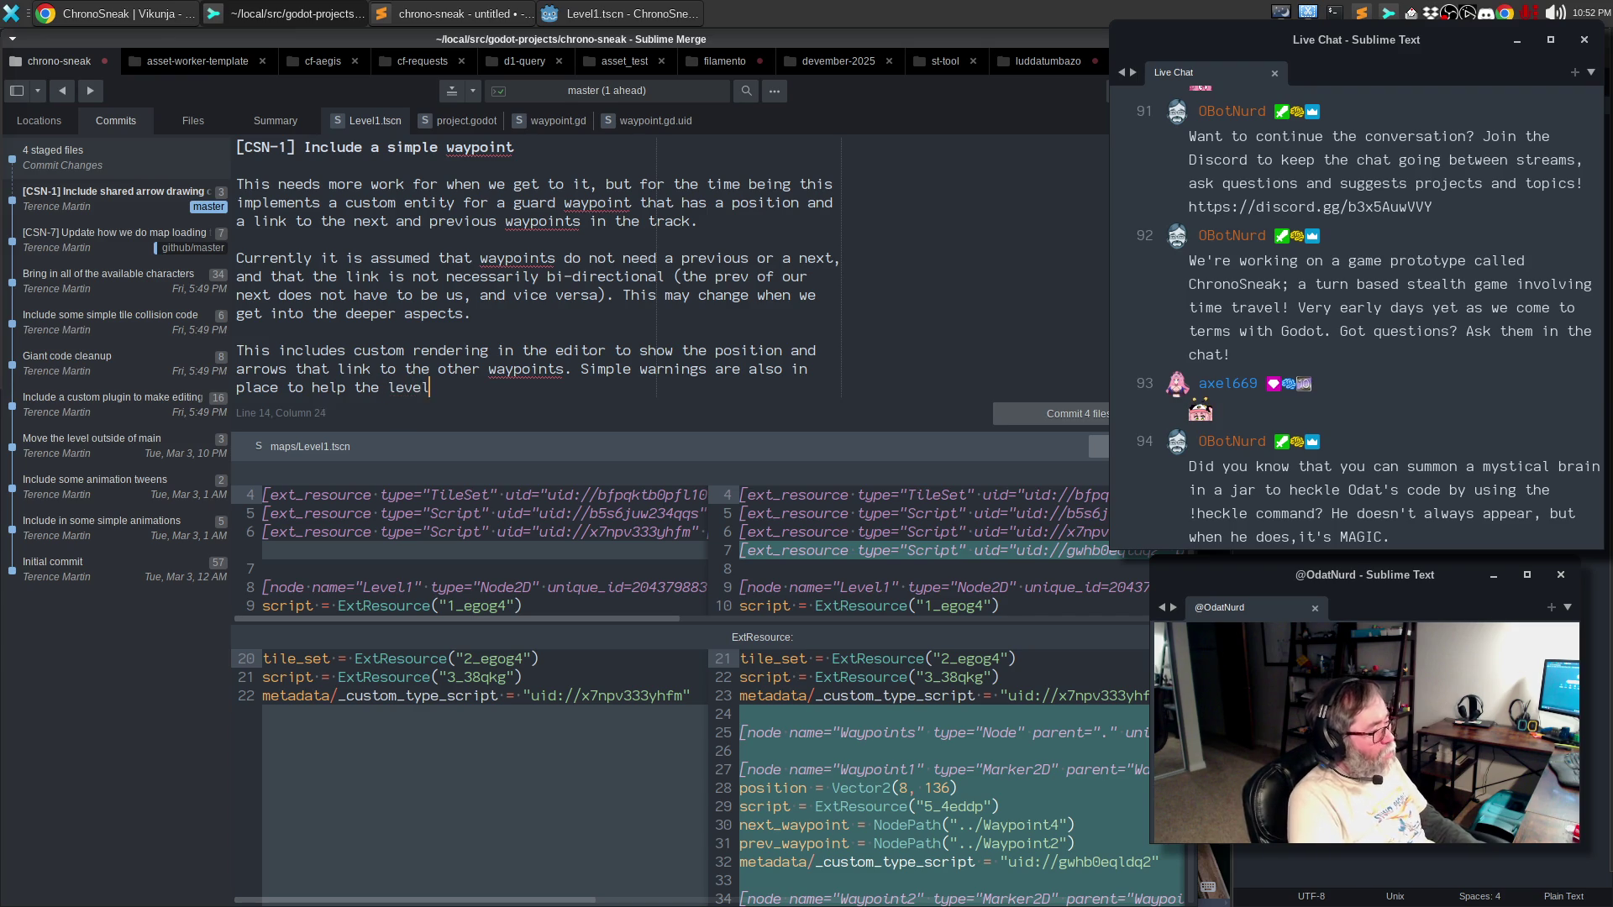
type("editor fix isss")
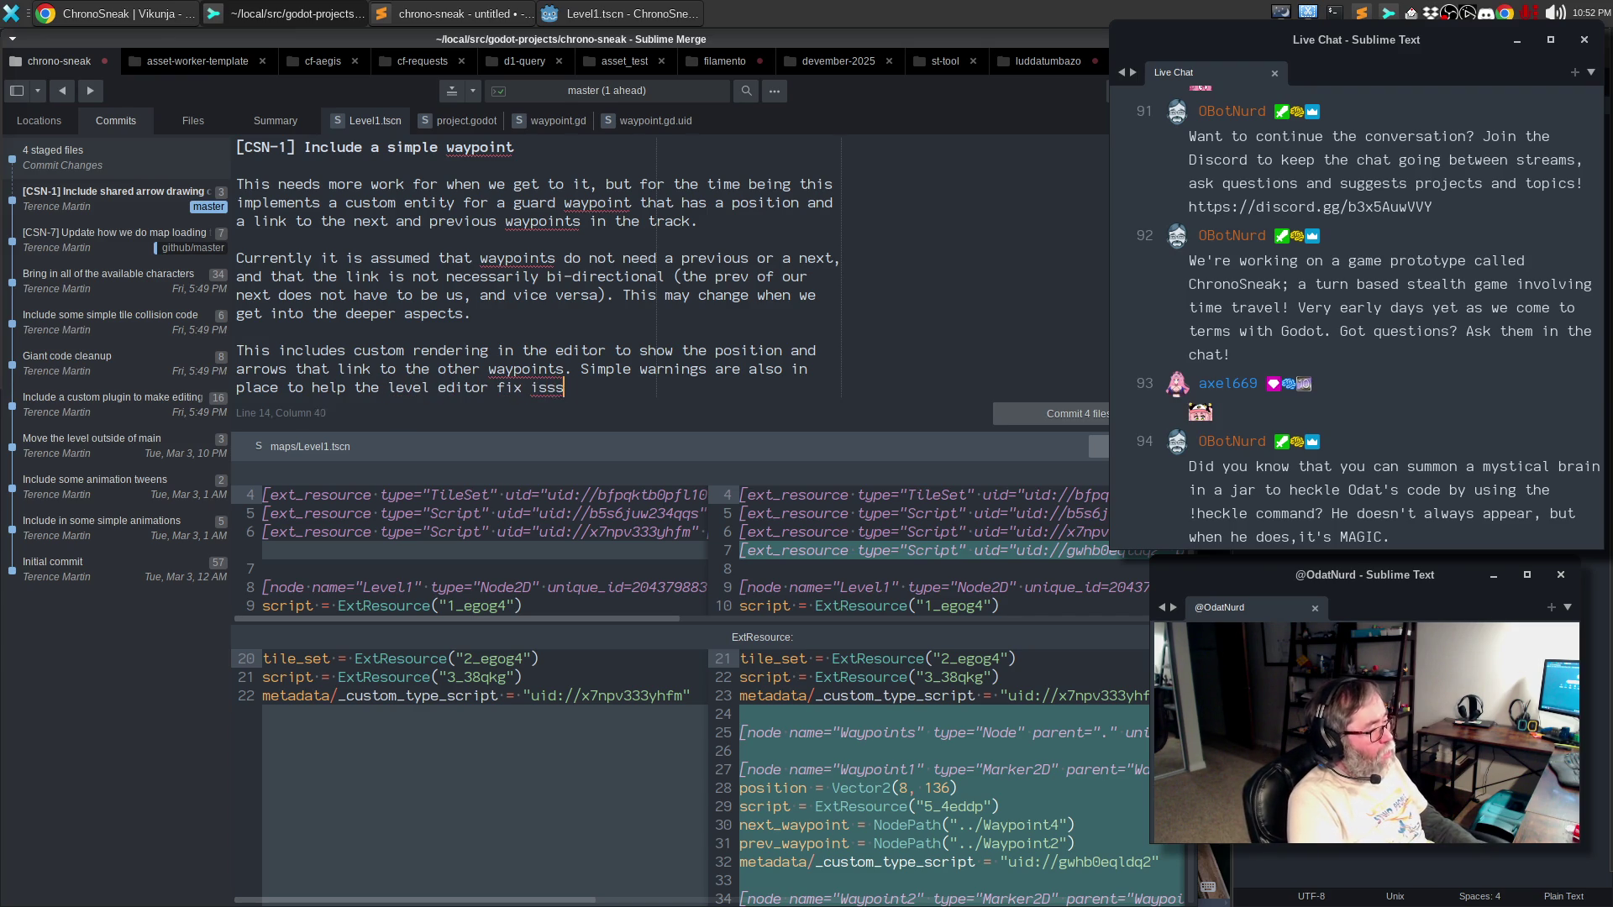
key("BackSpace")
type("ues with way")
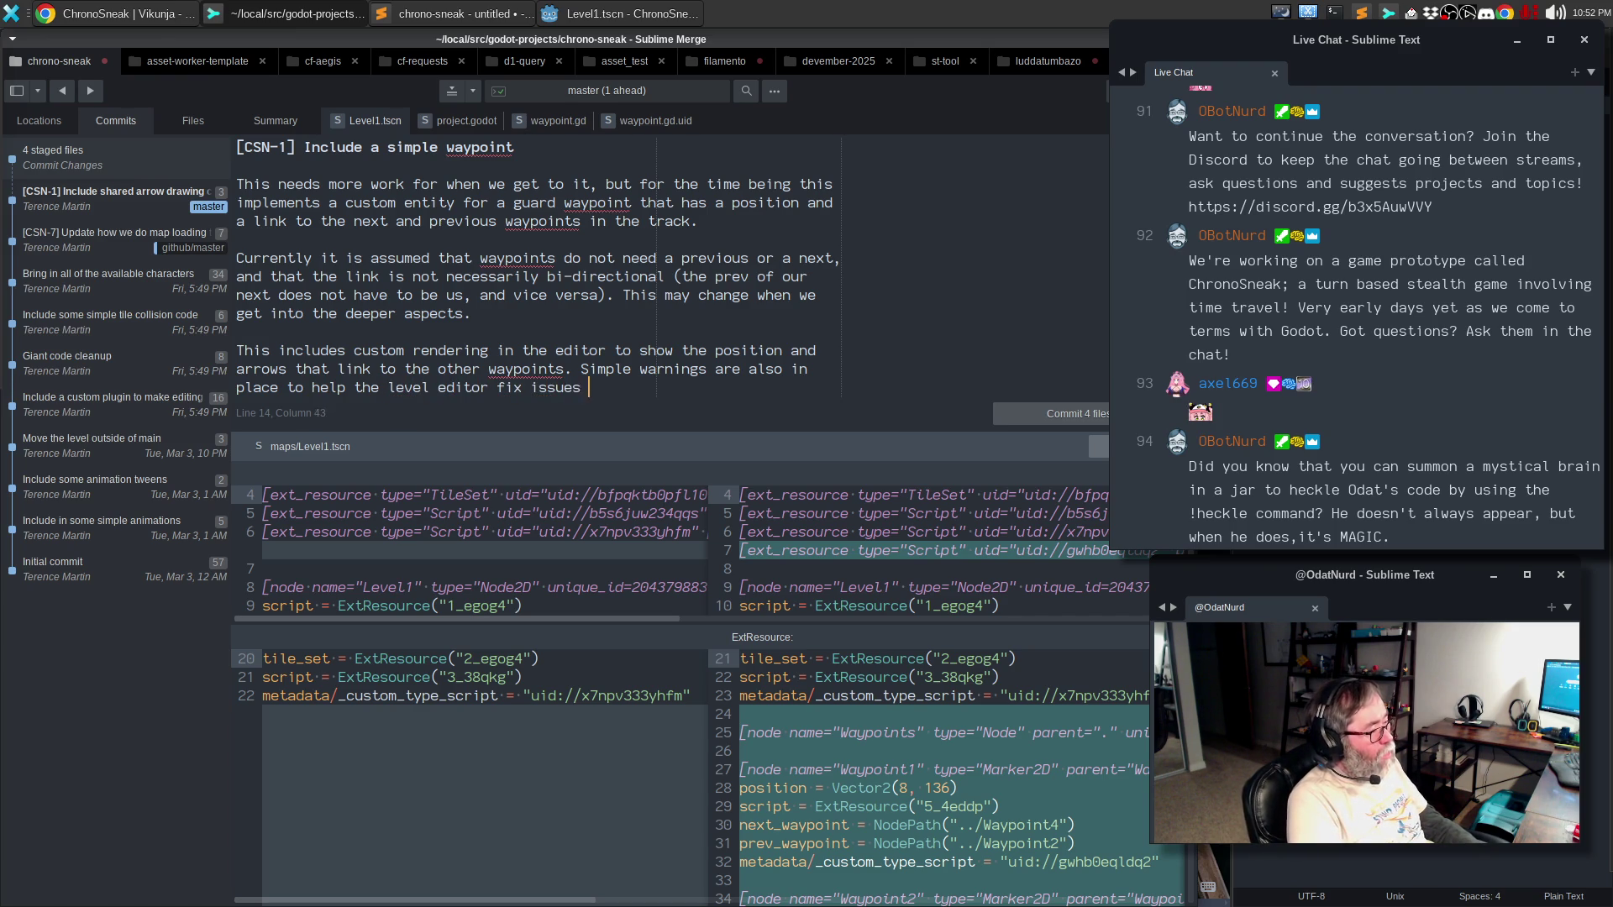
type("points be")
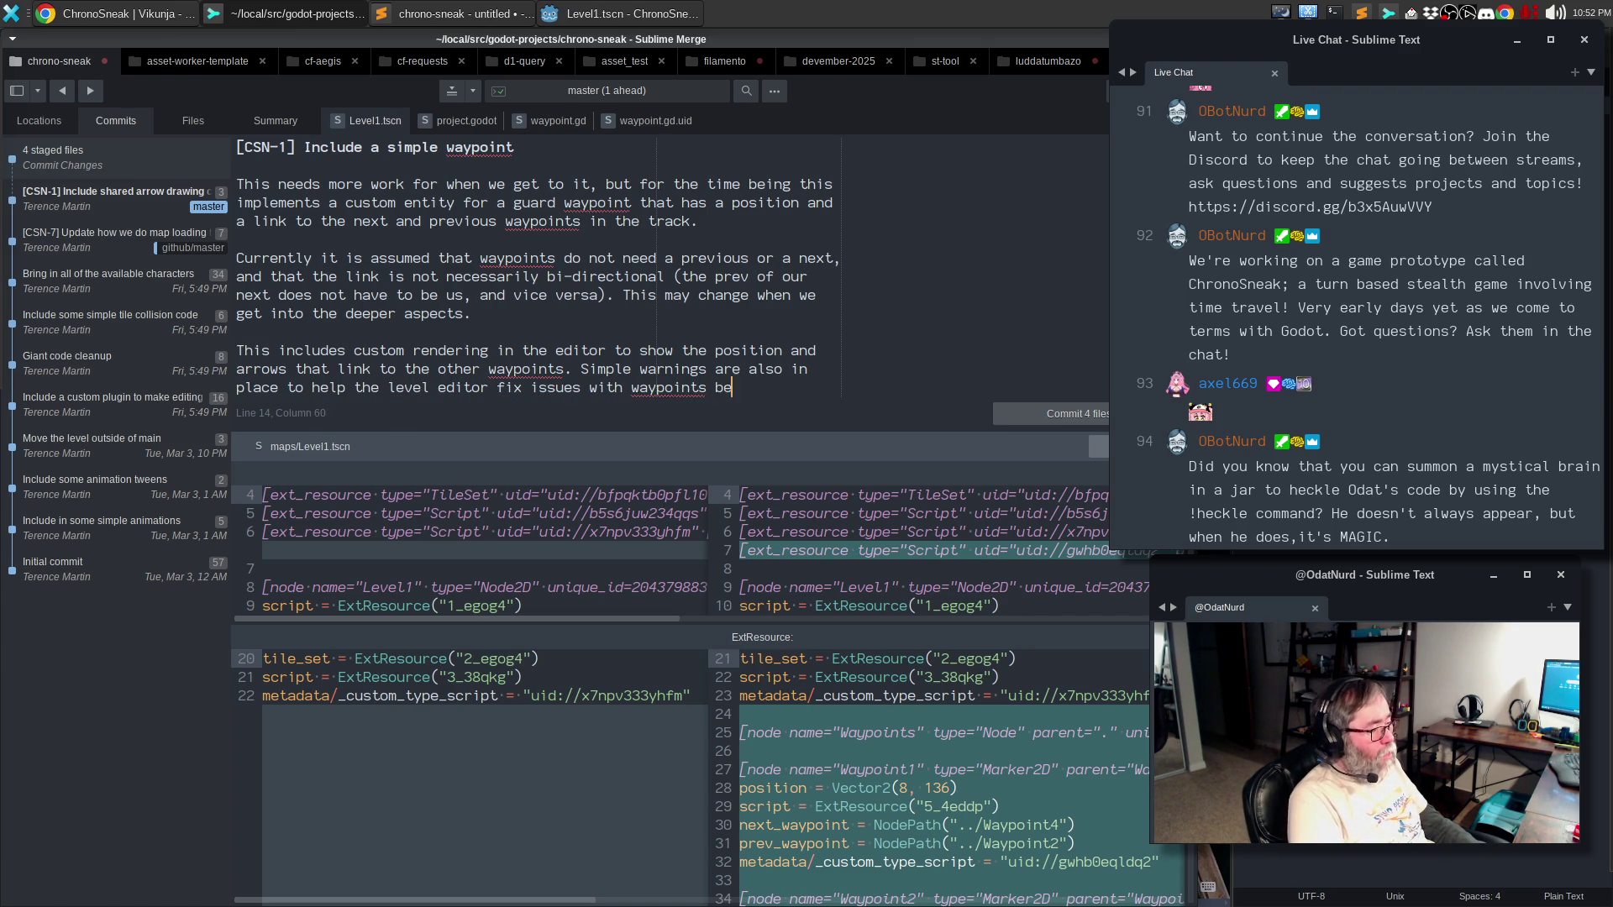
type("ing off axis")
key("Return")
type("fr")
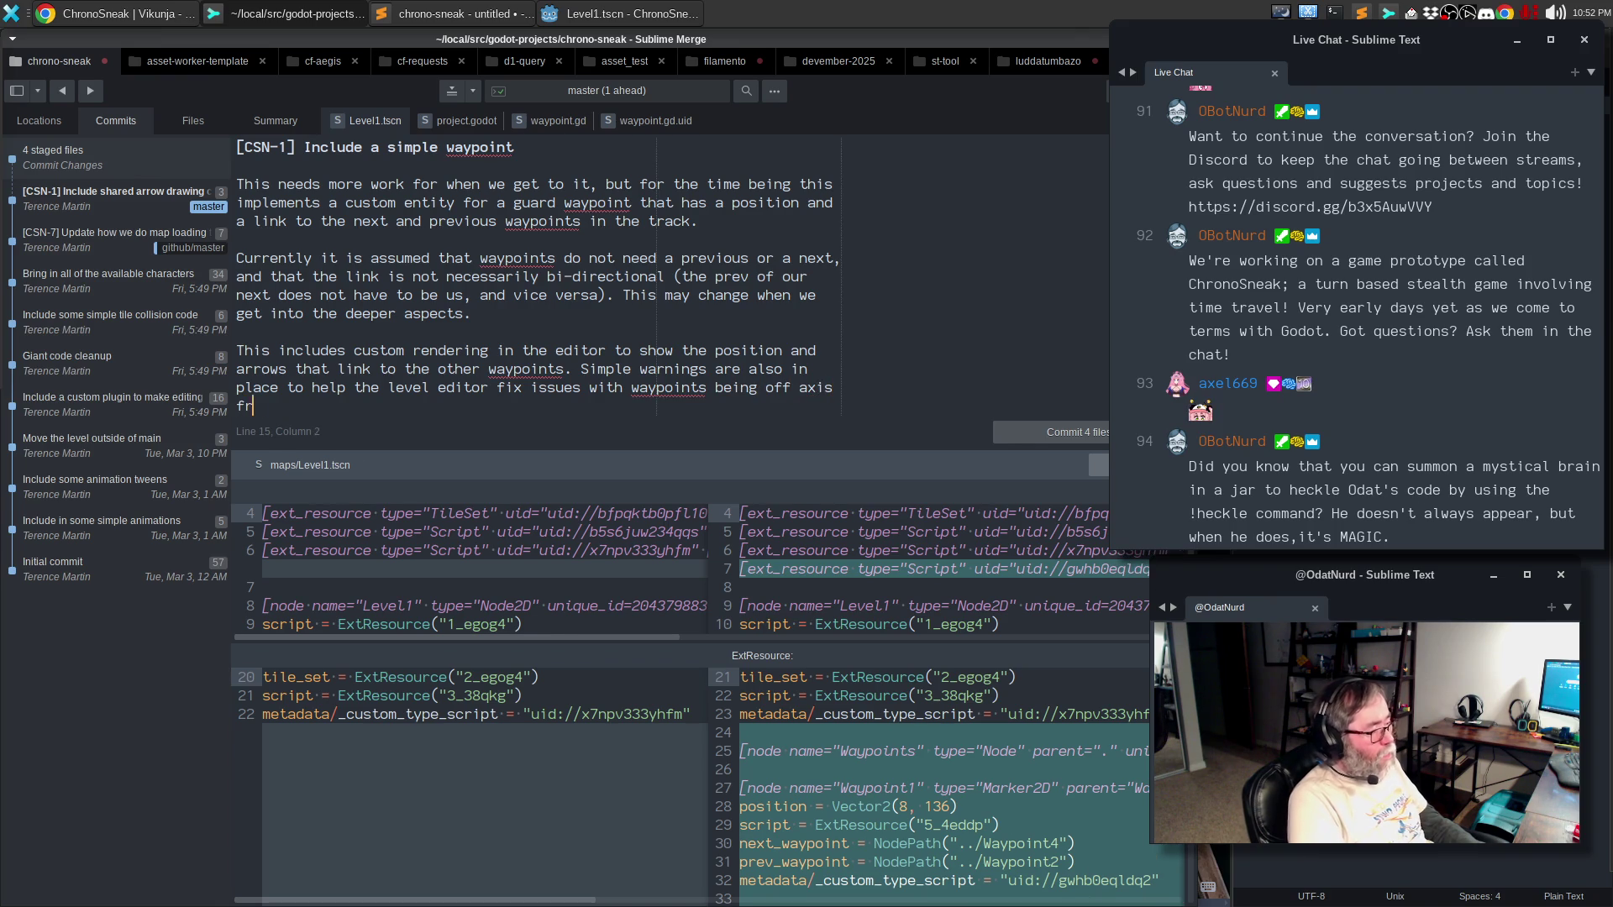
type("om each other, since ")
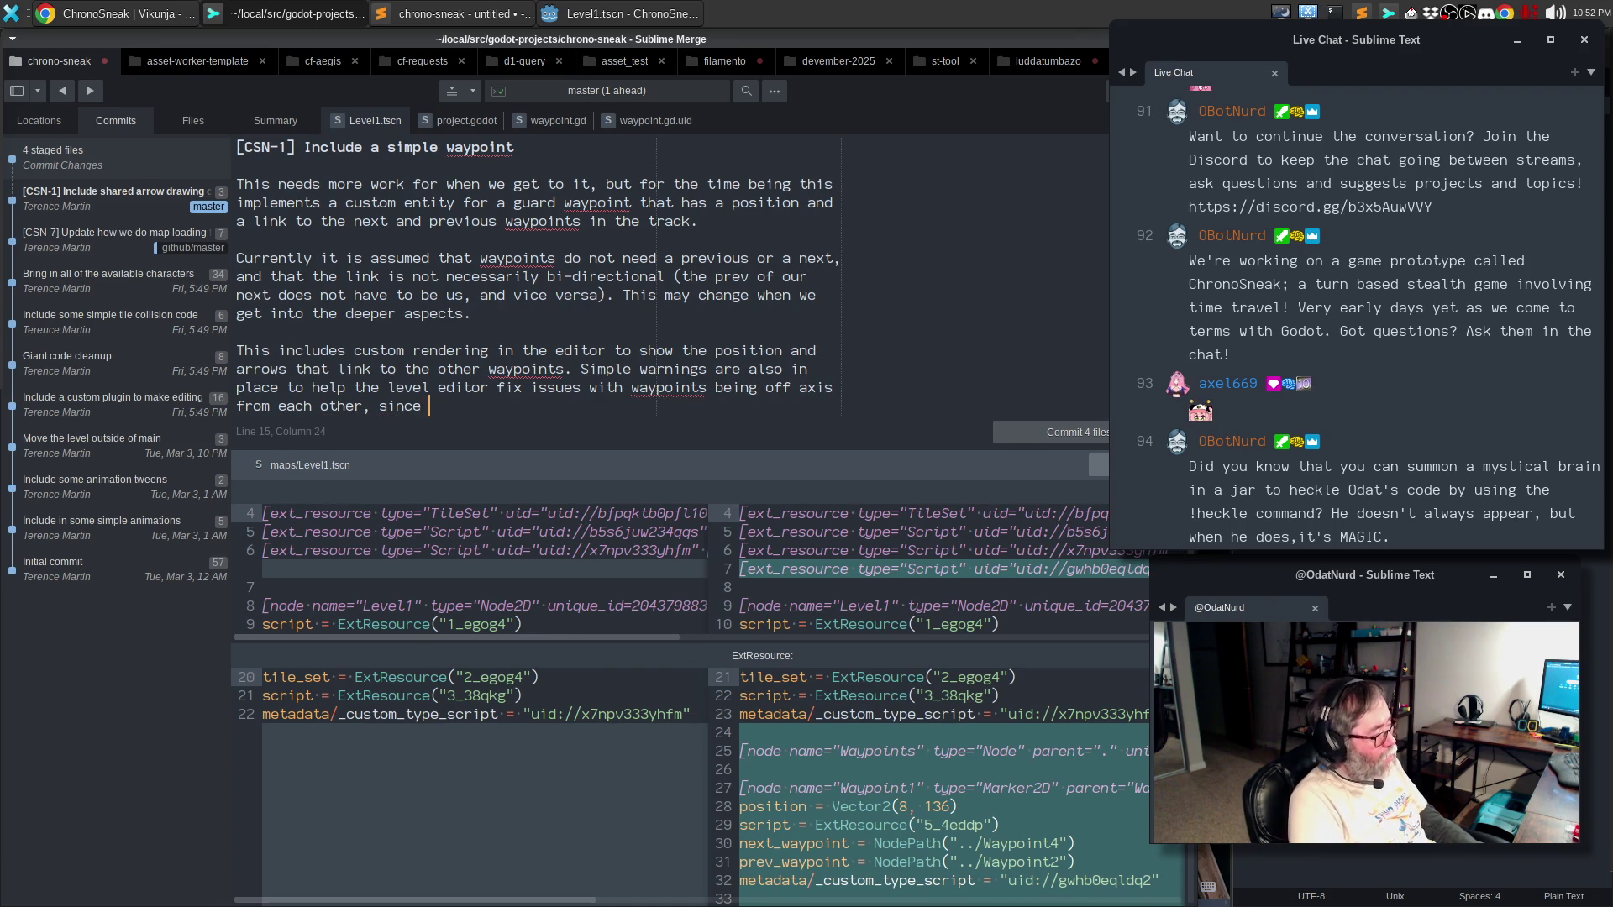
type("themovement")
key("ctrl+BackSpace")
type("movement is cons")
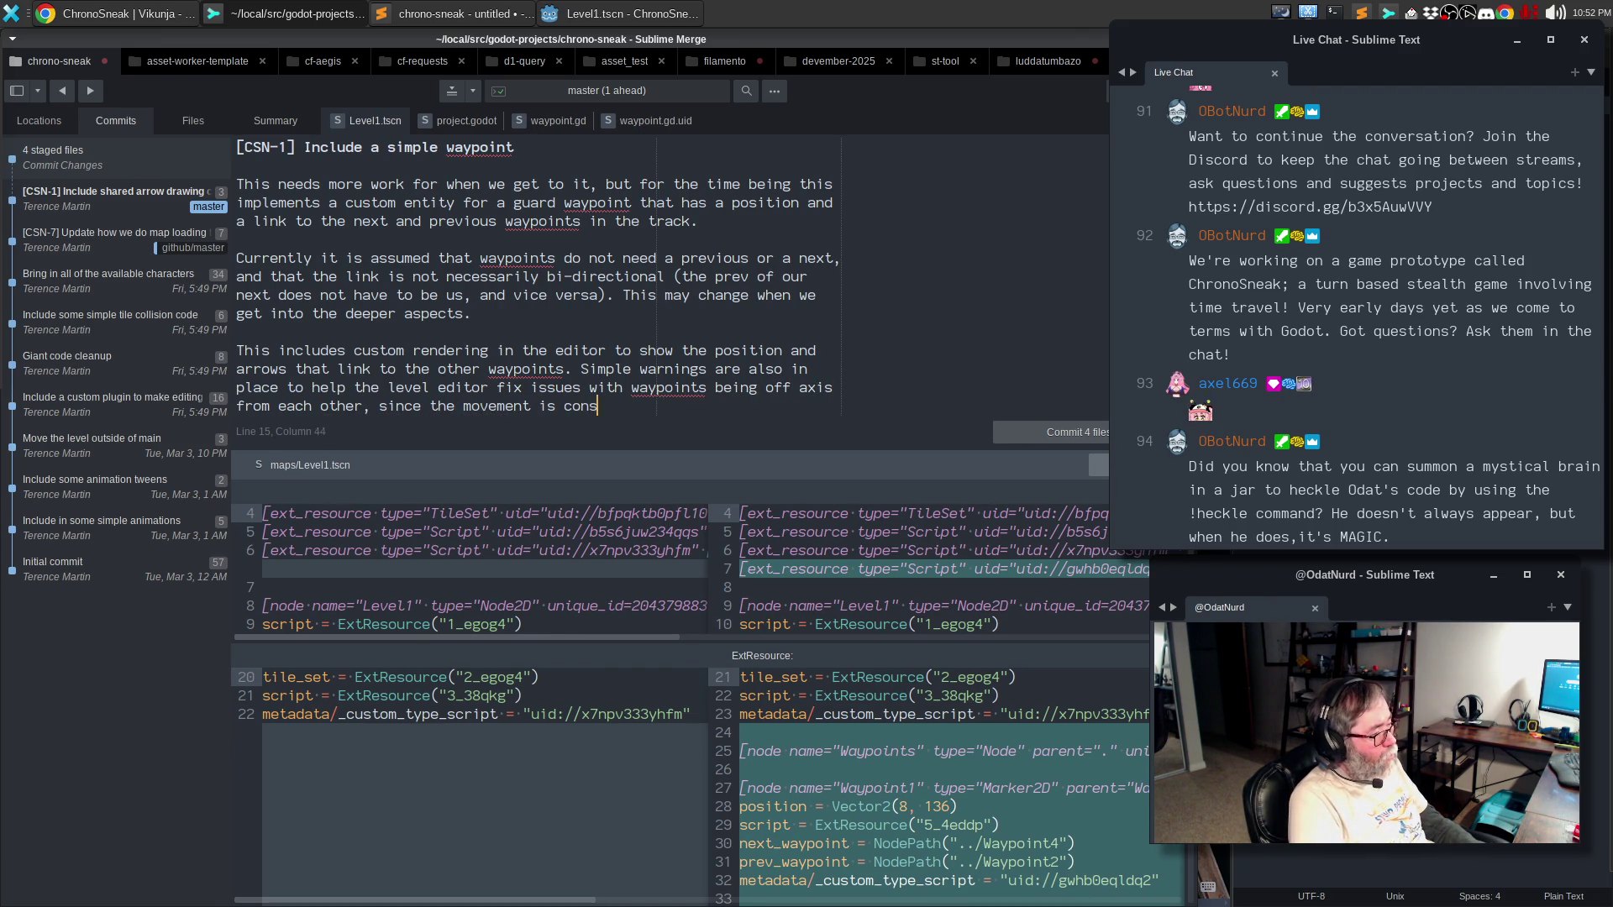
type("trained to the grid")
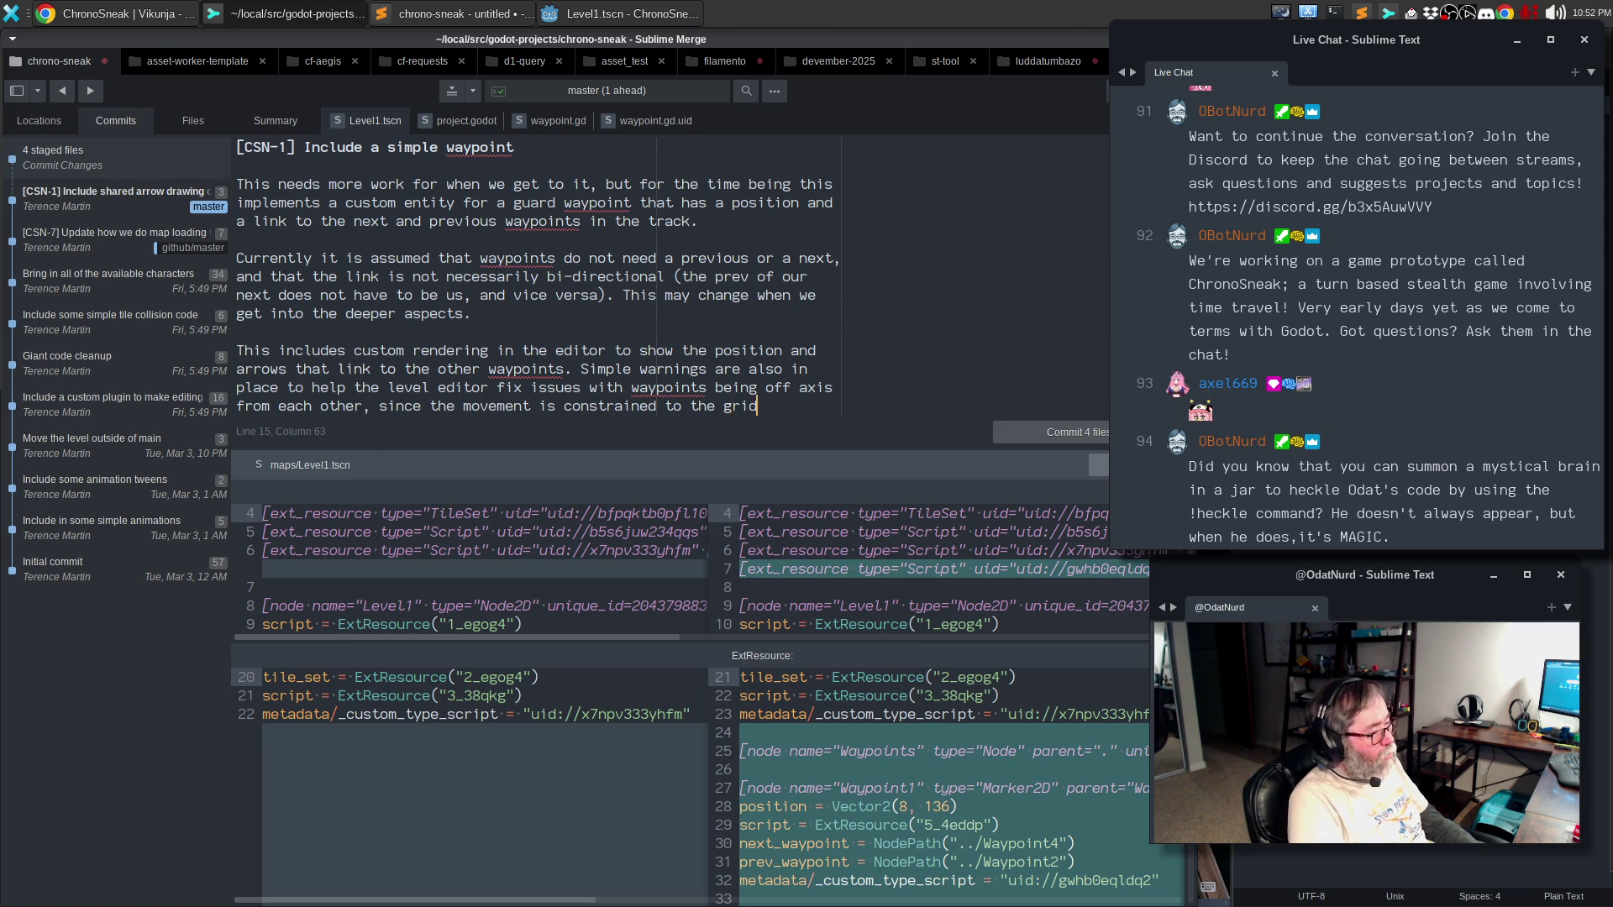
type(". This could b")
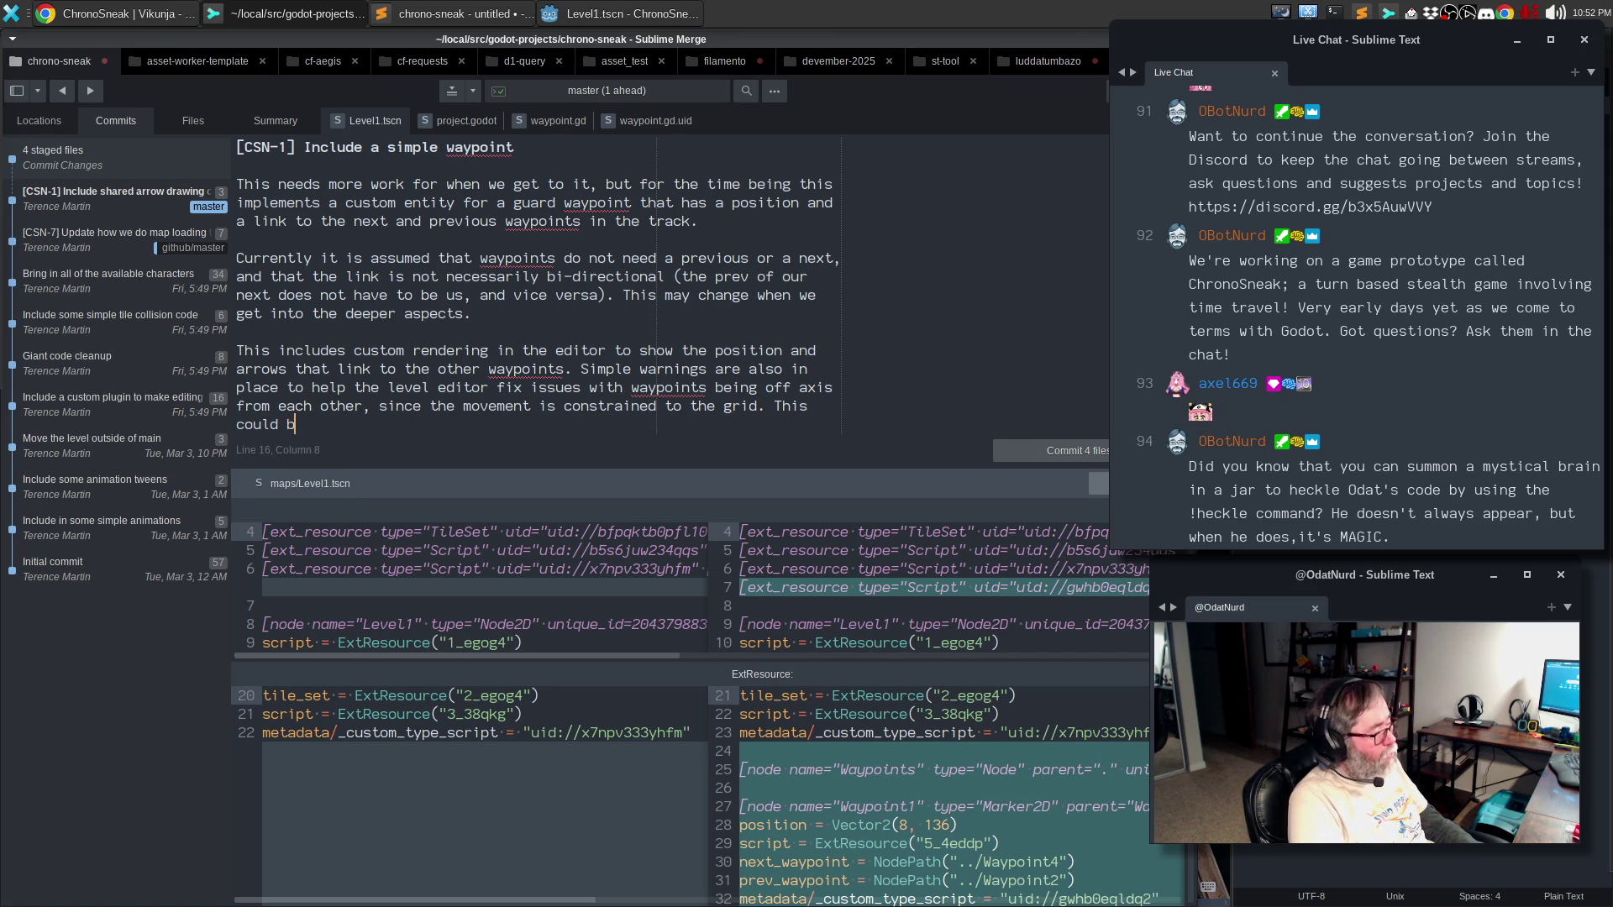
type("e lifted in the future.")
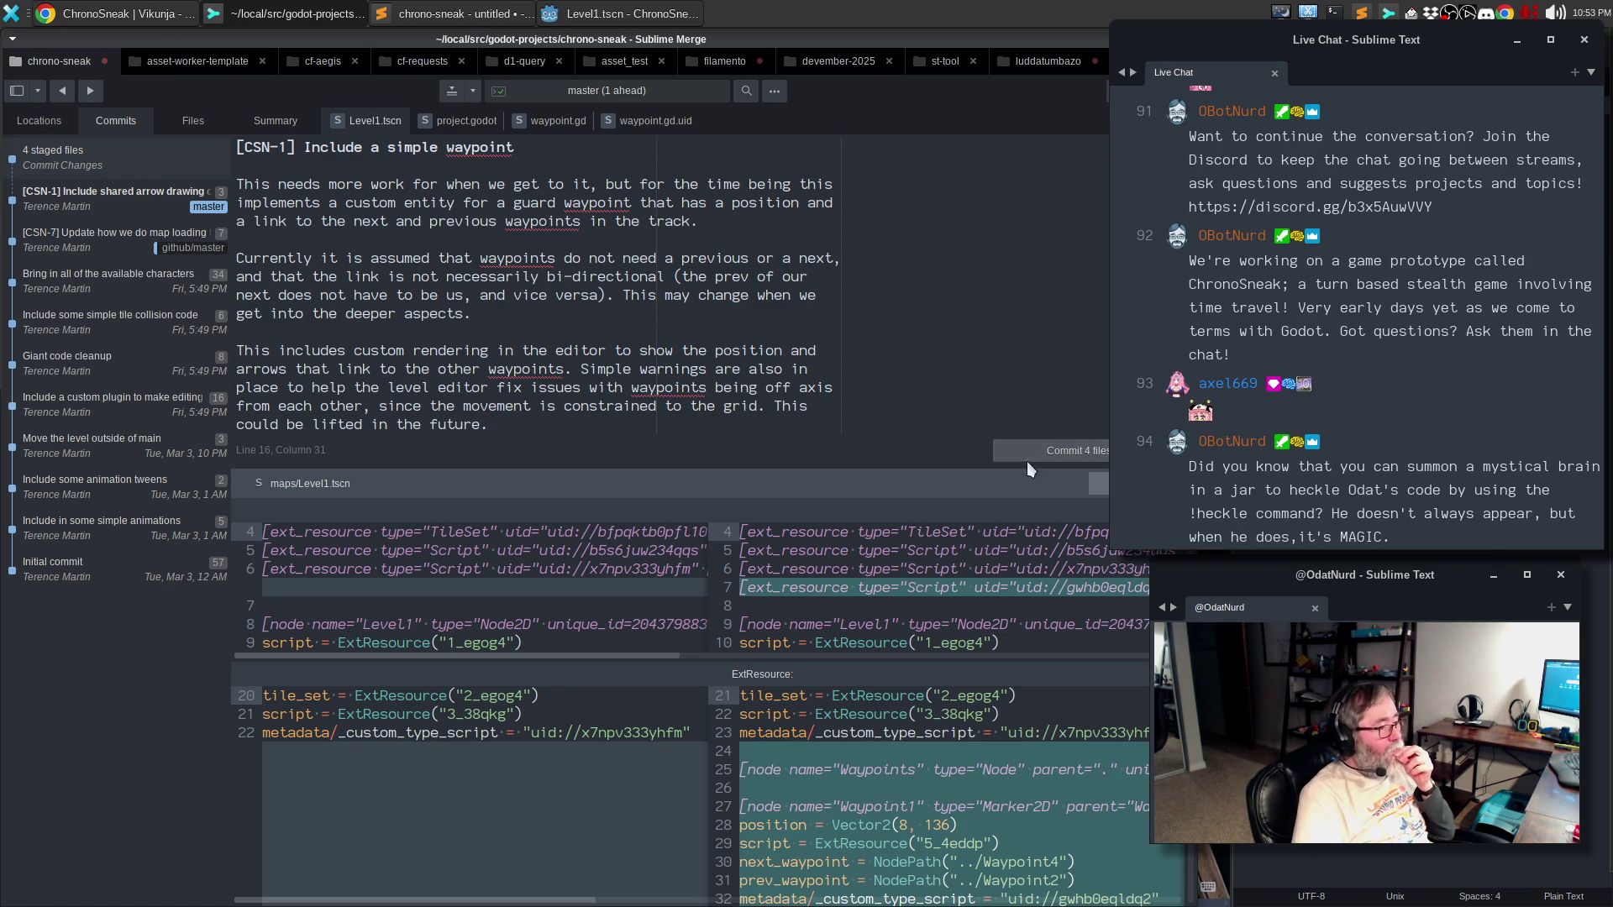
- Commit the four staged files with the '[CSN-1] Include a simple waypoint' message
left_click(1046, 450)
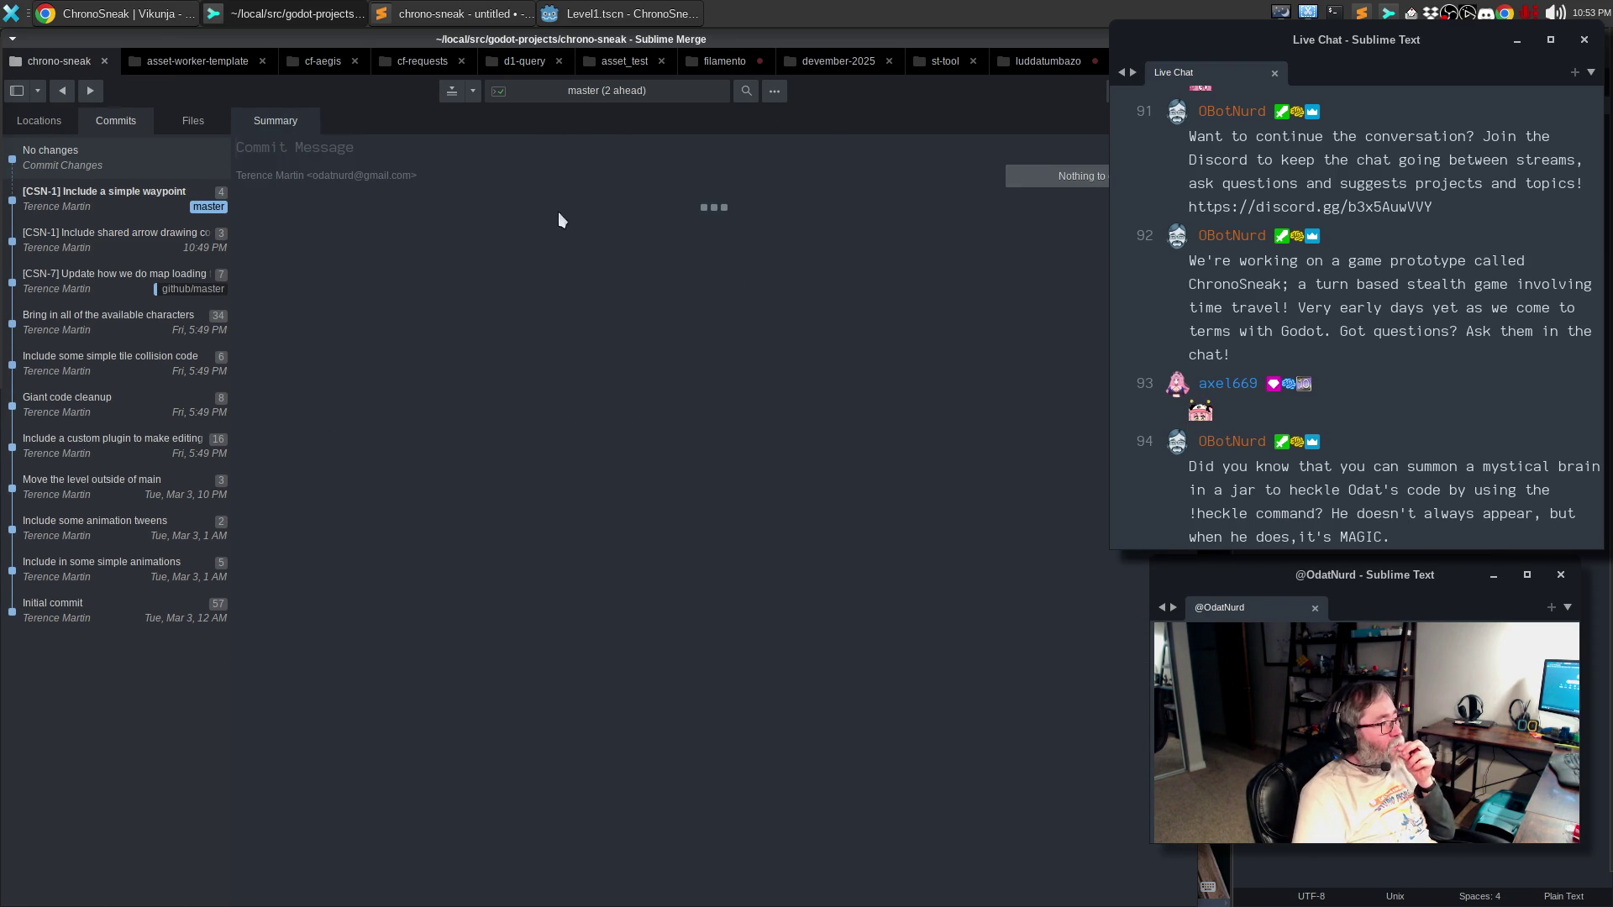
- Mark CSN-1 as done on the ChronoSneak board, then start a new To-Do task
left_click(154, 17)
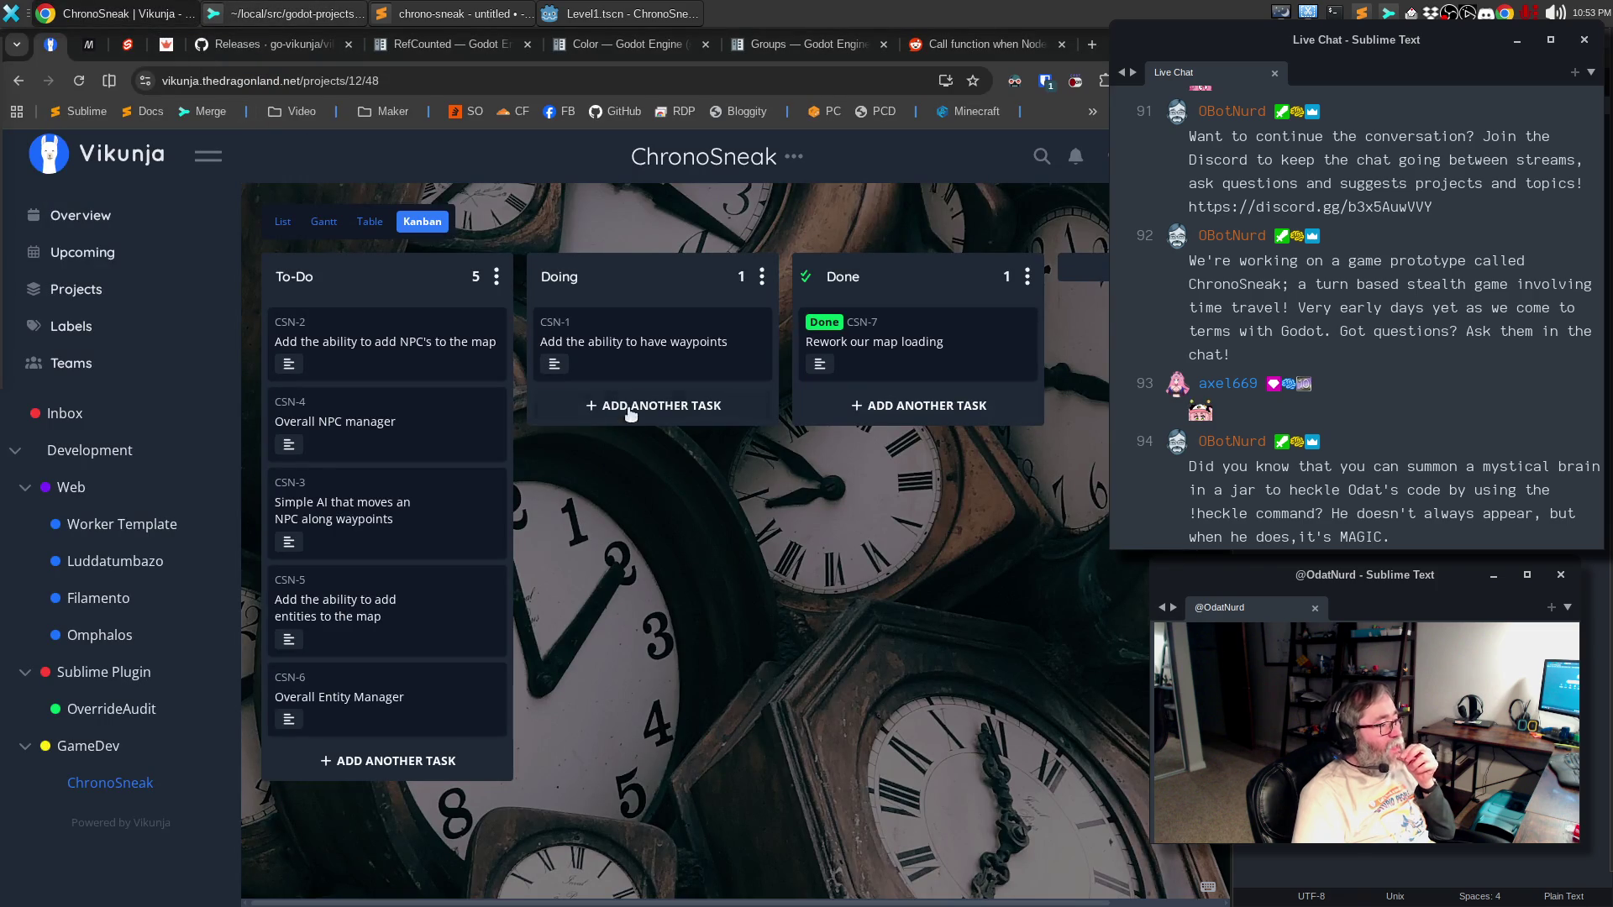
left_click(568, 330)
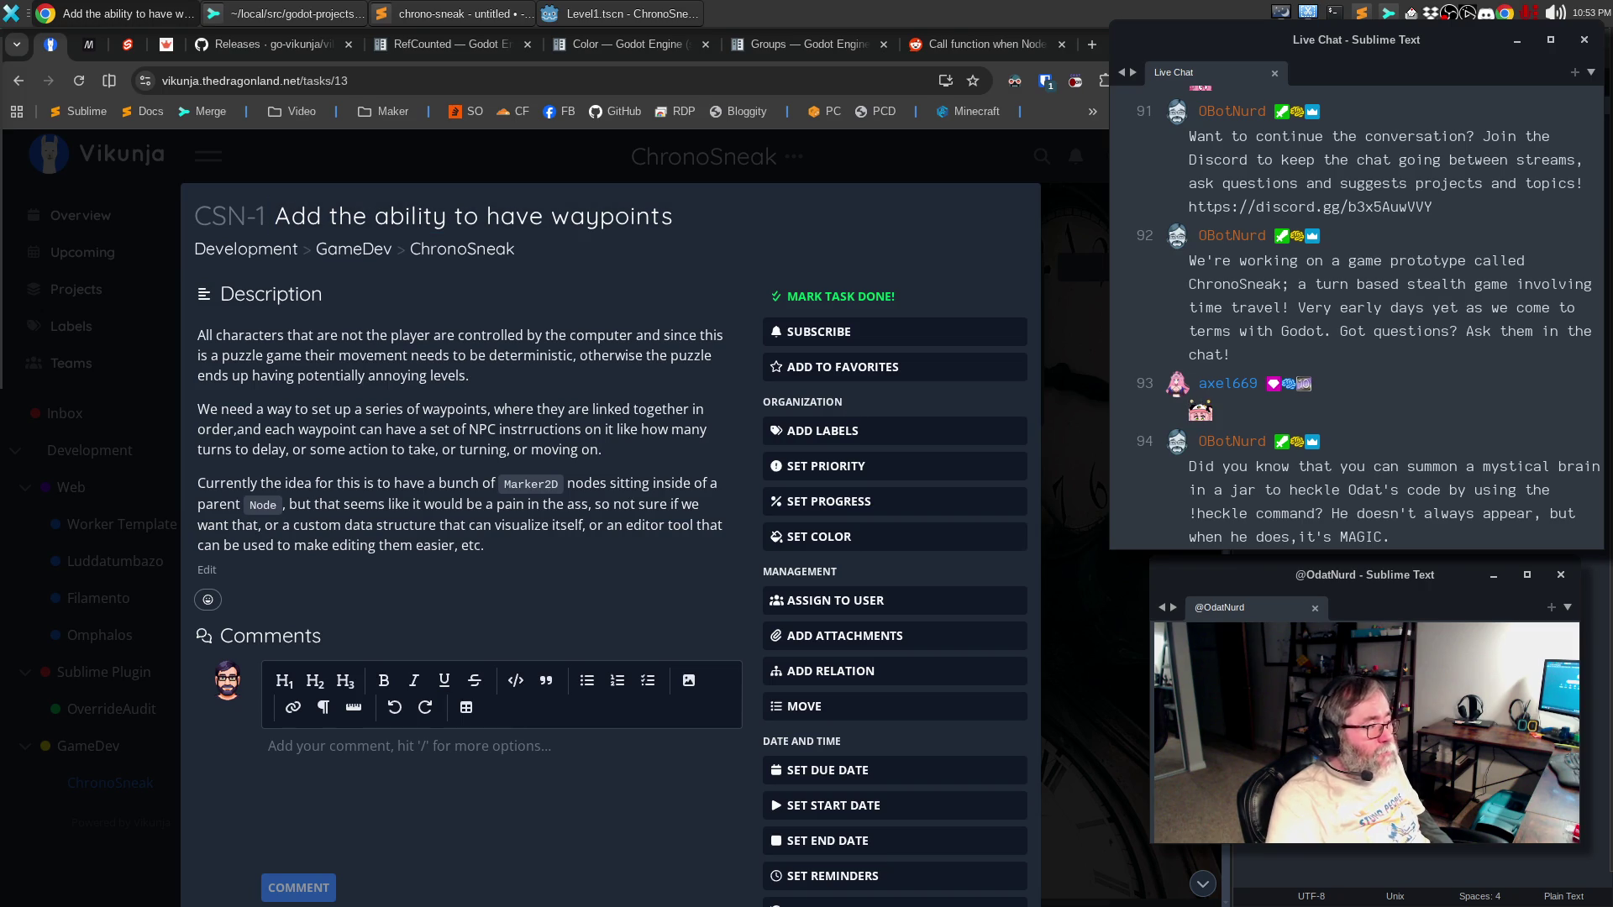
left_click(929, 206)
key("ctrl+a")
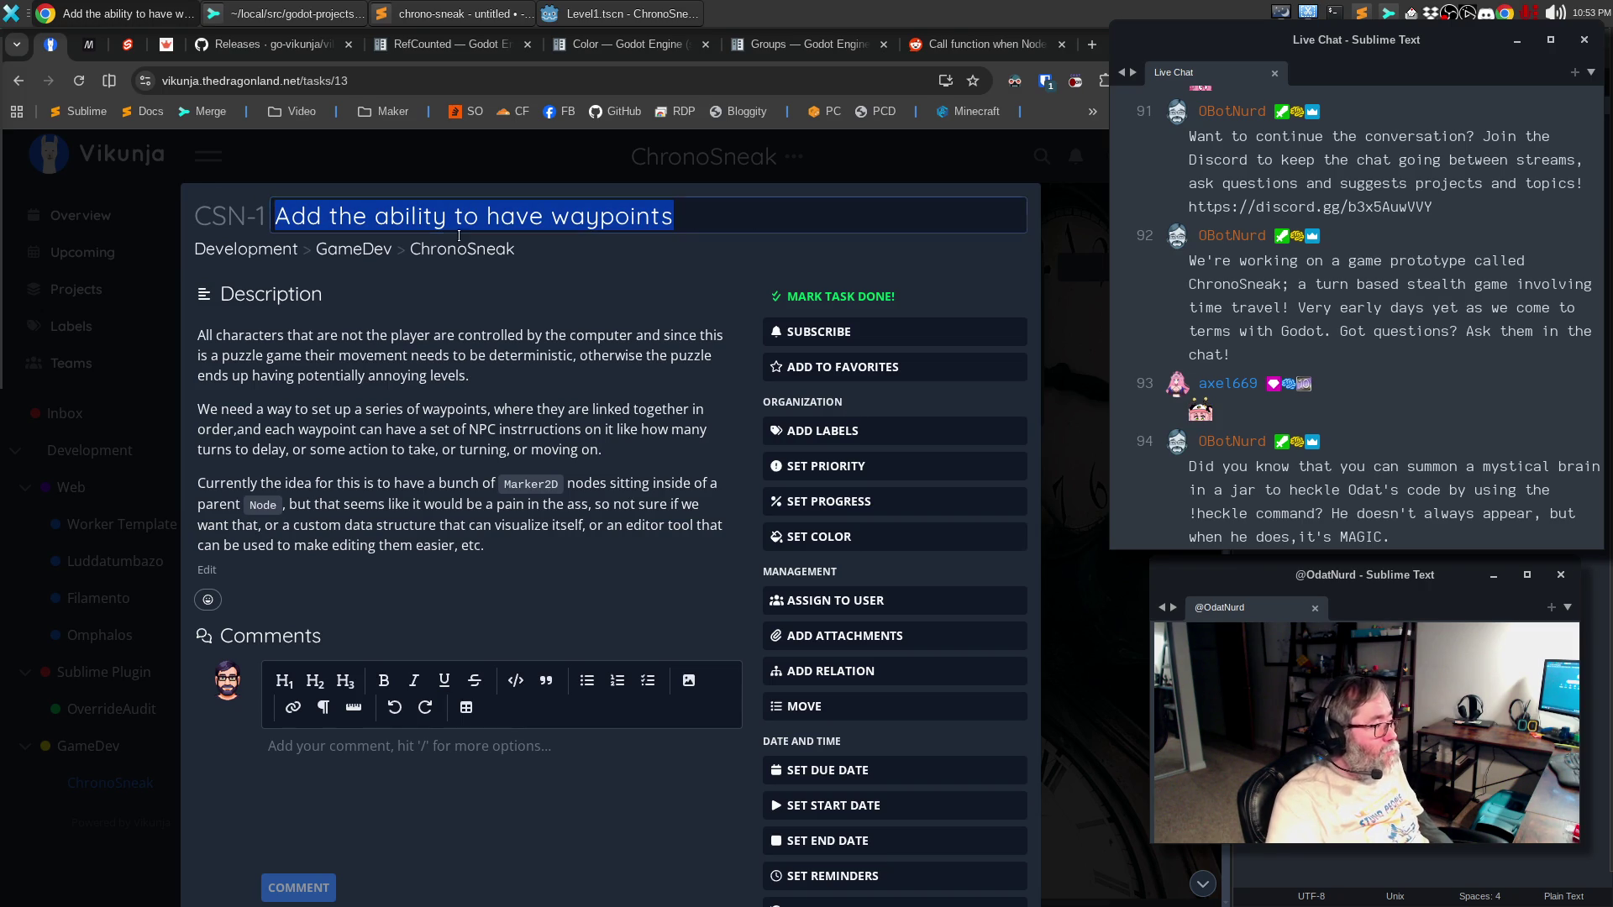
left_click(804, 301)
key("Escape")
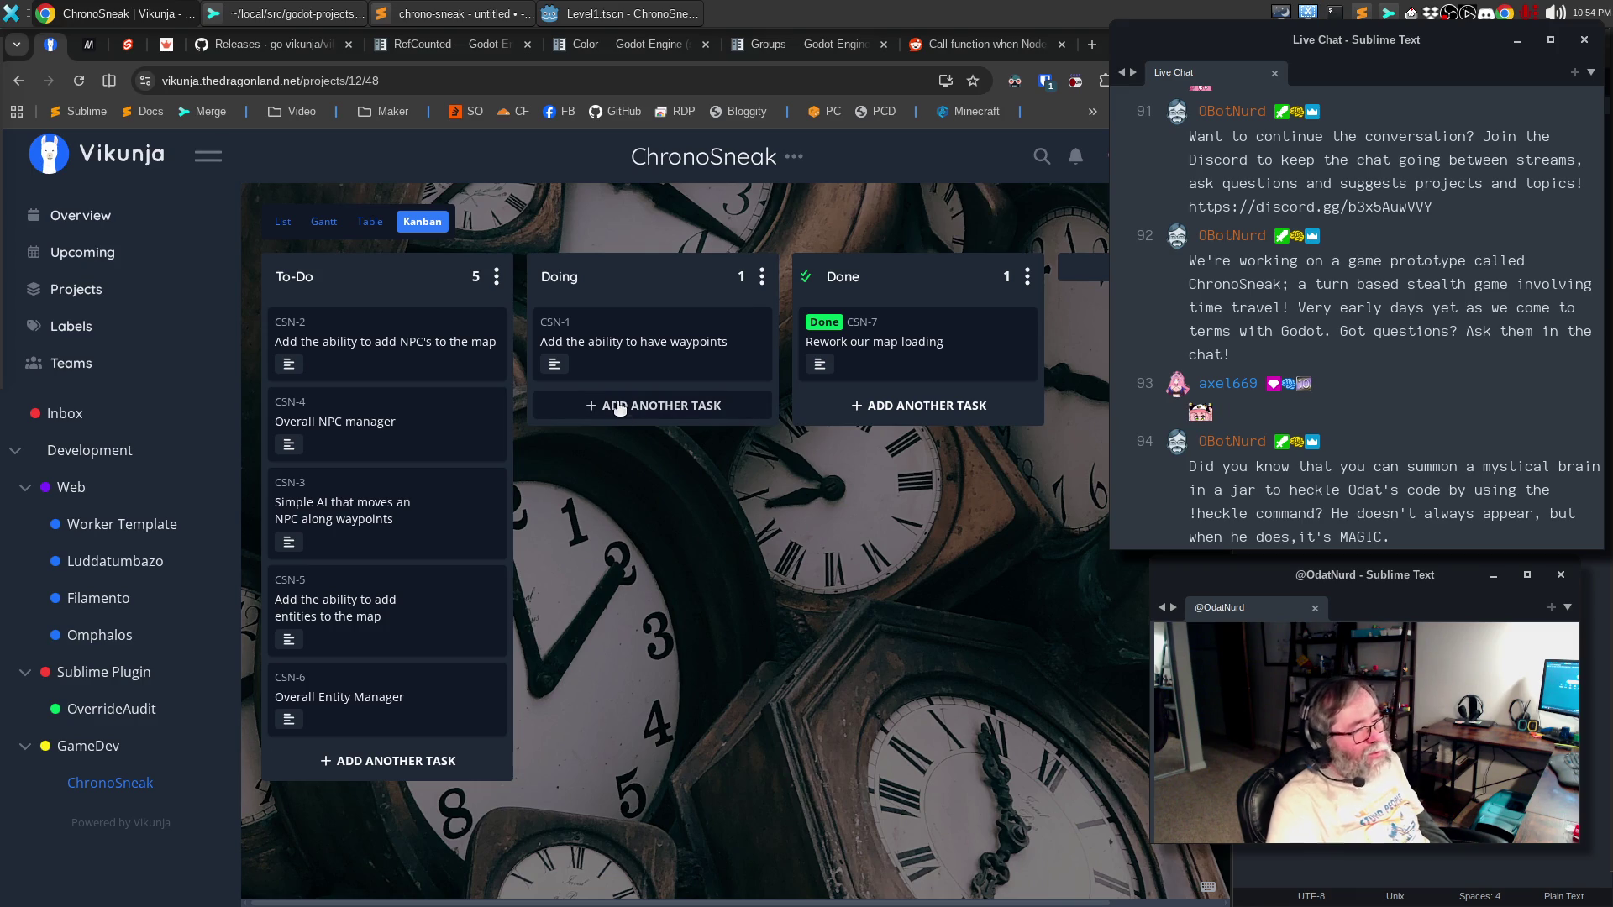
left_click(365, 762)
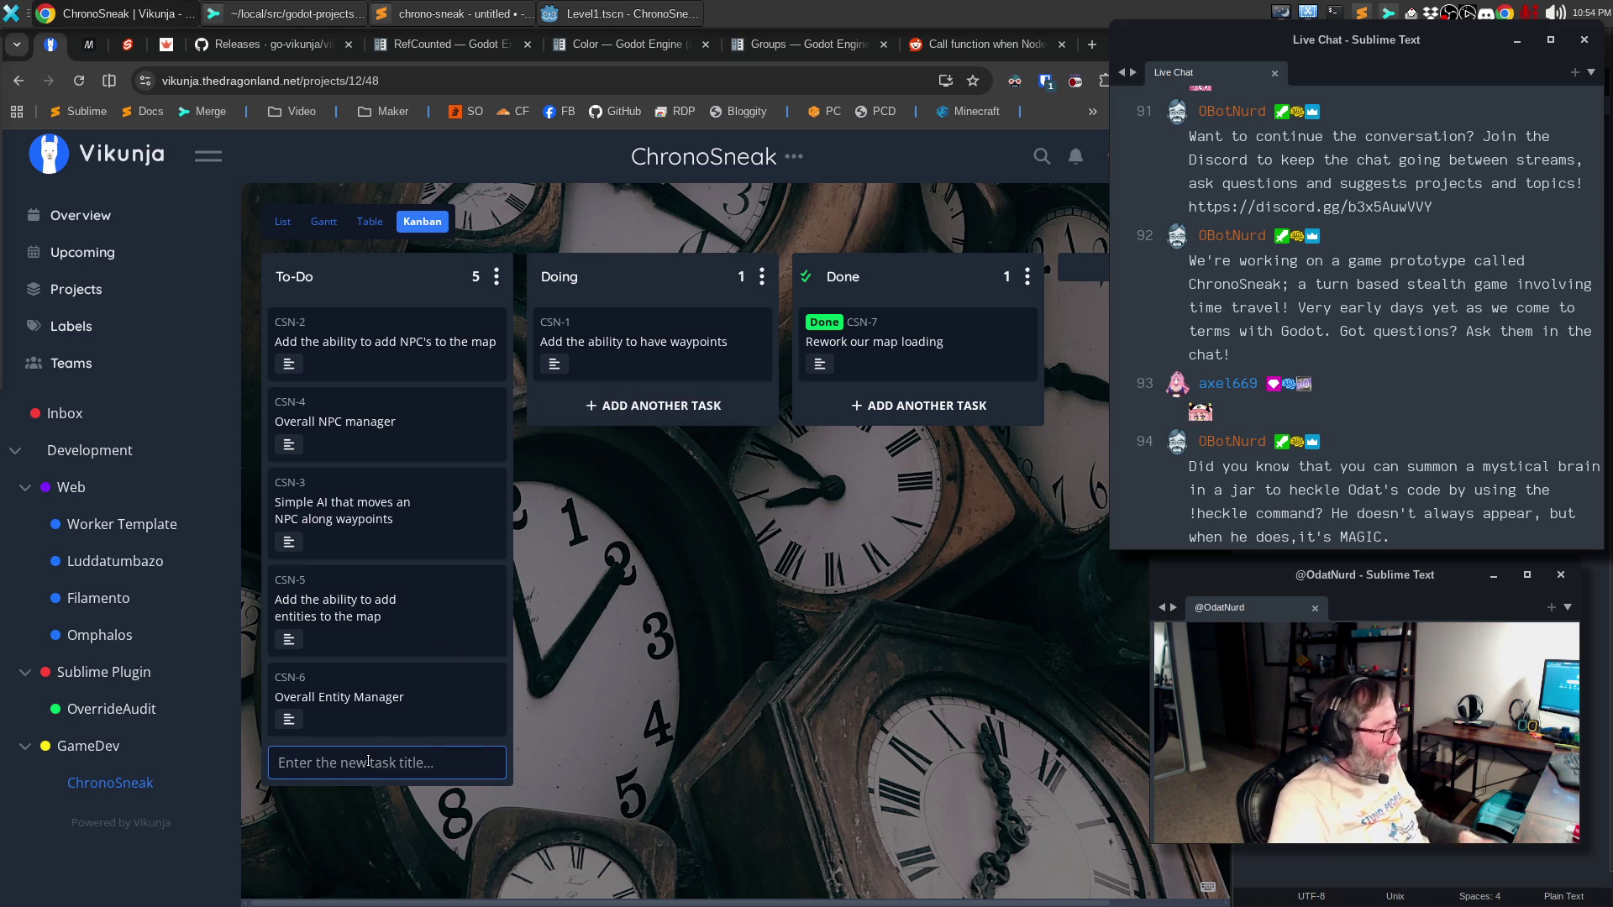
- Create 'Add Waypoint Commands' (CSN-8) in To-Do and open its details
type("Add Waypoint Commands")
key("Return")
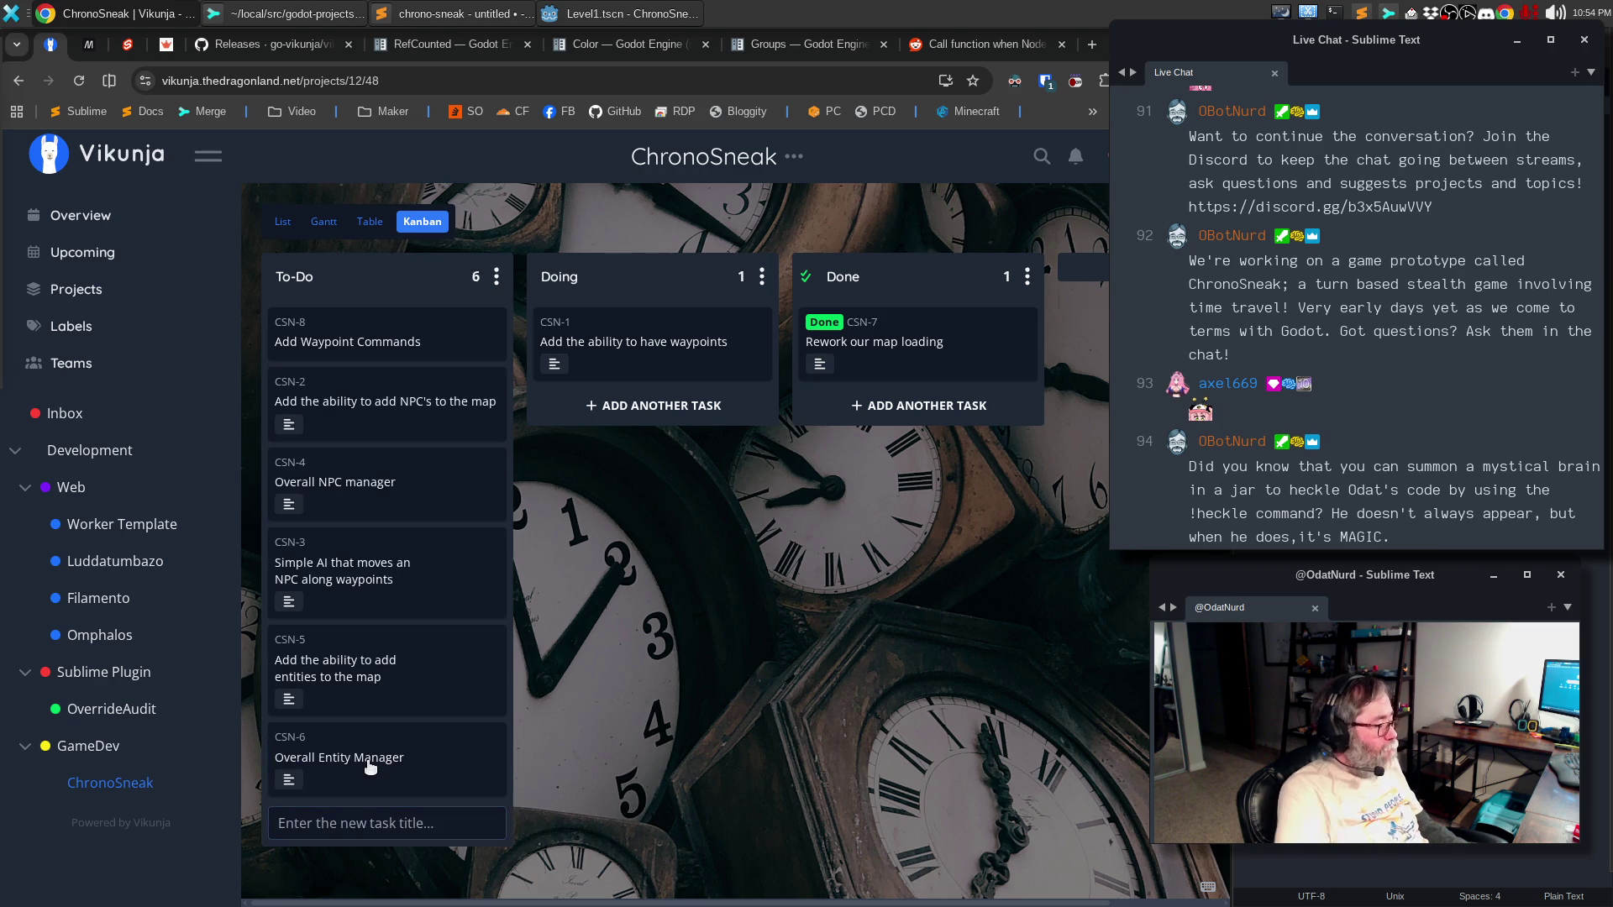
left_click(380, 348)
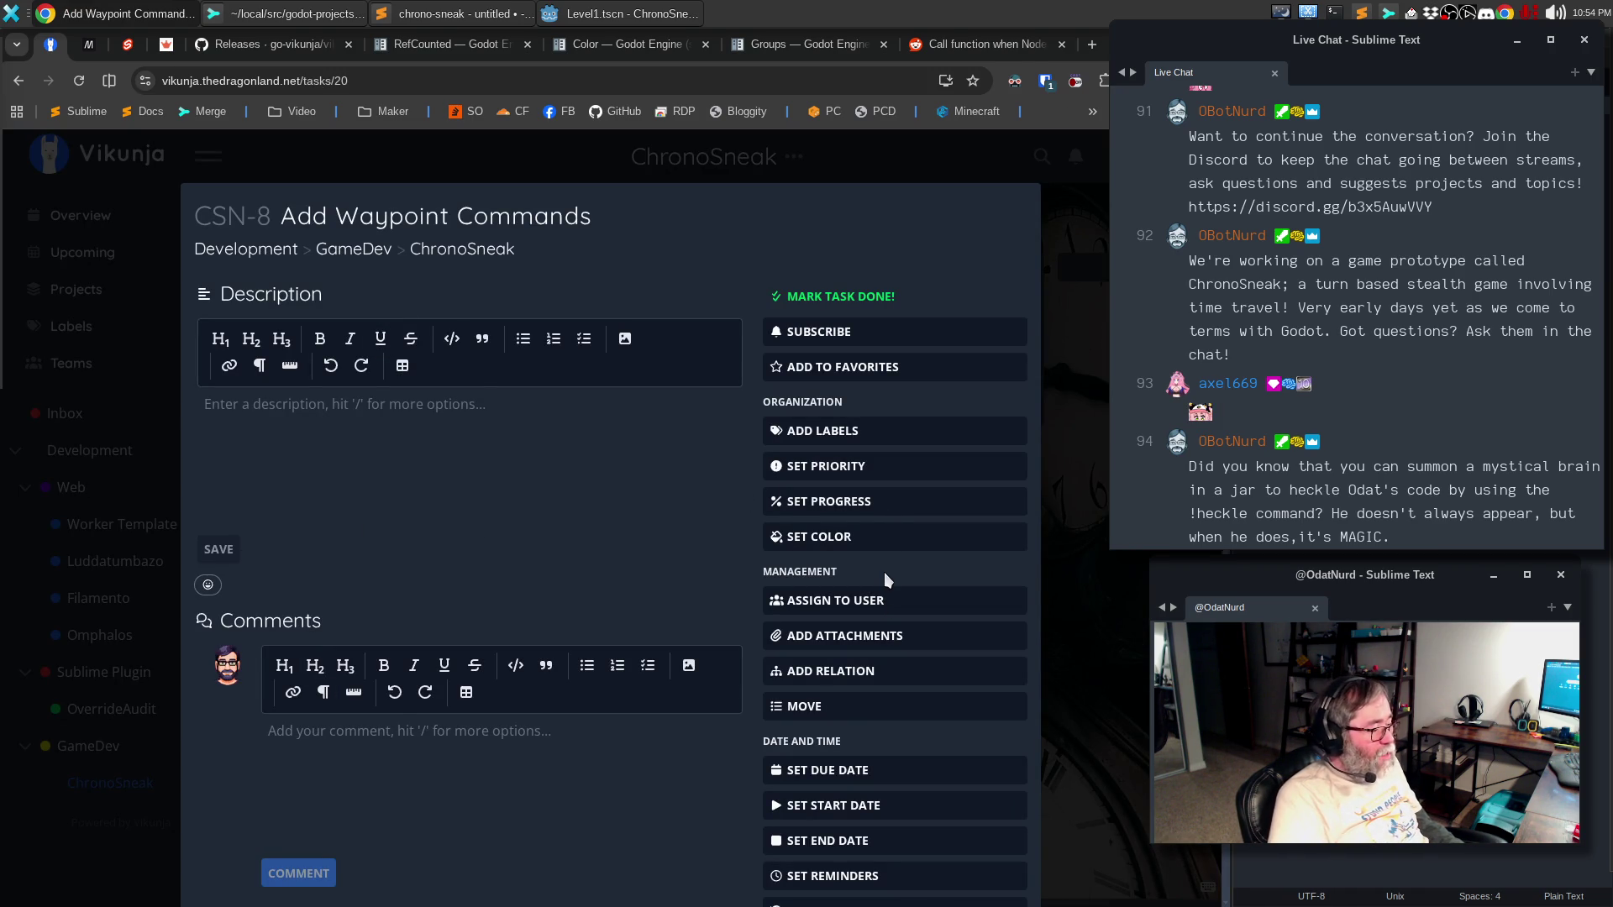
scroll(884, 572, "down", 2)
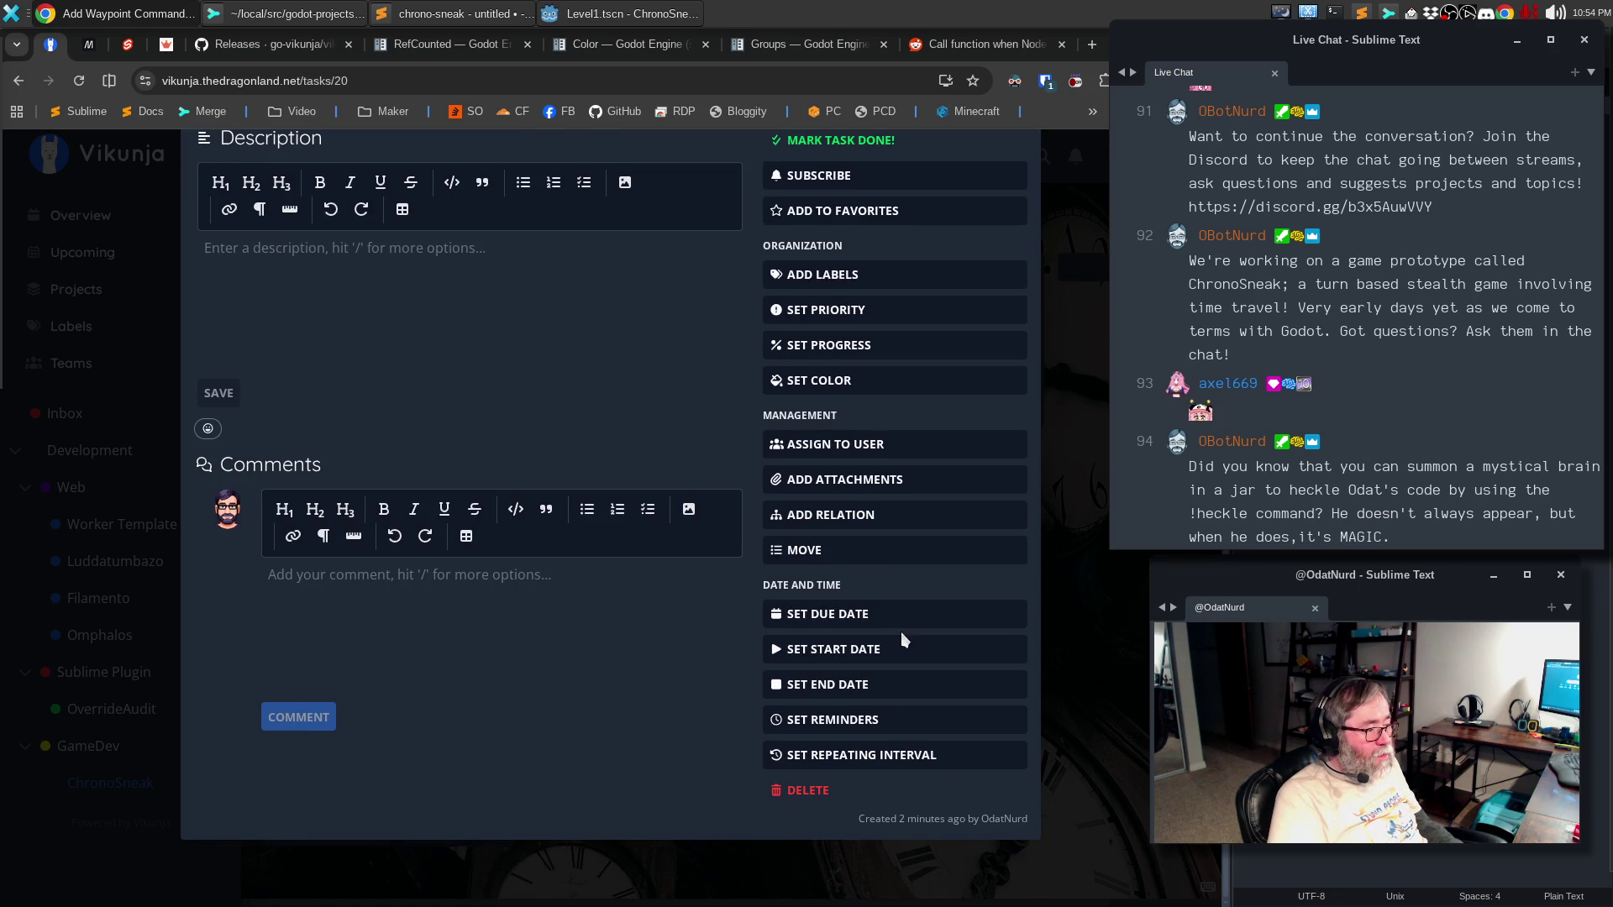
left_click(866, 525)
- Add 'Add the ability to have waypoints' as a related task of CSN-8
type("Add the ability to have waypoints")
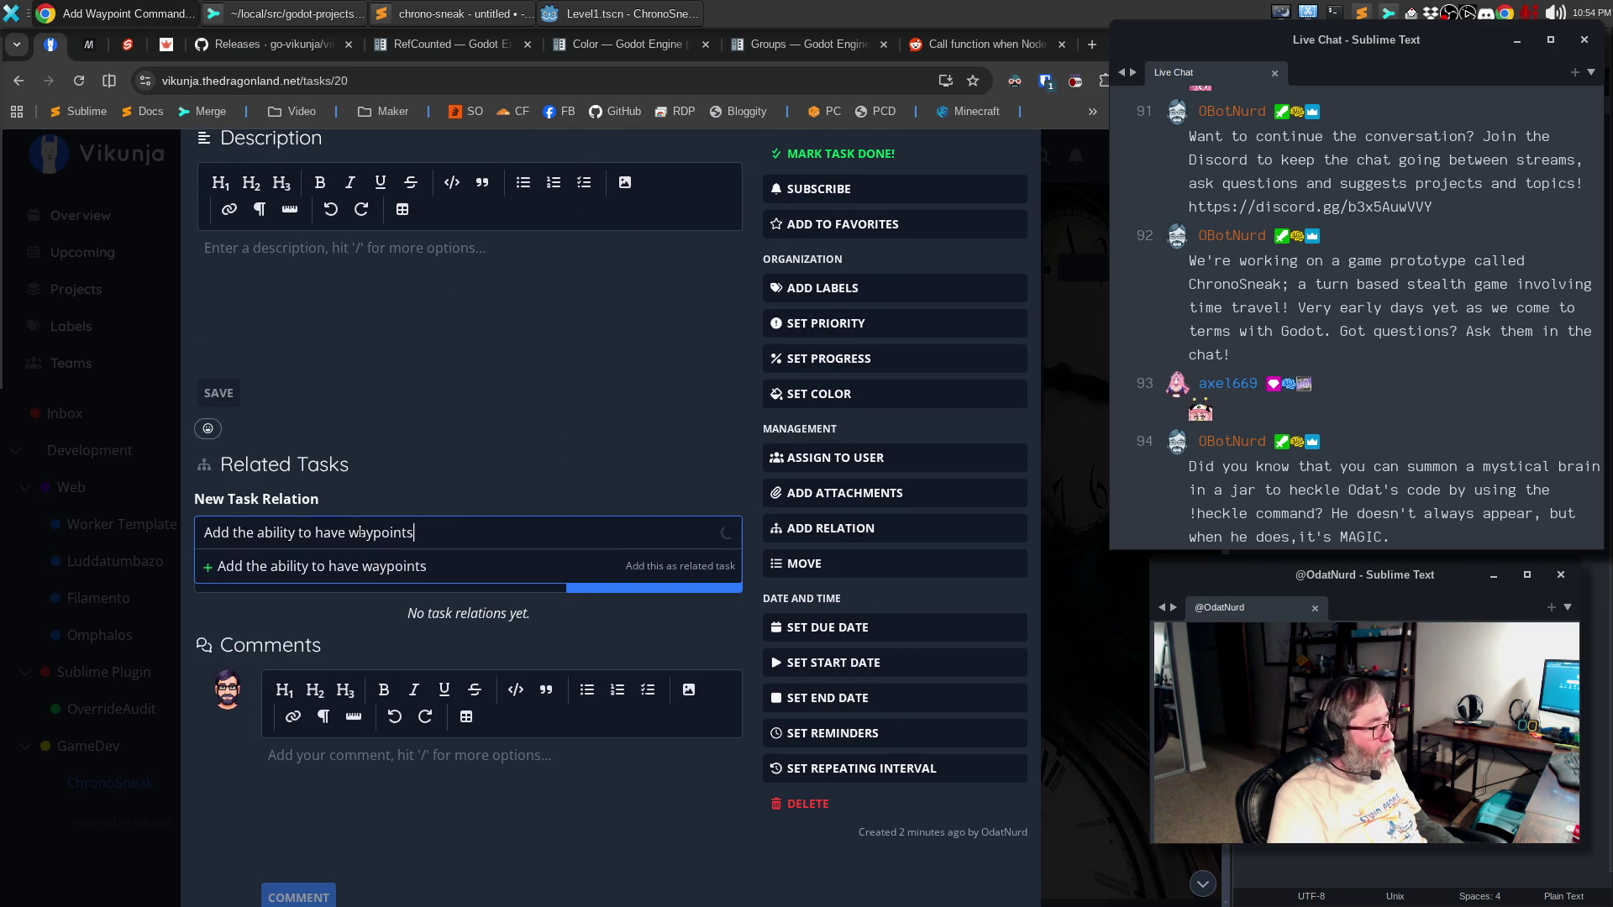
left_click(358, 565)
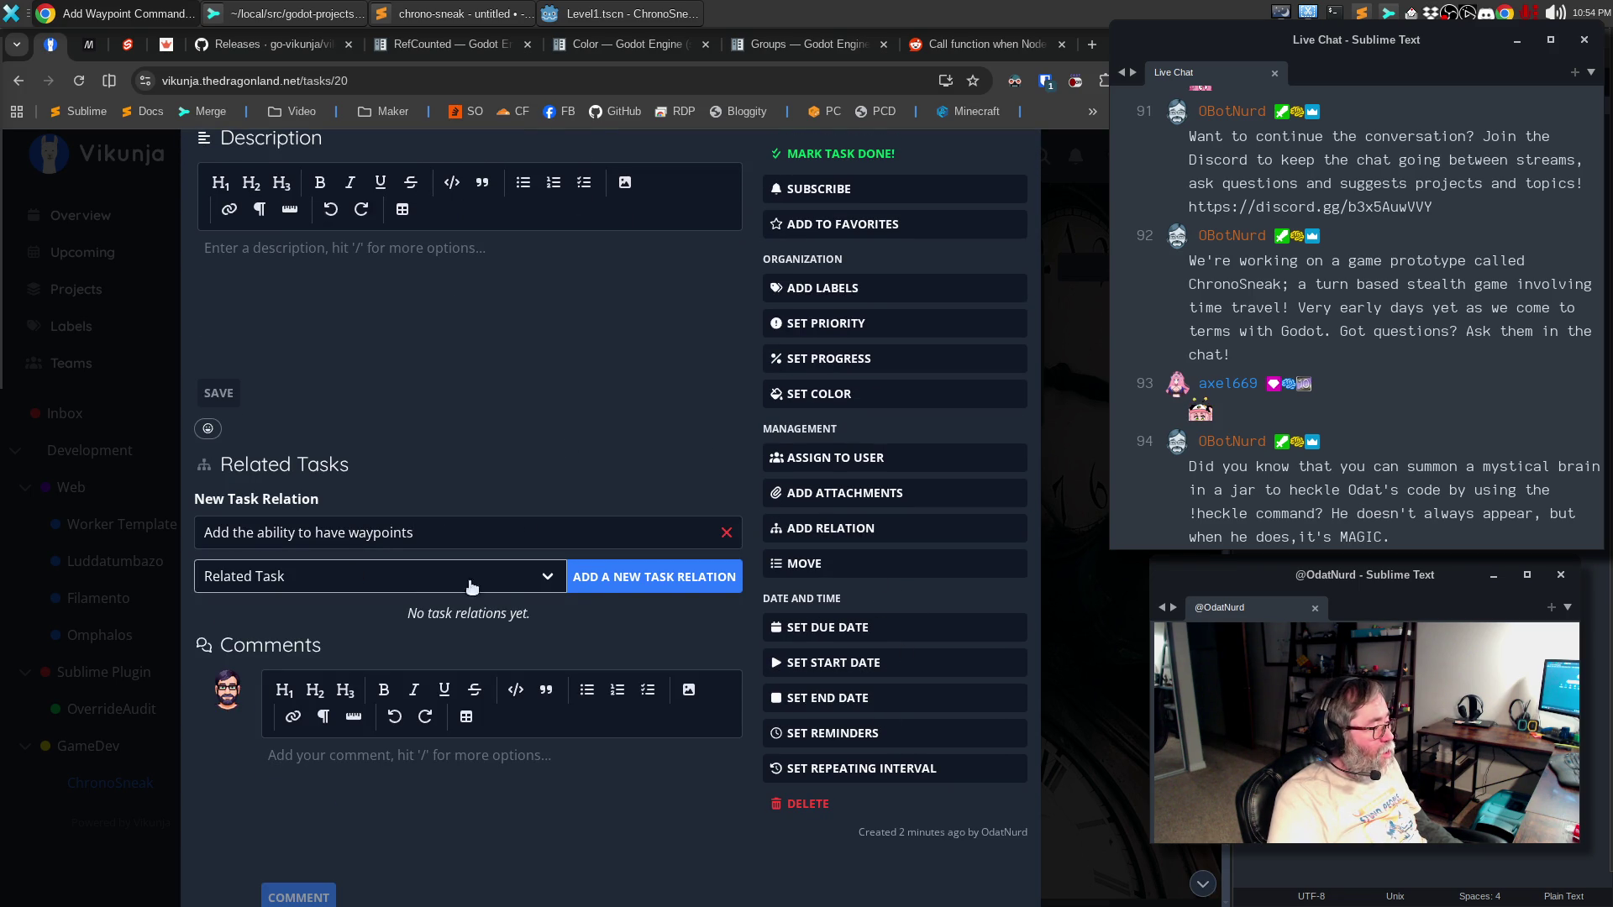
left_click(611, 593)
scroll(538, 496, "up", 2)
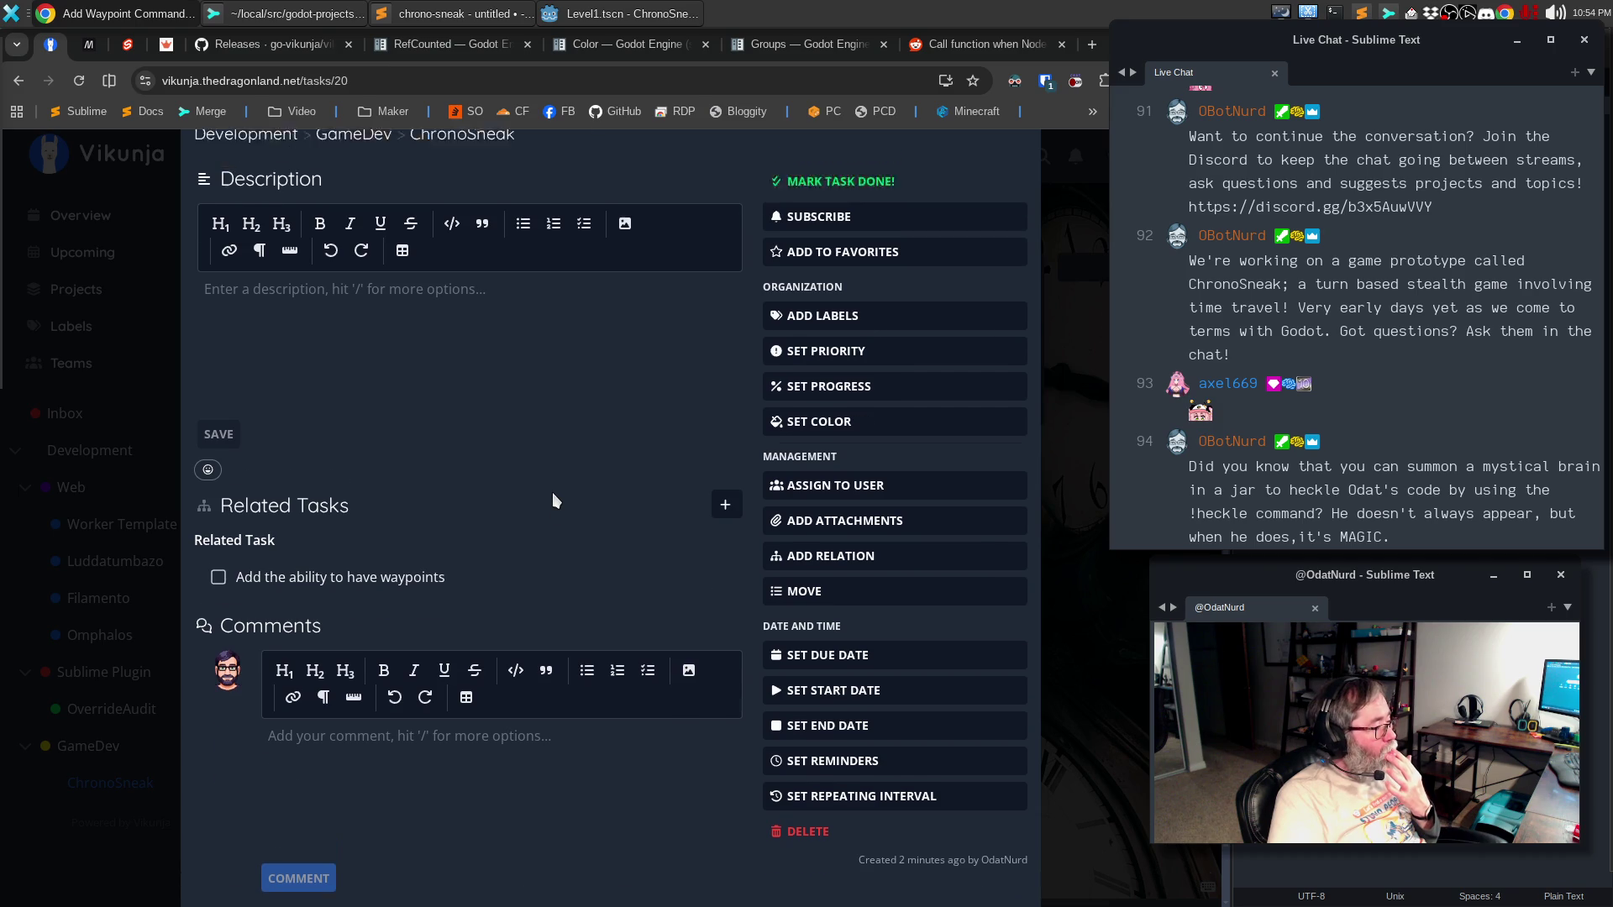
left_click(300, 411)
- Write the first paragraph on the simple waypoint system and waypoints group for runtime lookup
type("We ghave")
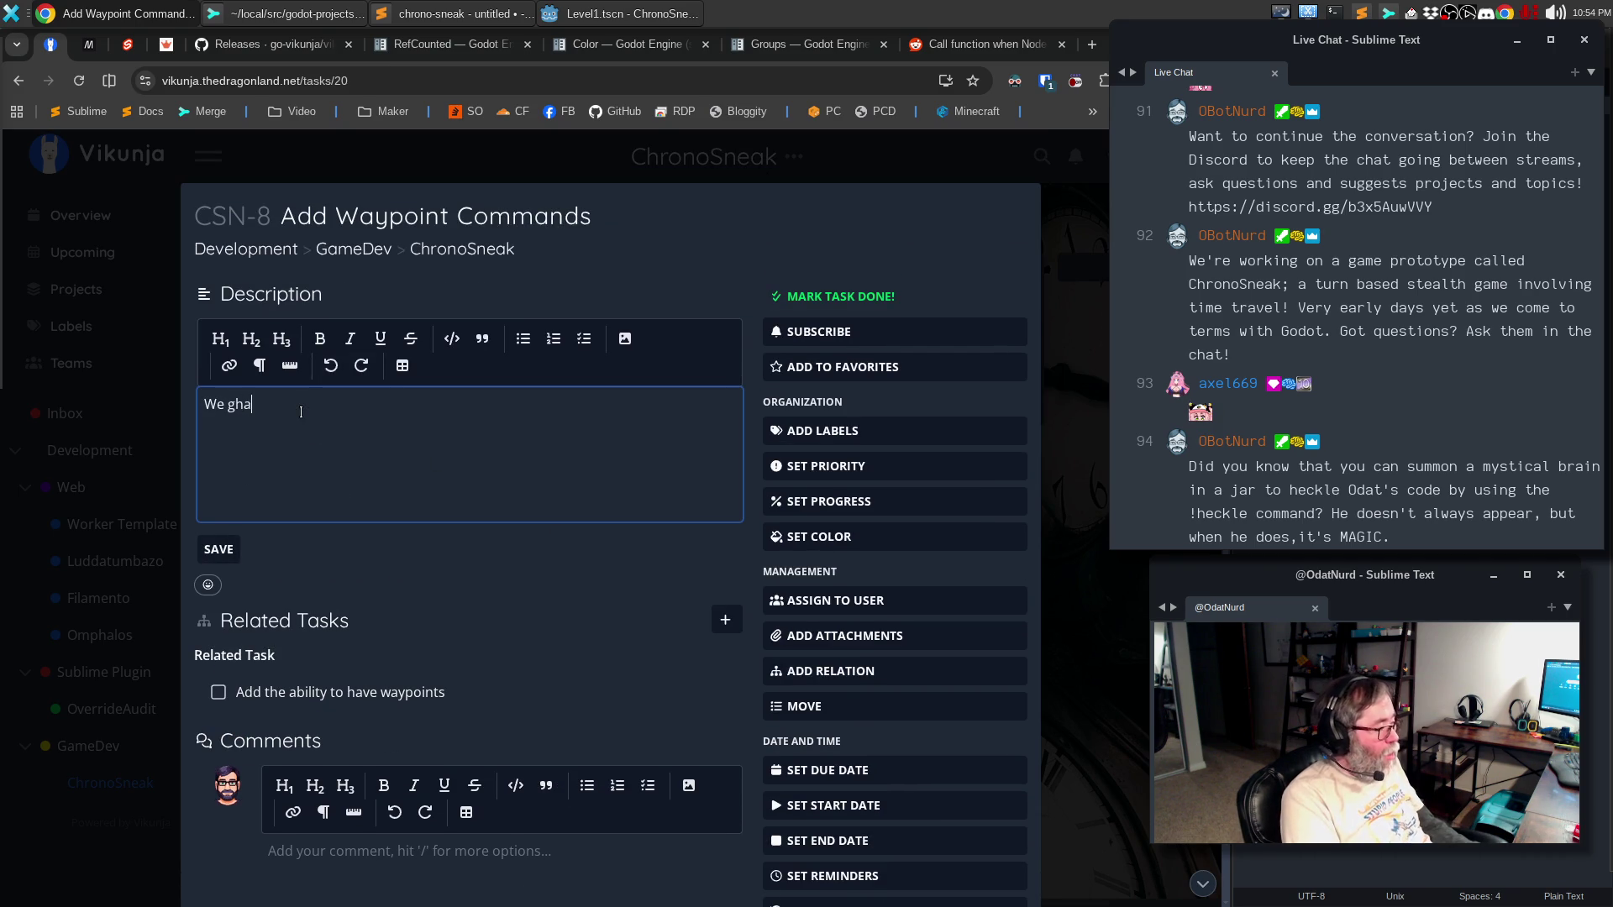
key("BackSpace")
key("BackSpace")
key("BackSpace")
type("have co")
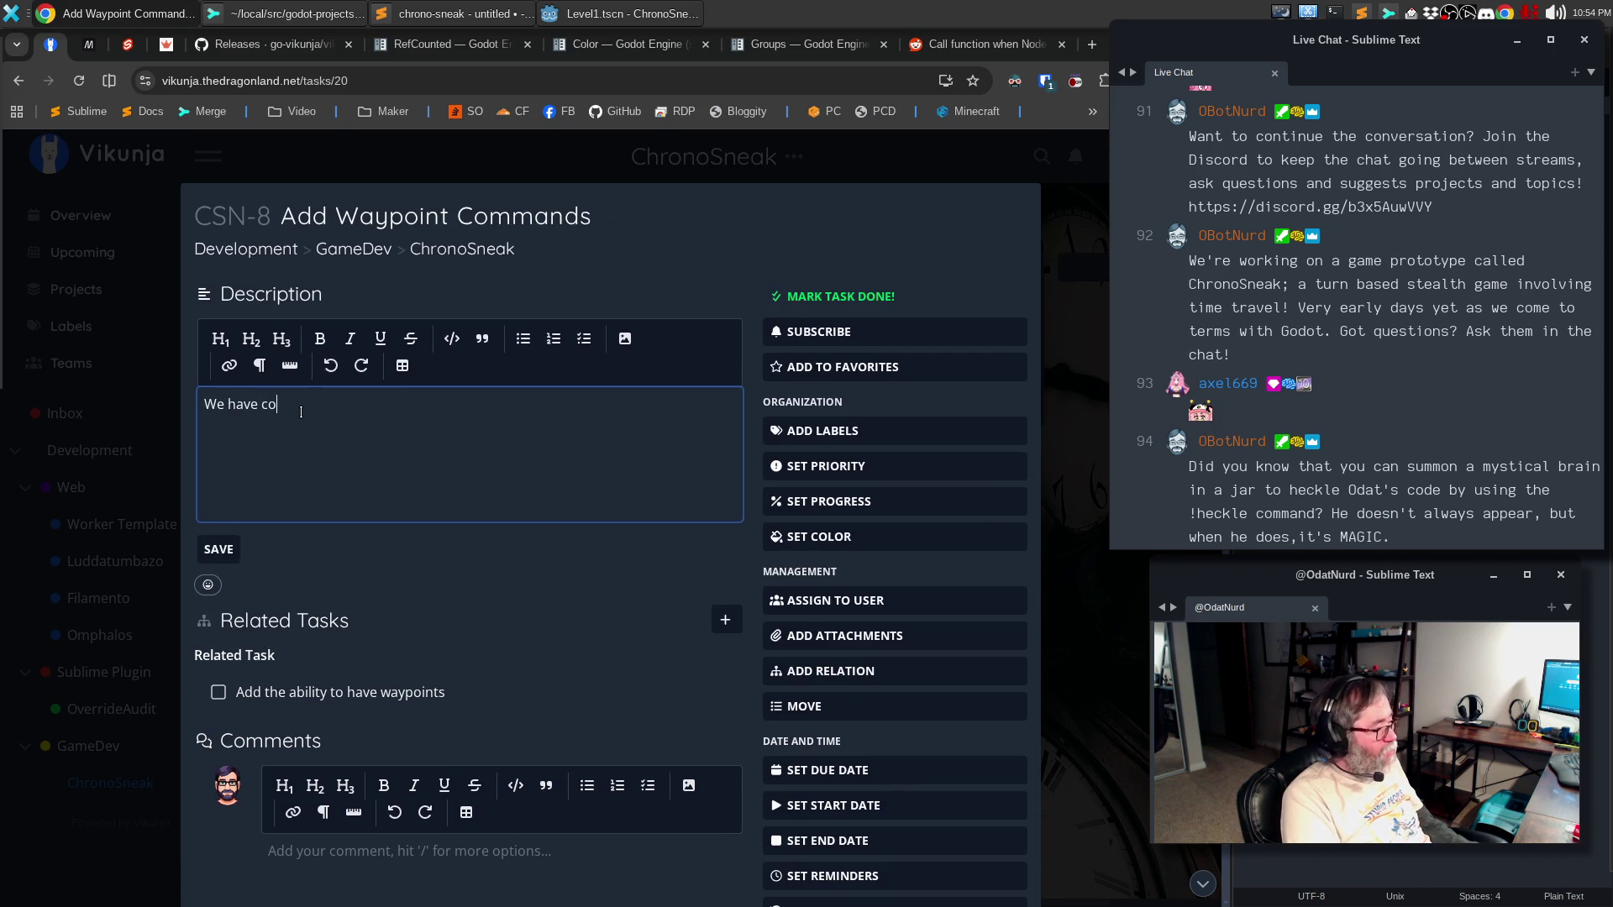
type("nstructed a simple ")
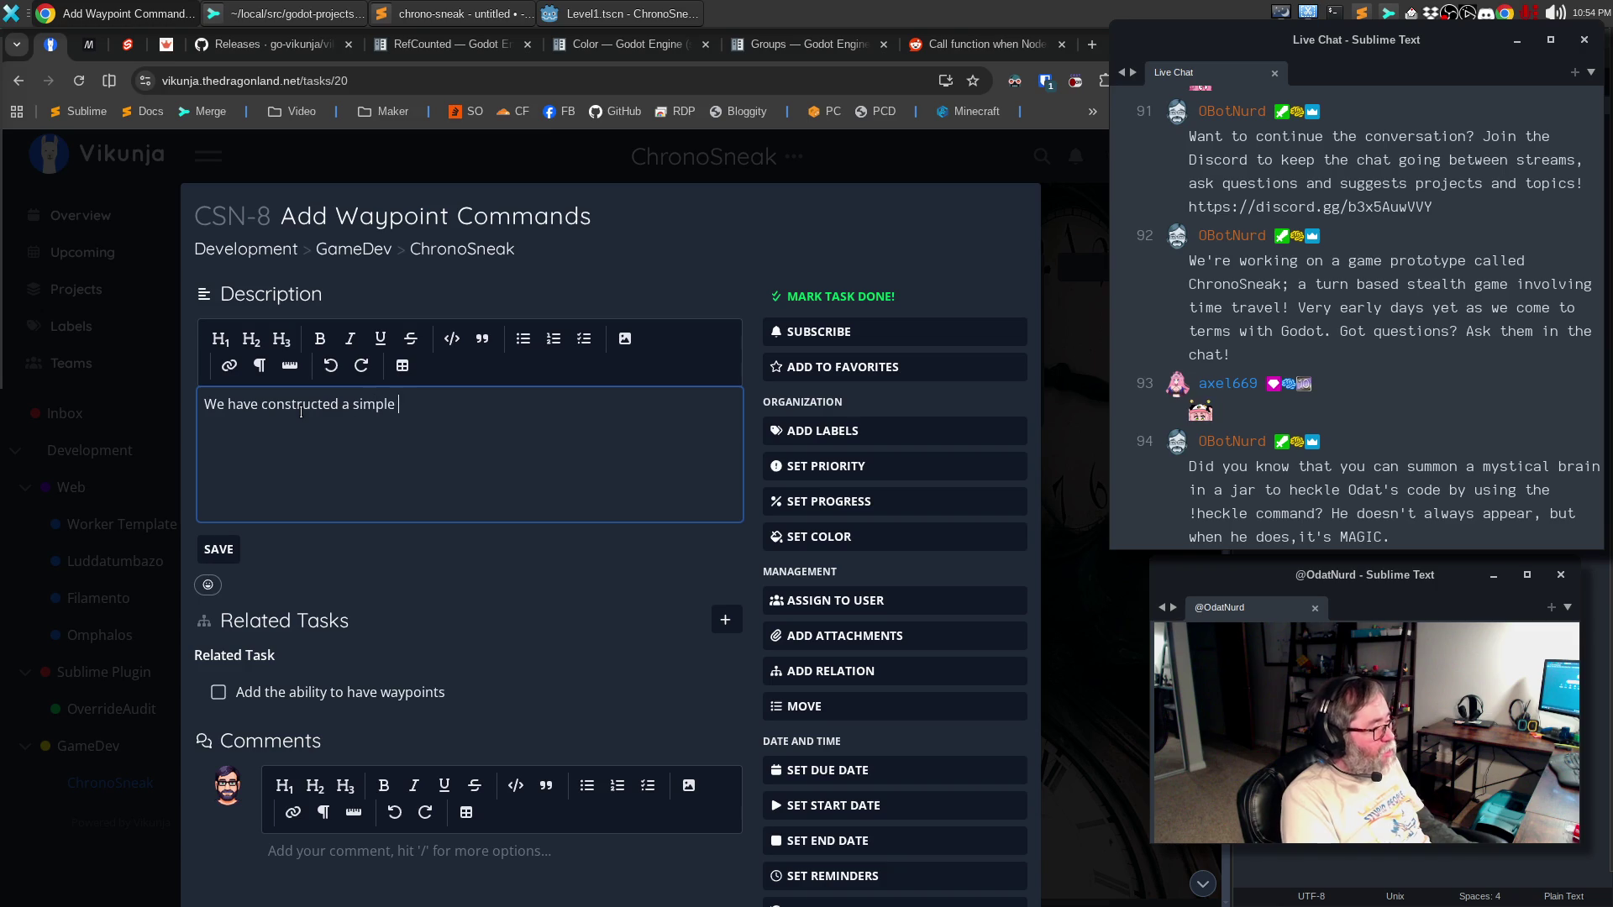
type("waypoint system ")
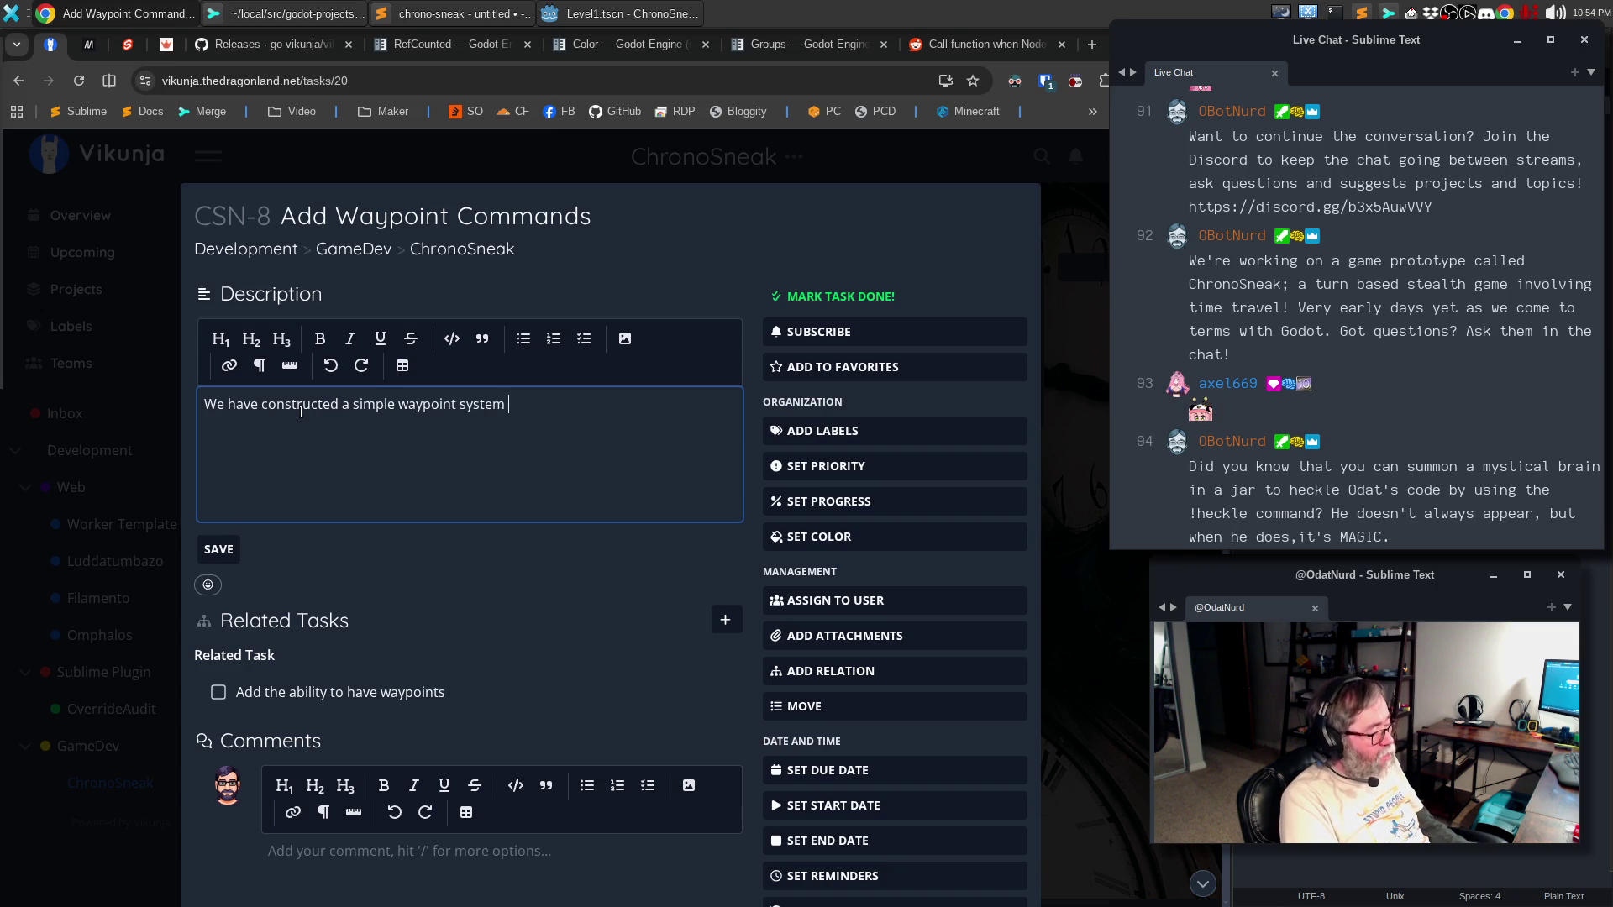
type("in as far as we can")
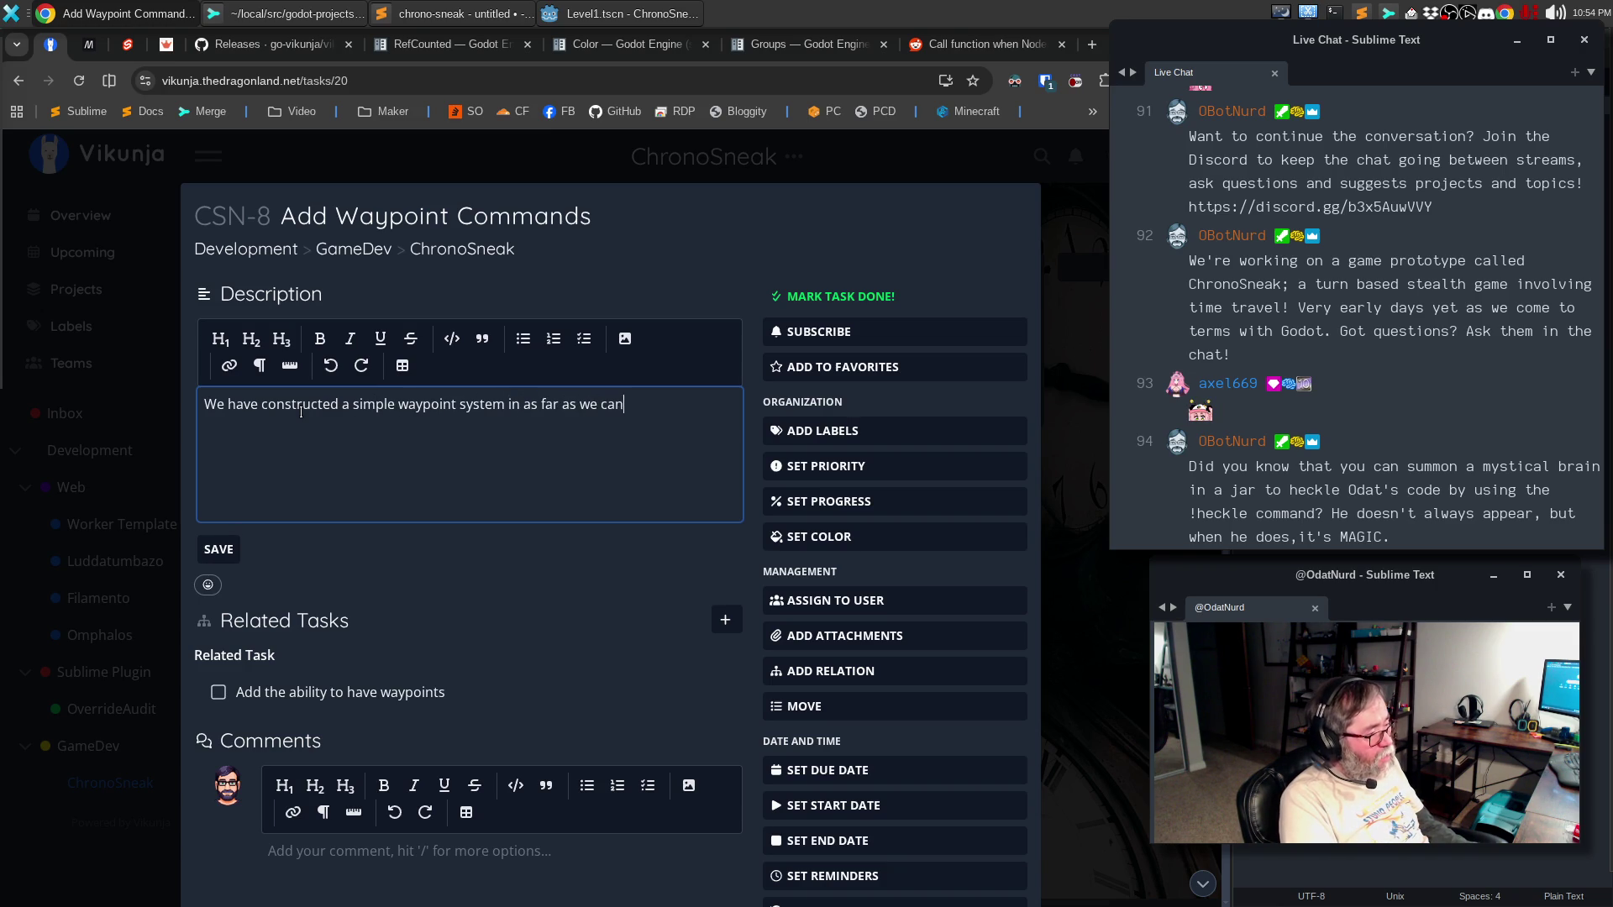
type(" add the nodes to")
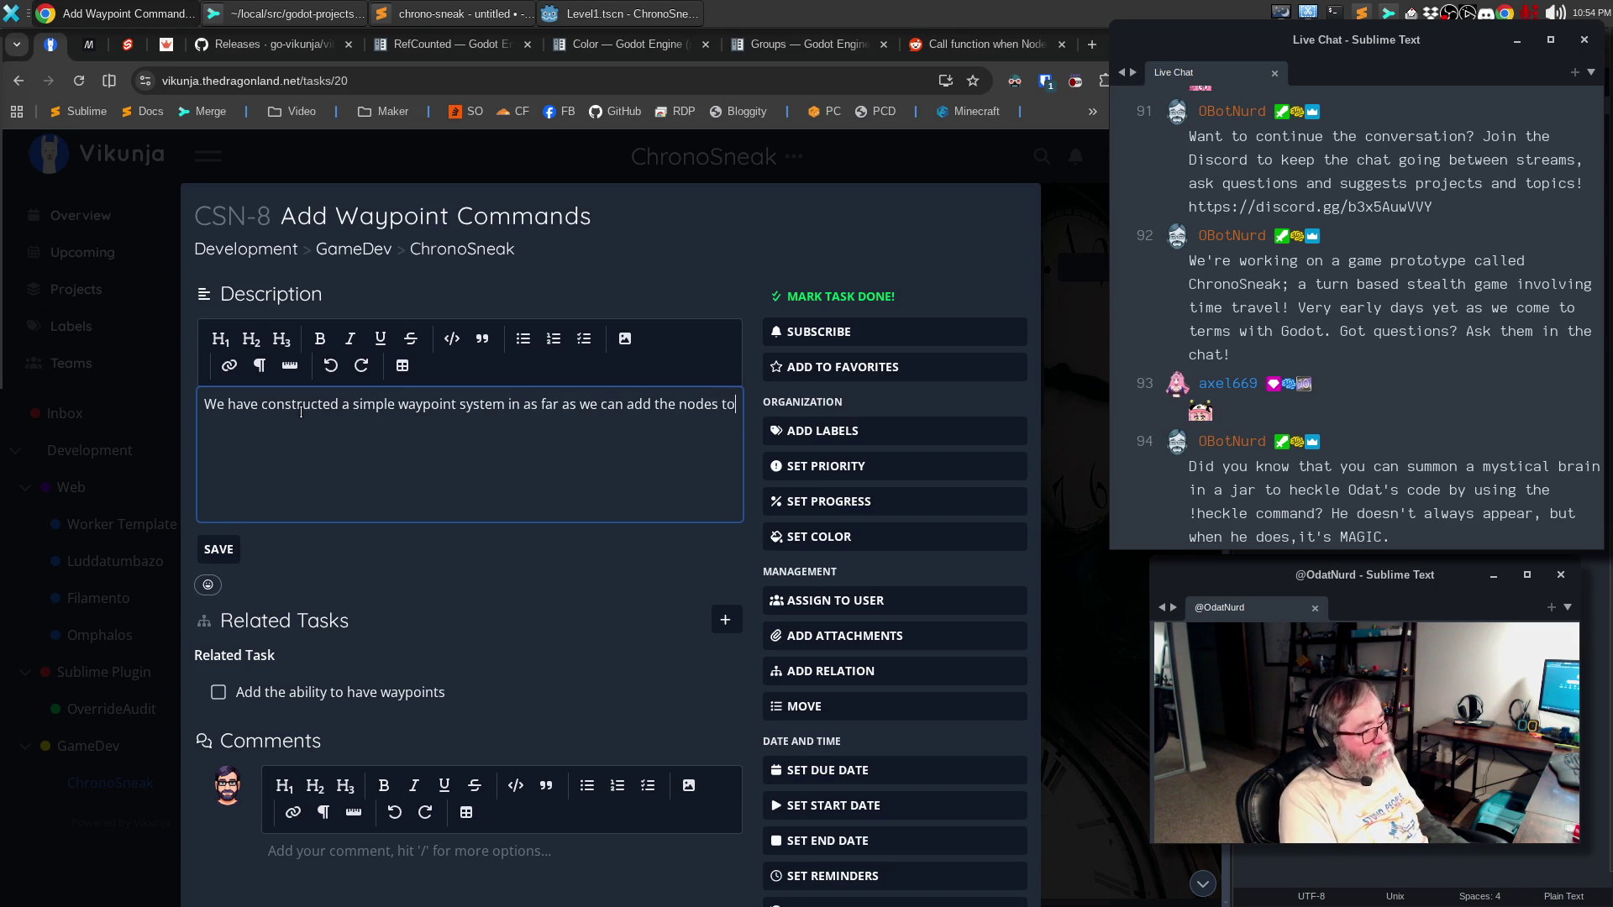
type(" the leve")
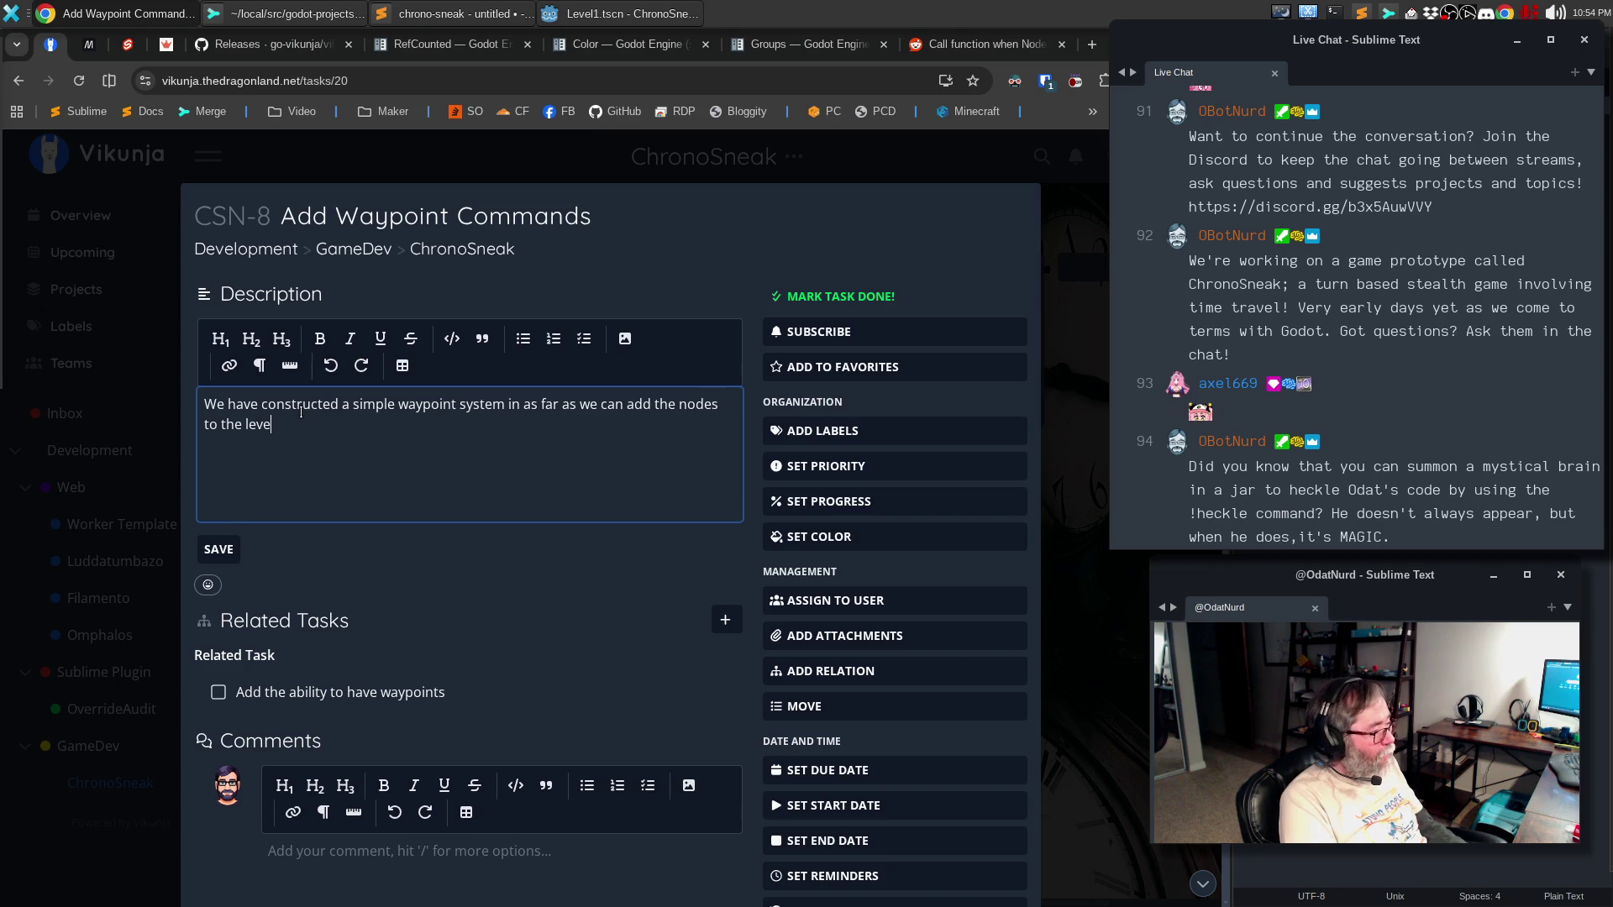
type("l, and they add themselves dynamically to t")
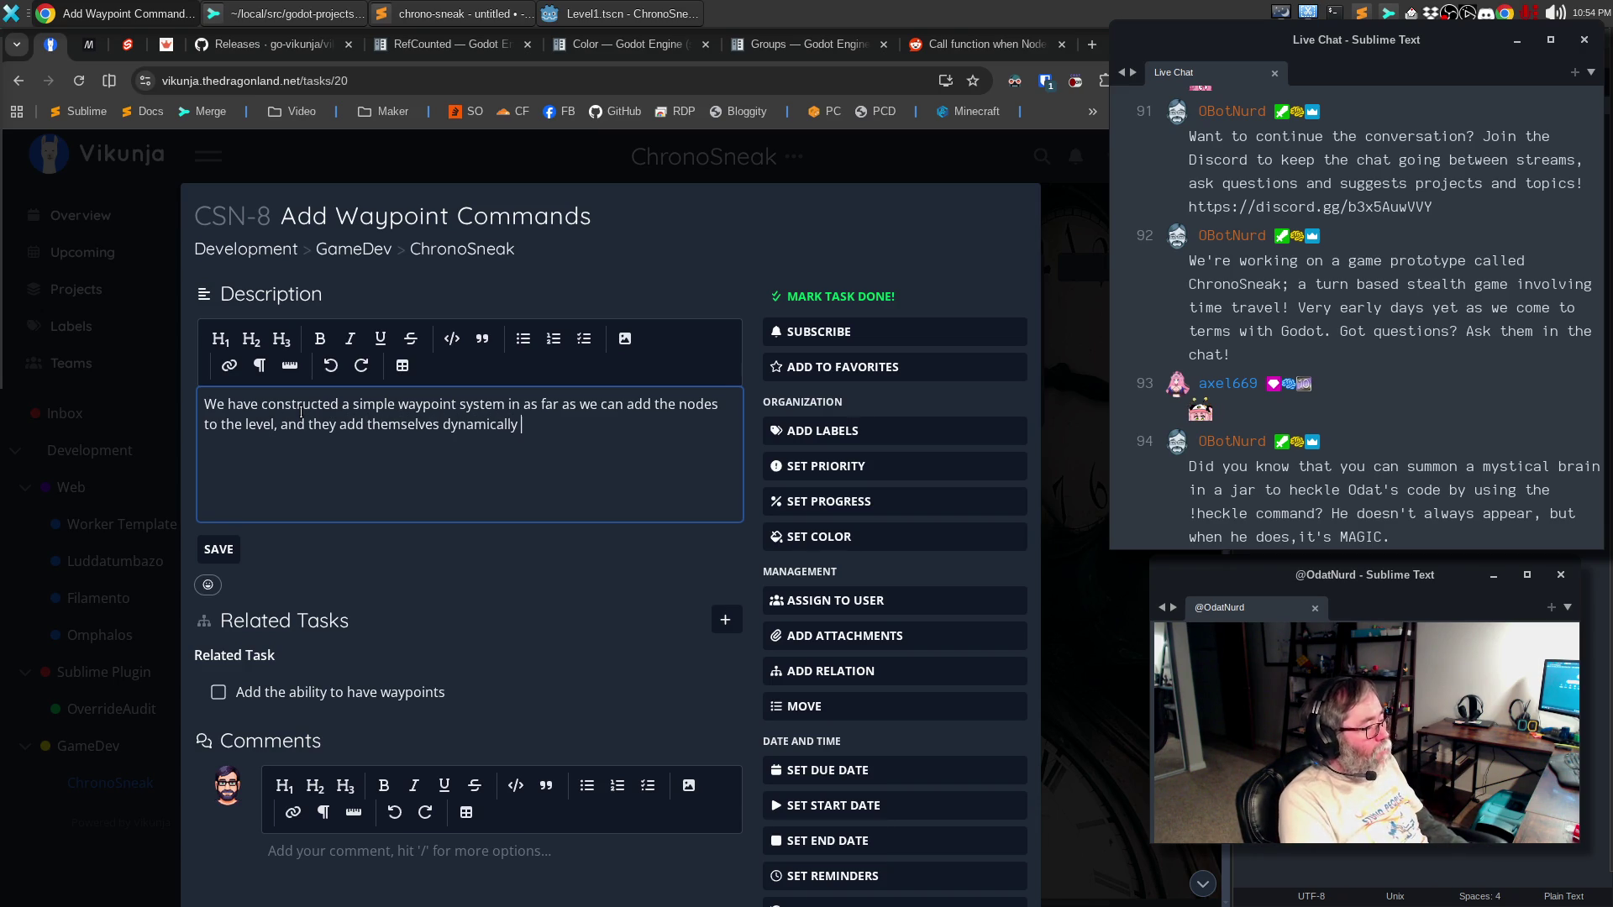
key("BackSpace")
type("a way")
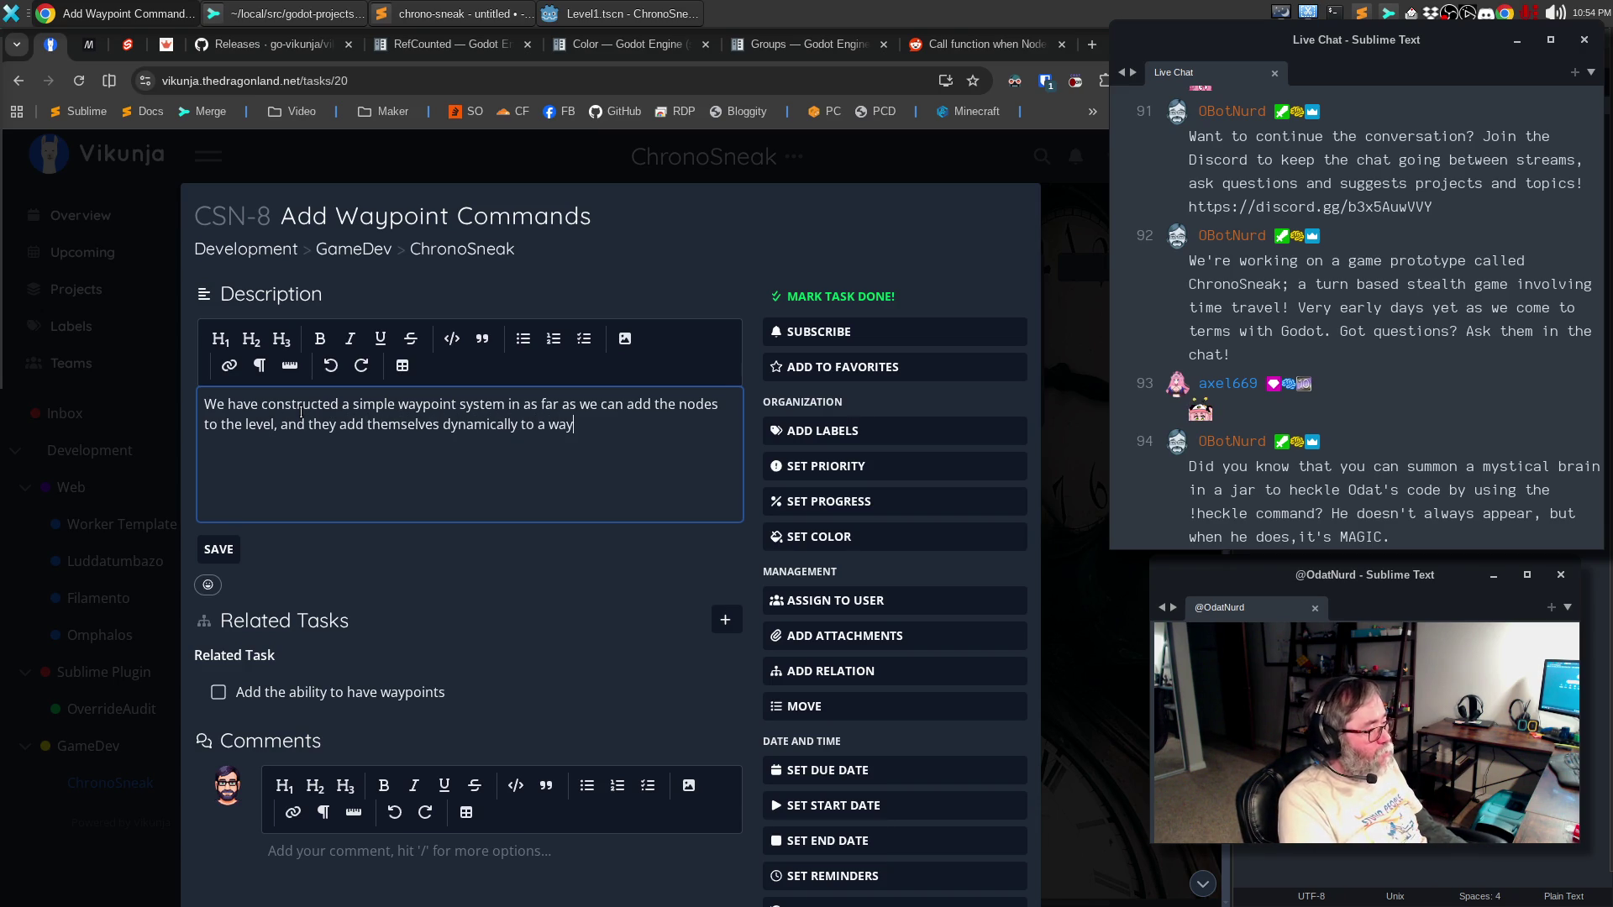
type("points group for easyu fin")
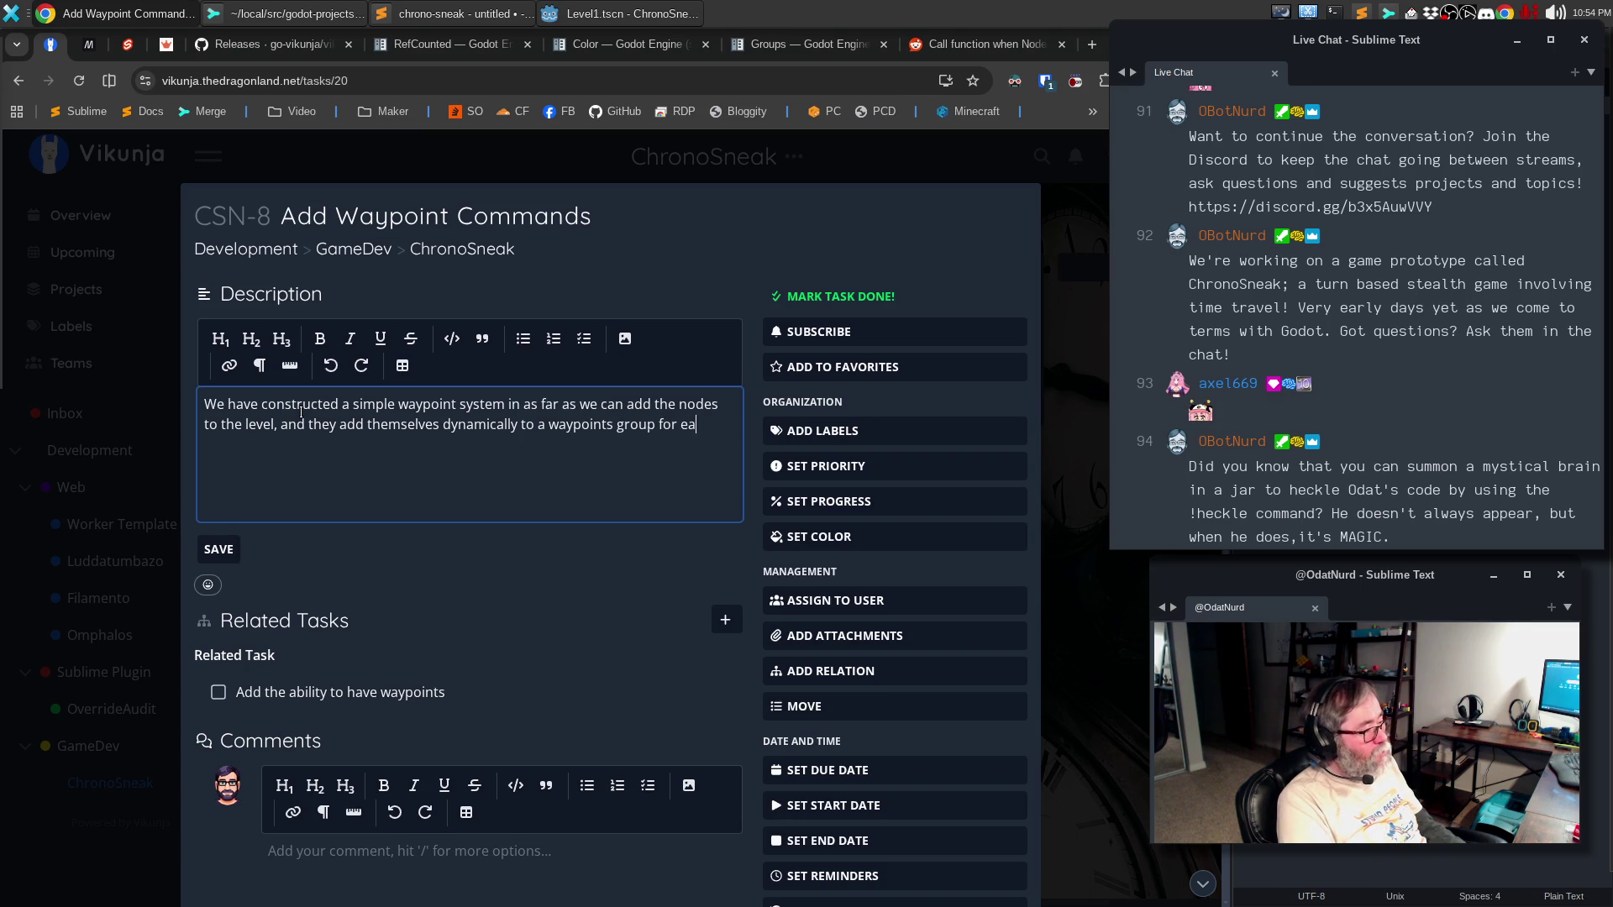
key("BackSpace")
key("BackSpace")
key("BackSpace")
type("lcoation,")
key("ctrl+BackSpace")
type("location of ")
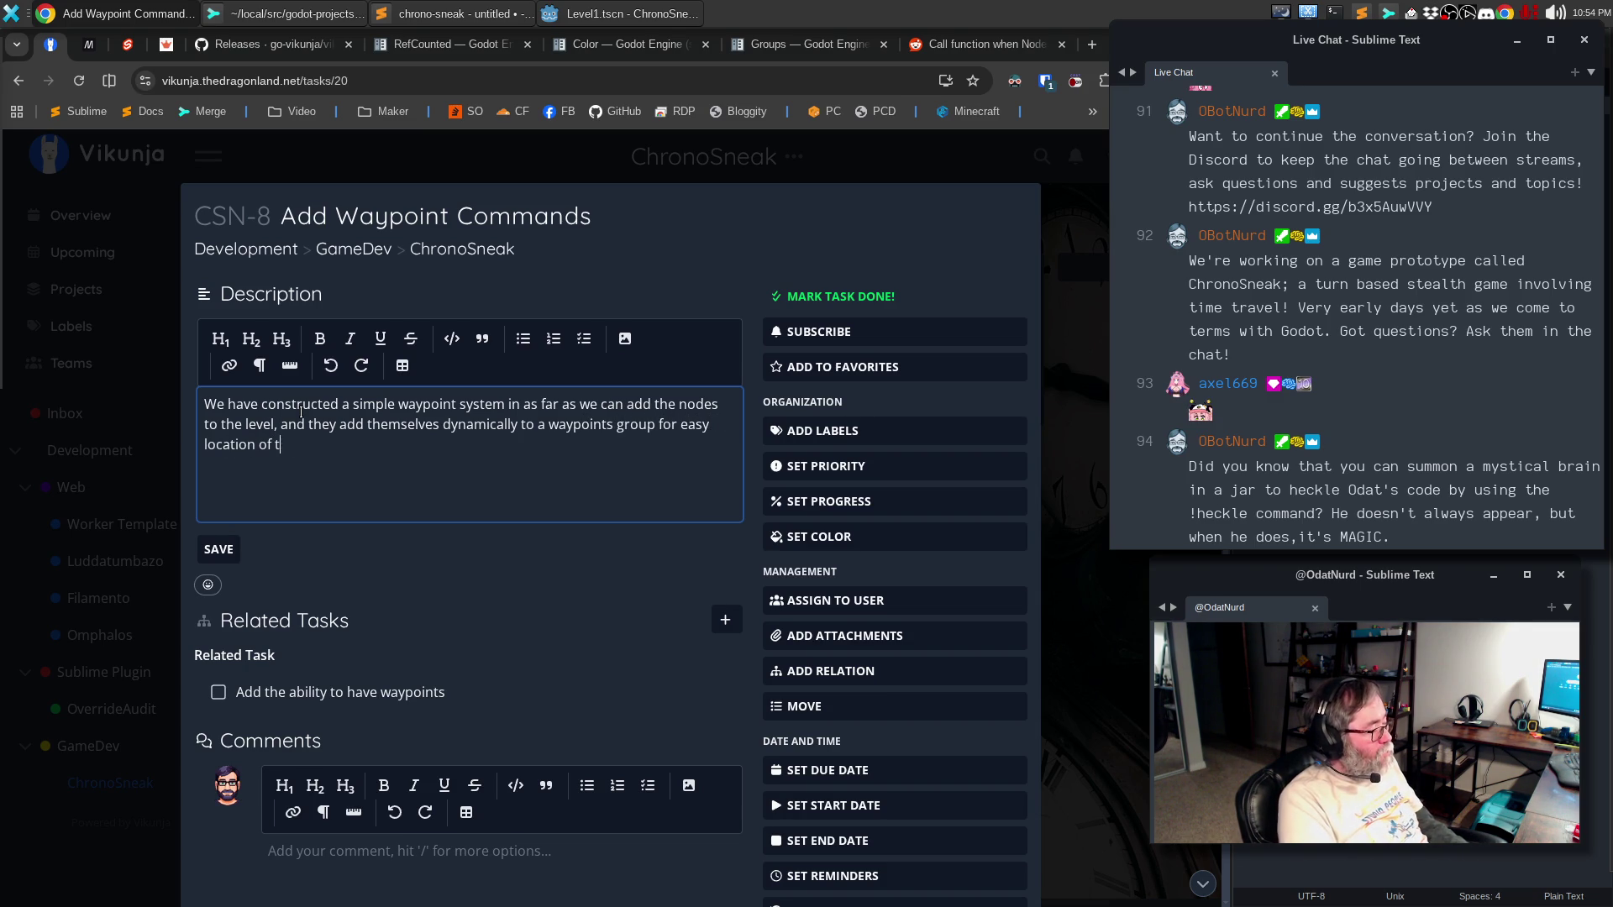
type("them at runtime.")
- Add a paragraph on the missing per-waypoint guard command sets and save the description
key("Return")
type("What we do not currently have is the system by which we can apply a set of commands for the NPC to wake while")
key("BackSpace")
key("BackSpace")
key("BackSpace")
type("take while at that waypoint; this needs to be done ")
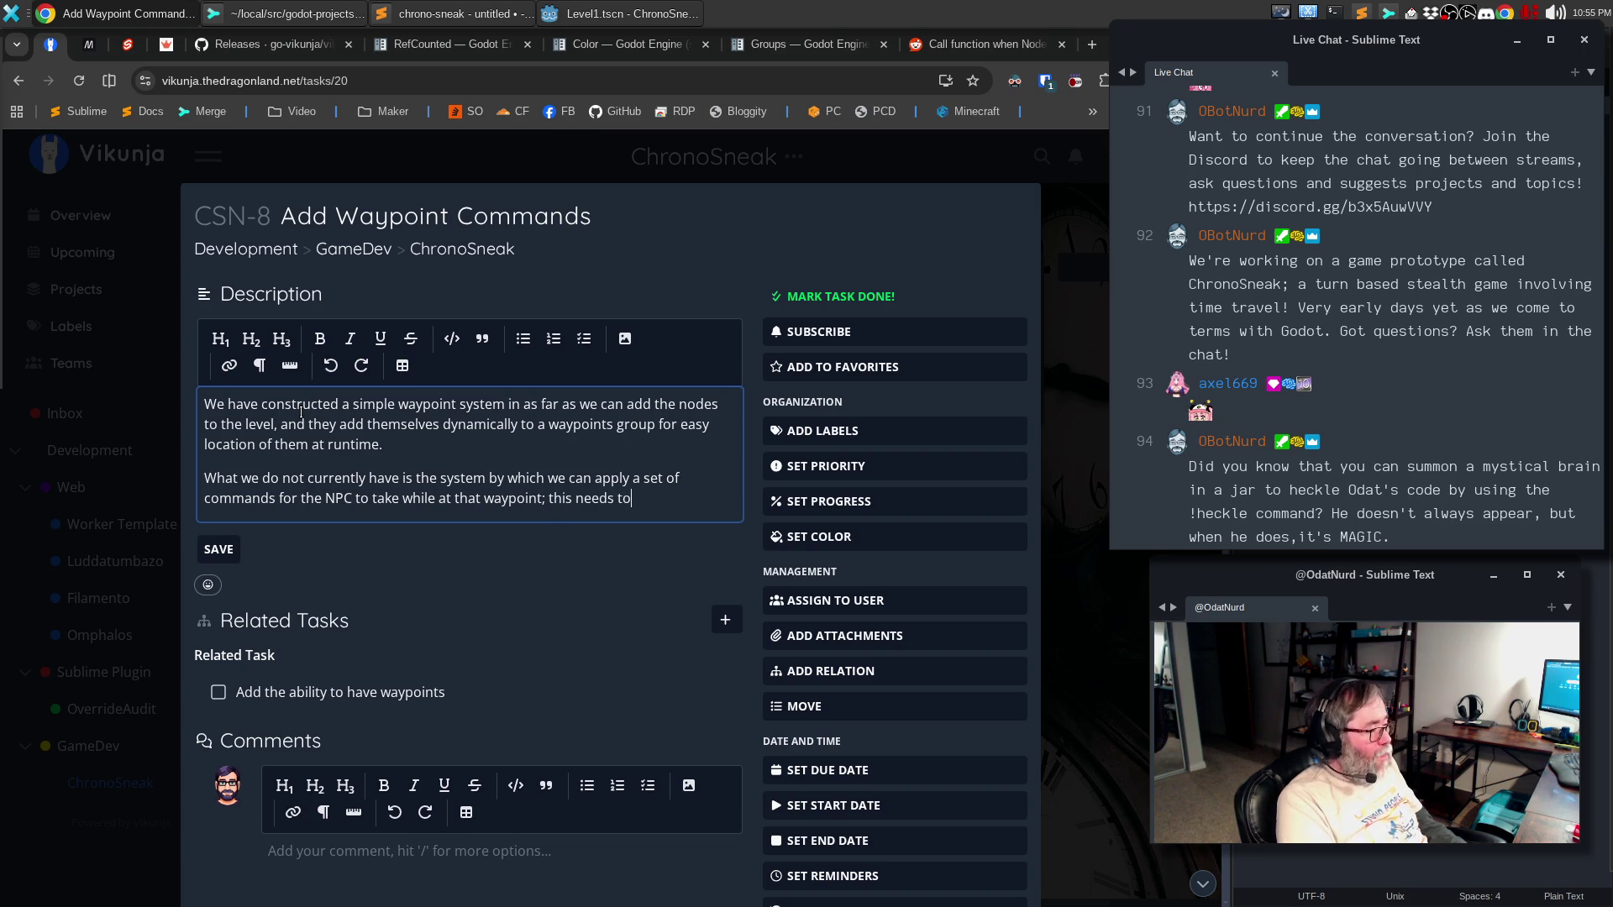
type("once we c")
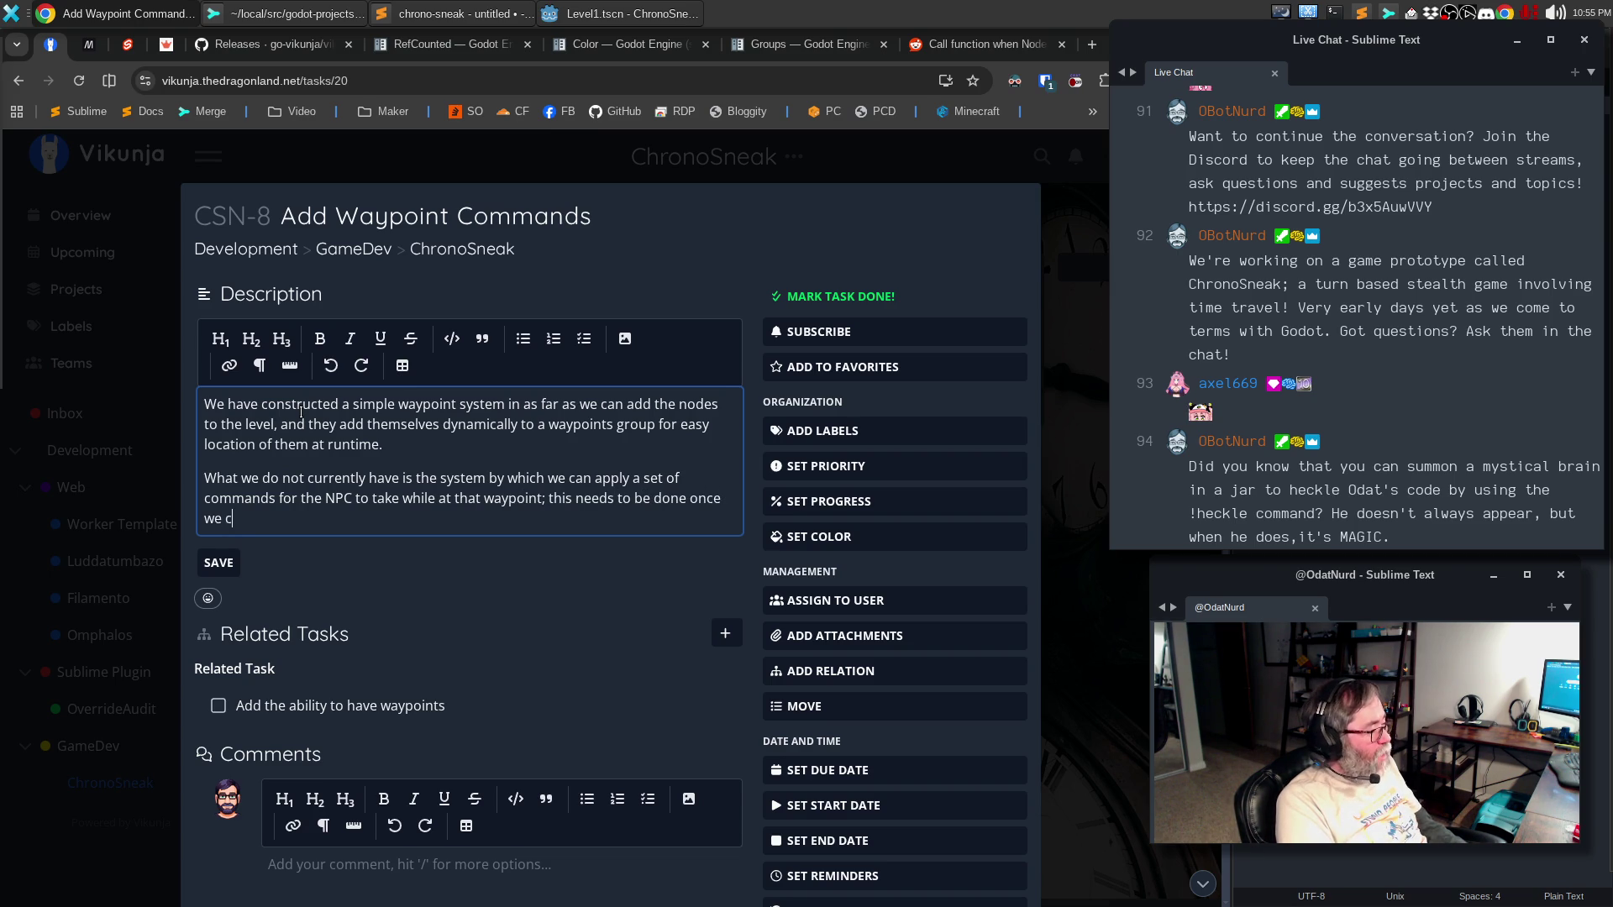
type("an actualy a")
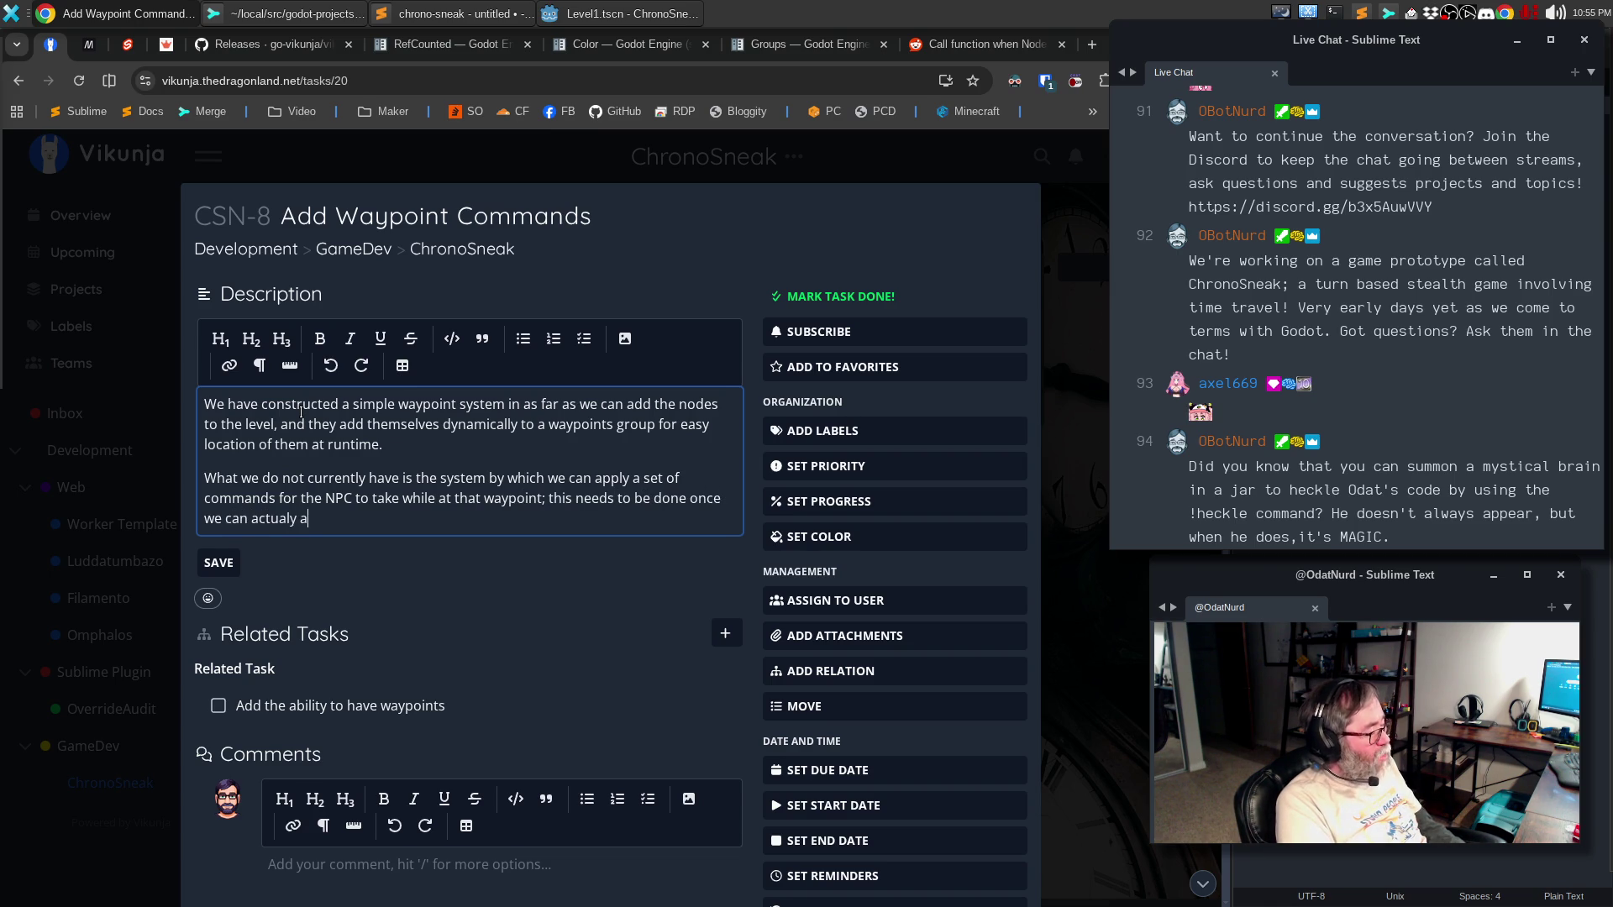
type("dd guards to trhe")
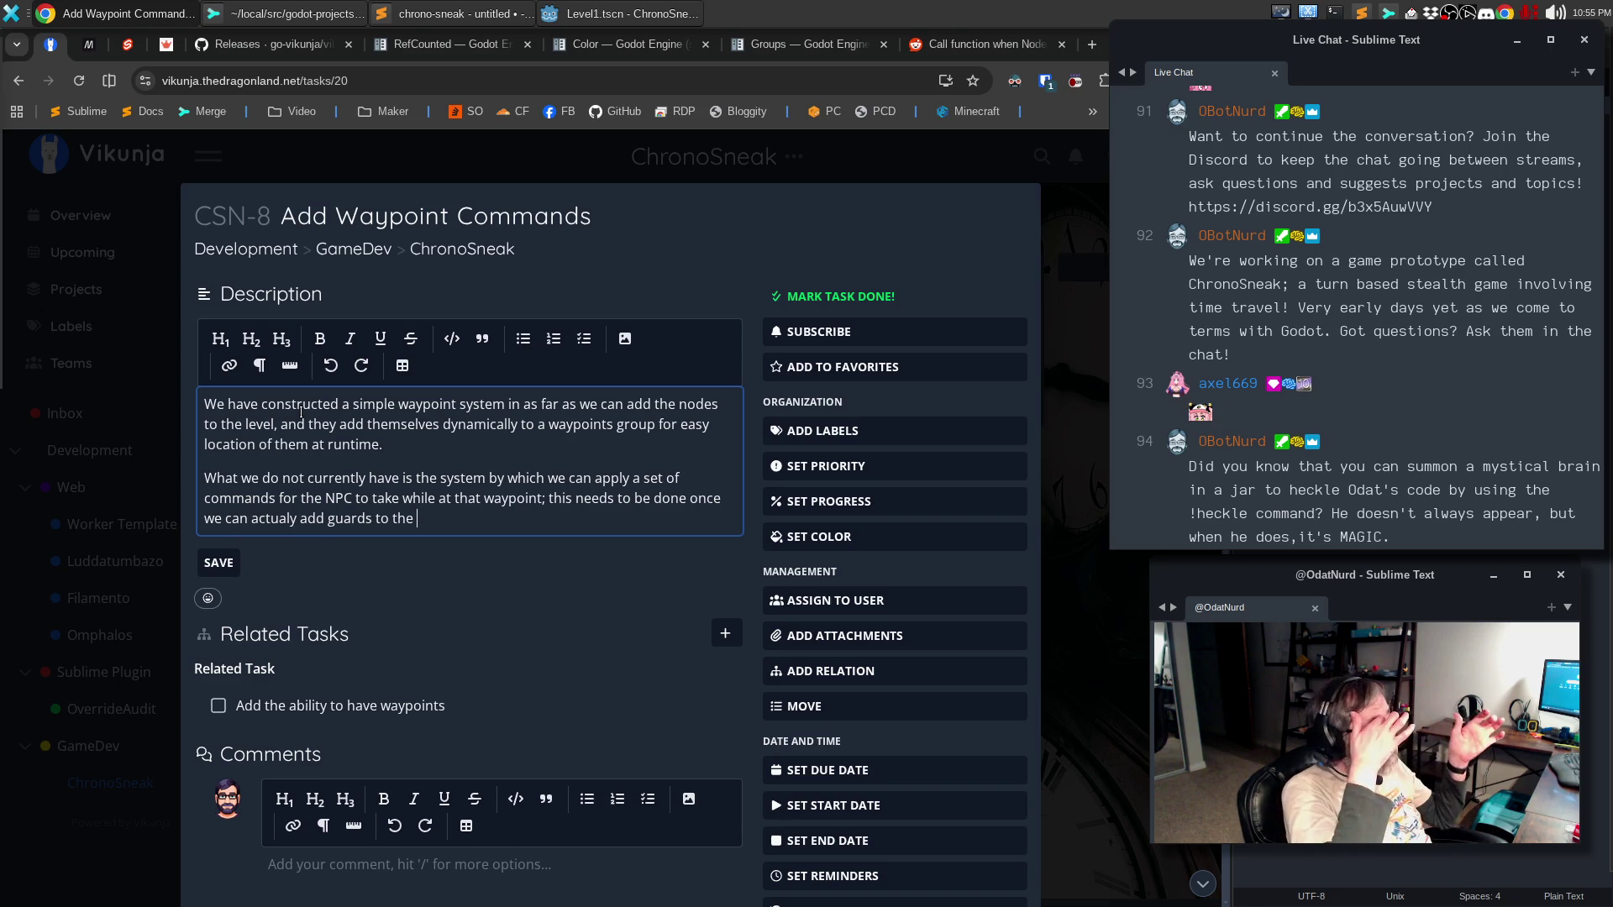
type("sc")
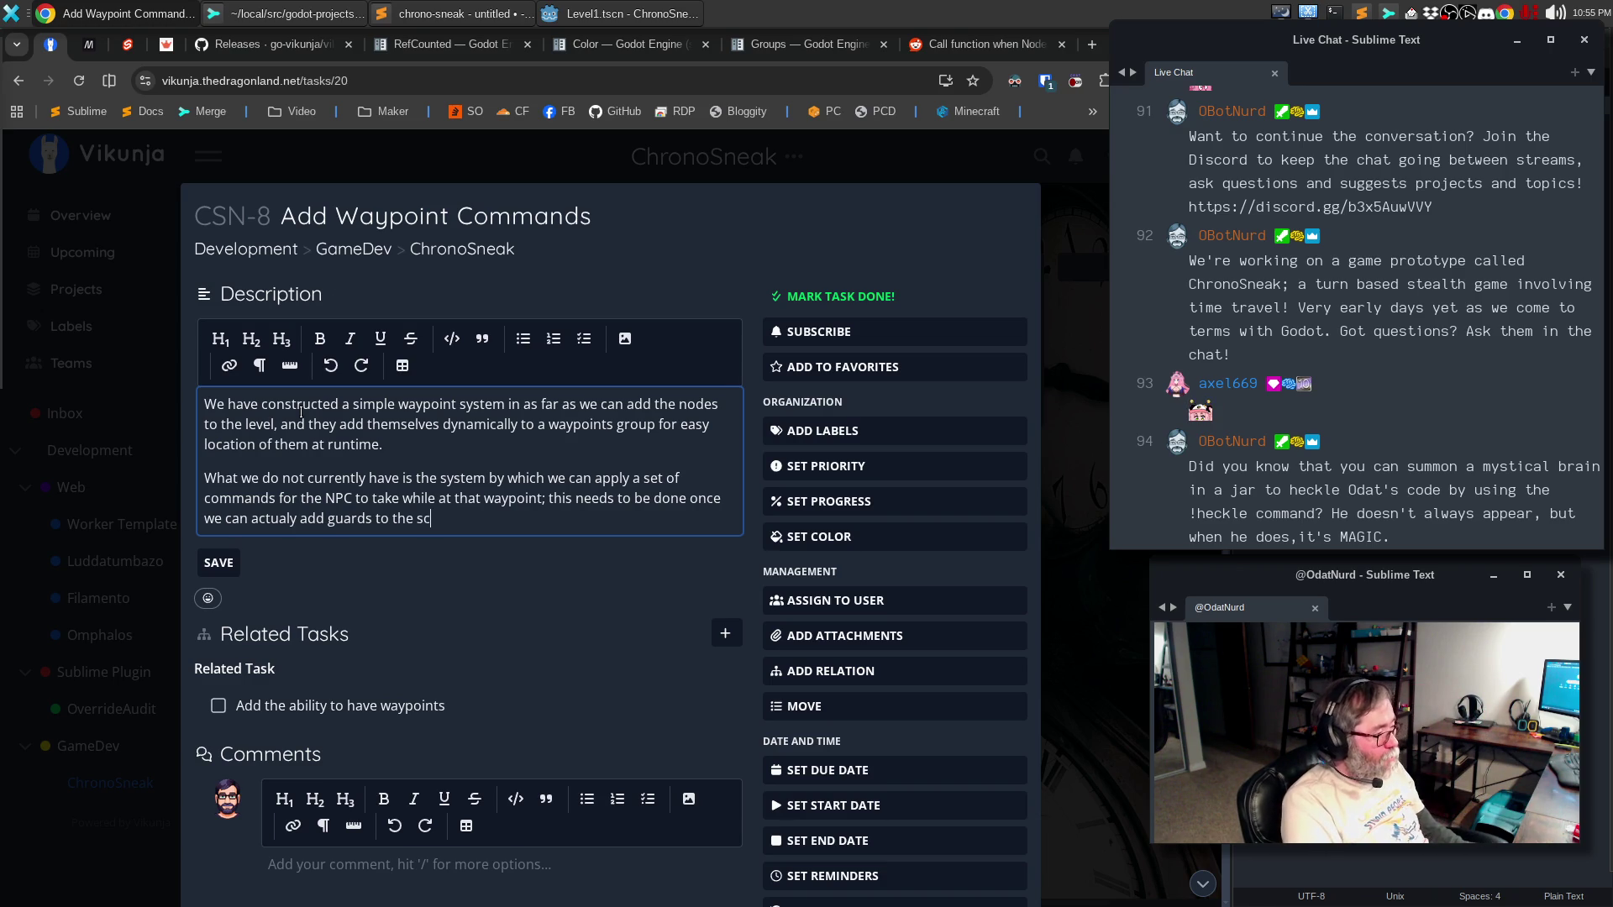
type("enes and have them ")
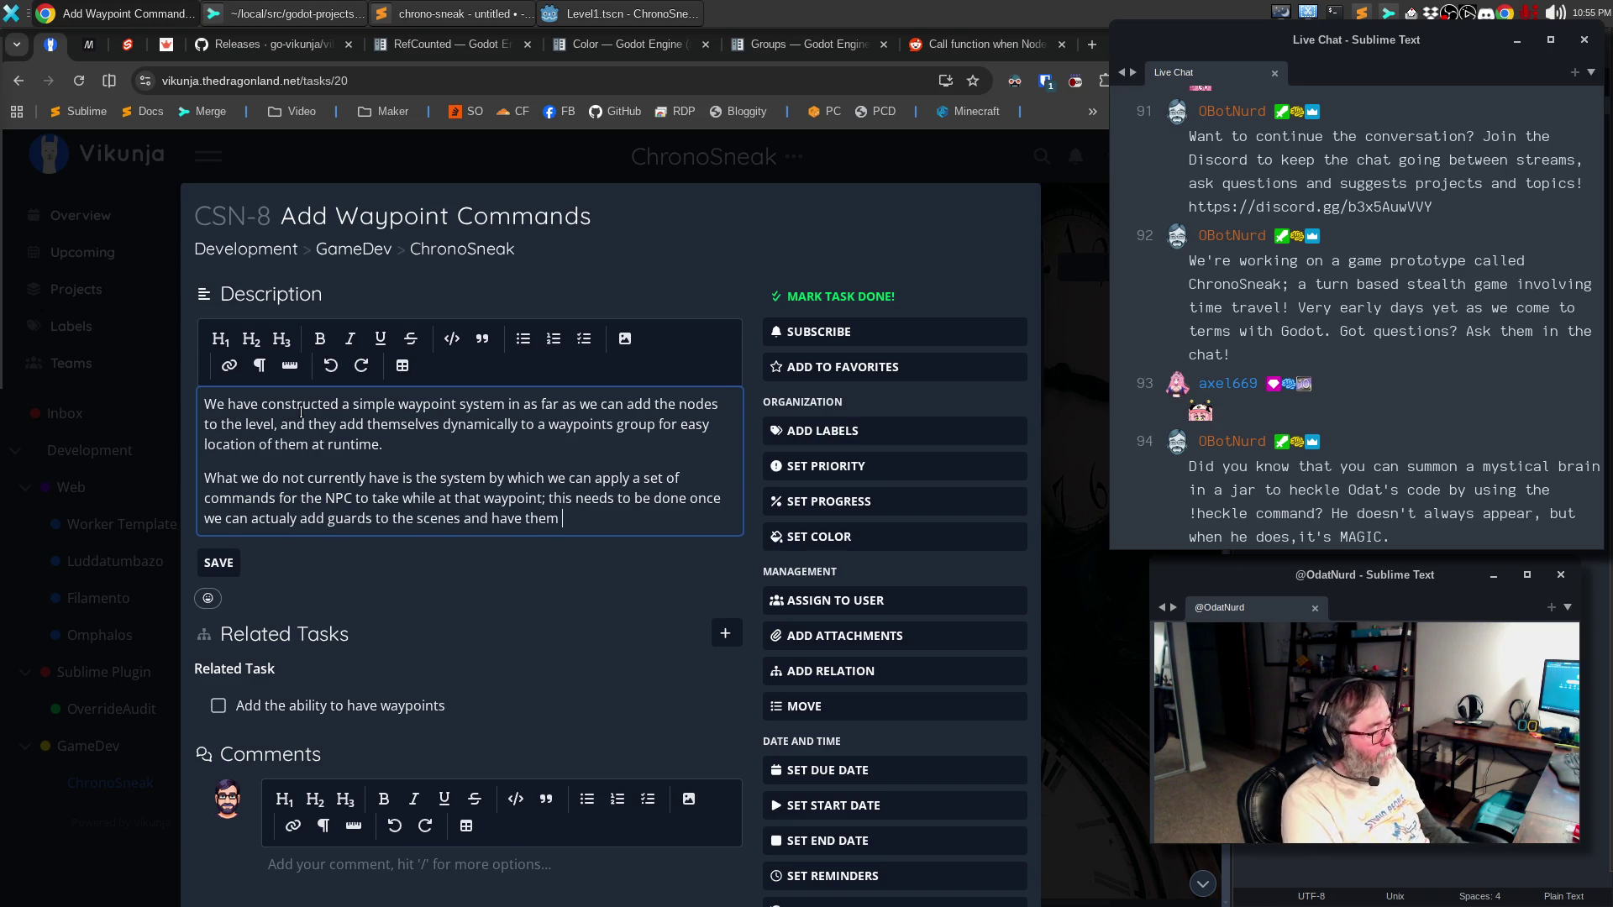
type("do something.")
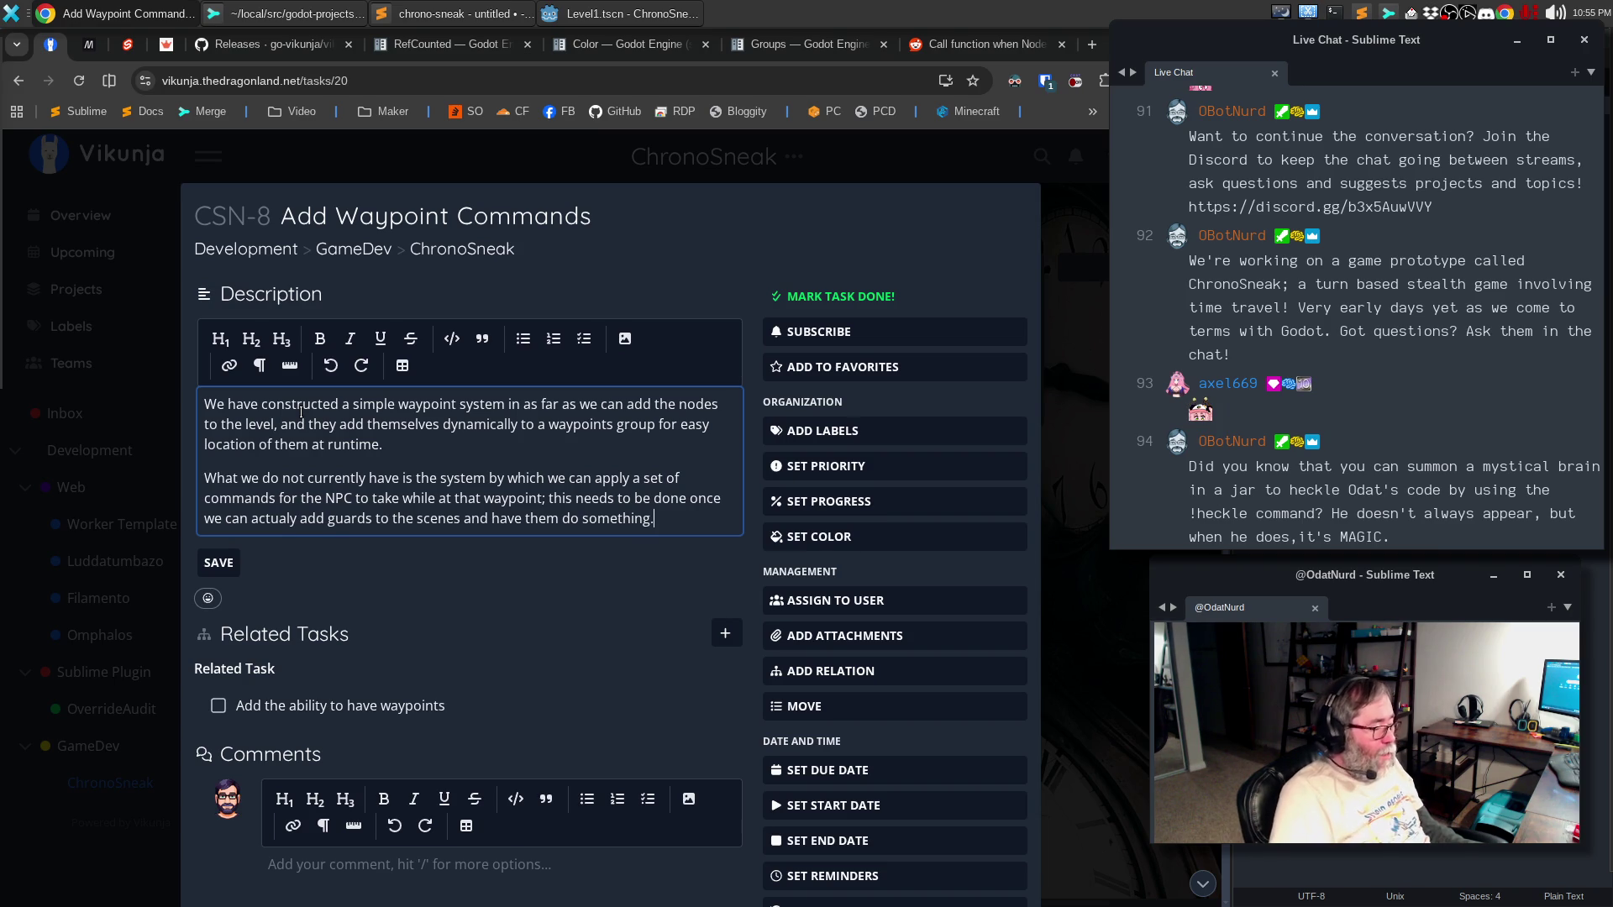
left_click(216, 564)
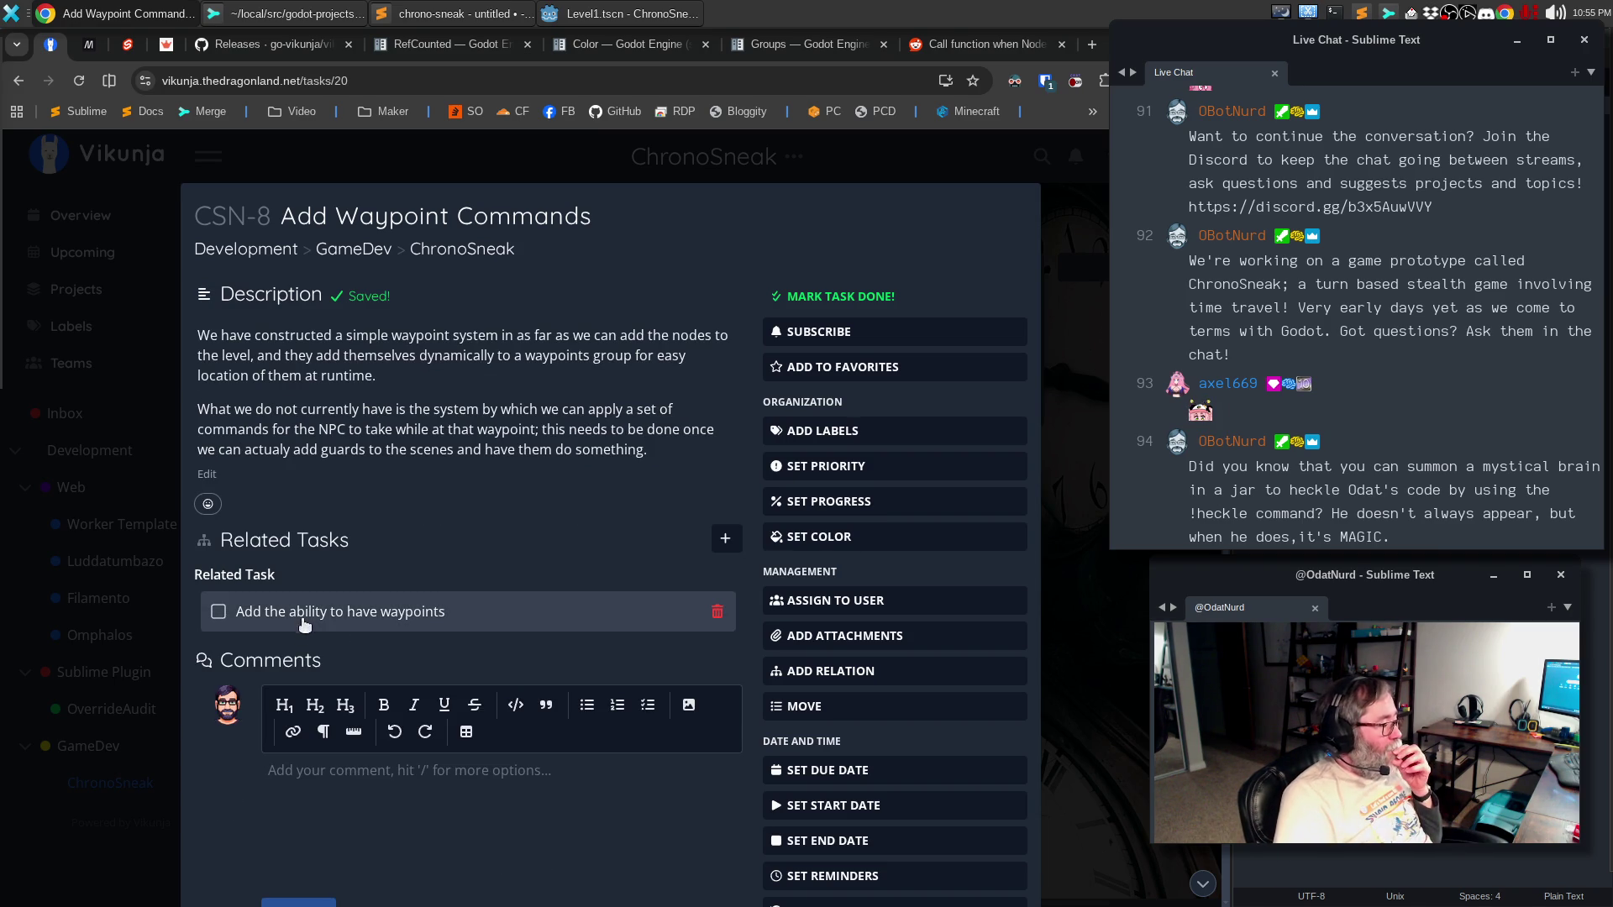
- Tick the related 'Add the ability to have waypoints' (CSN-1) task as done and close the task
left_click(218, 613)
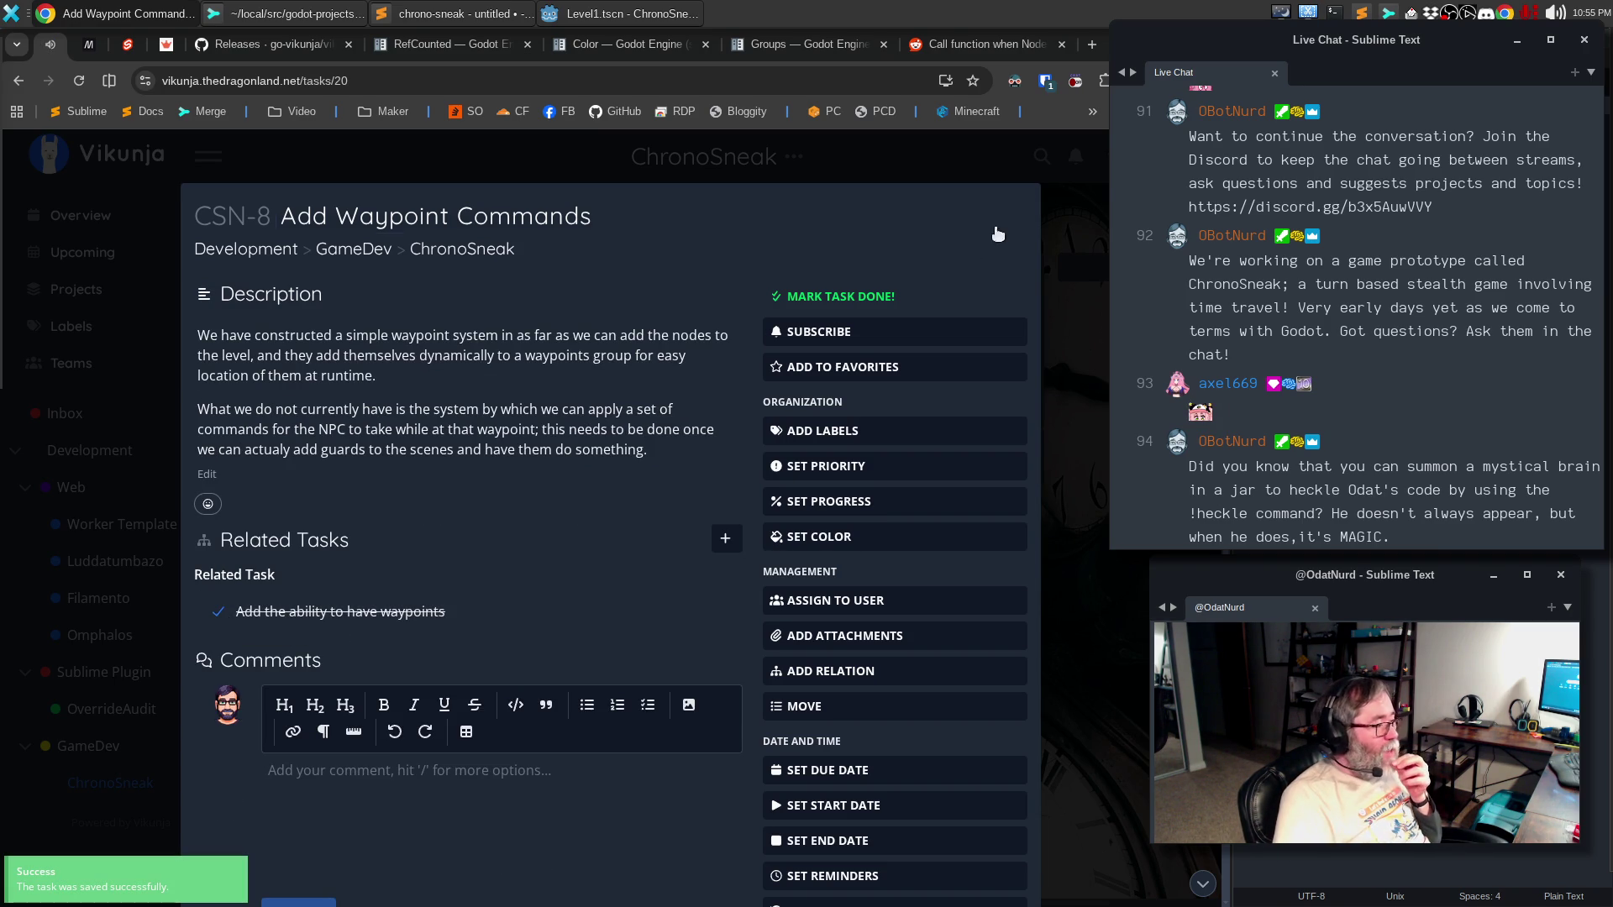
left_click(1066, 218)
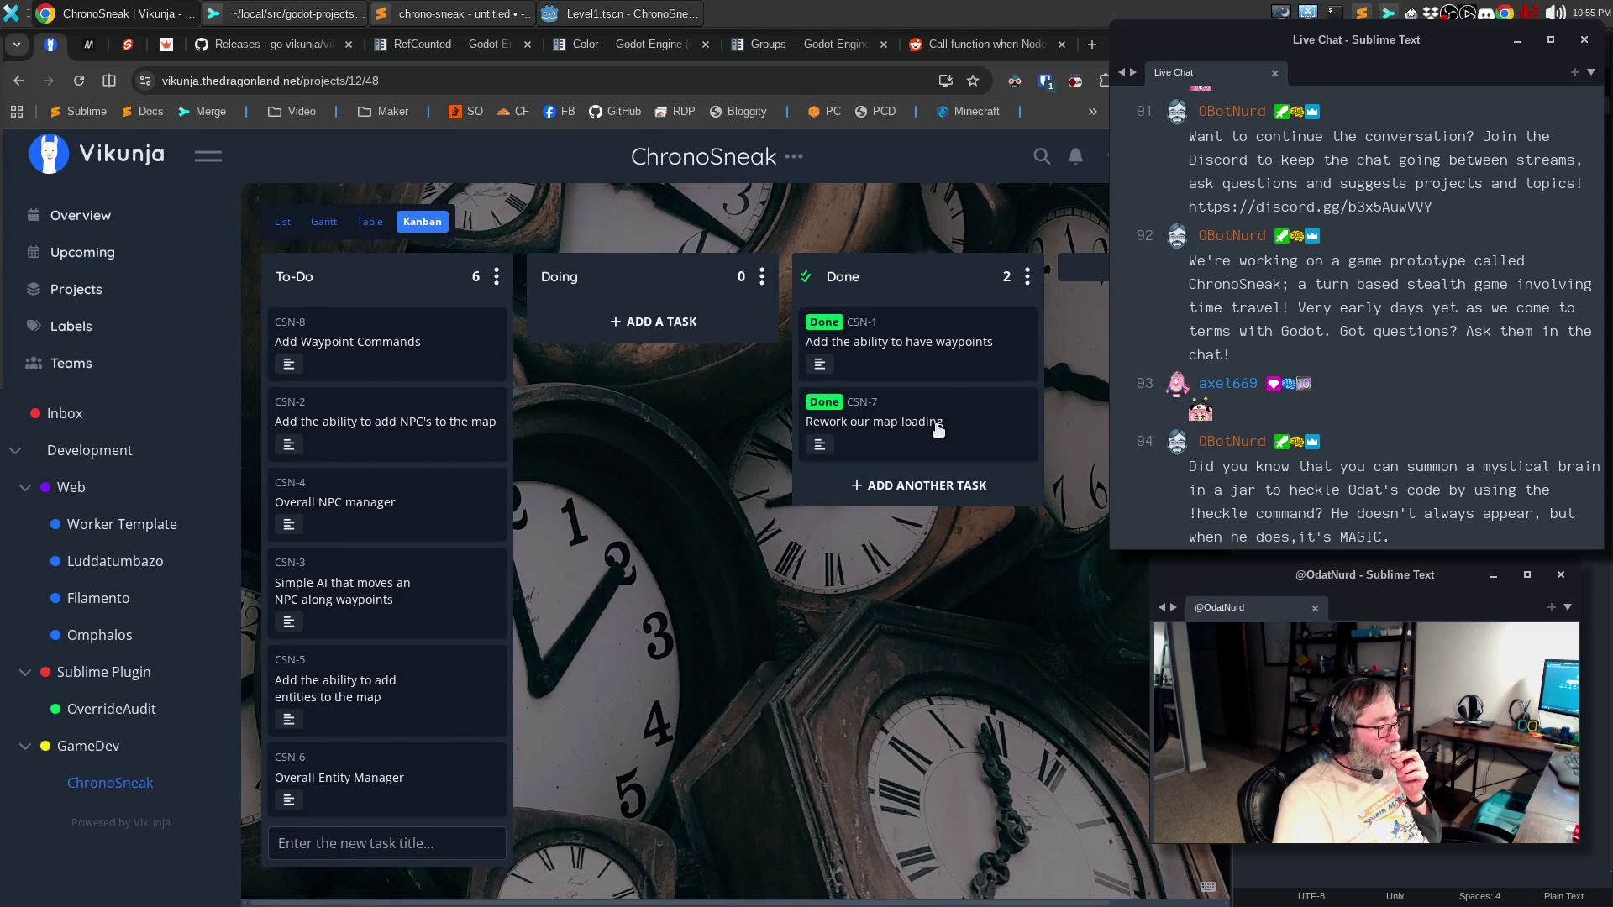
- Check CSN-8 and CSN-1, then drag the CSN-2 NPC card into Doing and open it
left_click(376, 338)
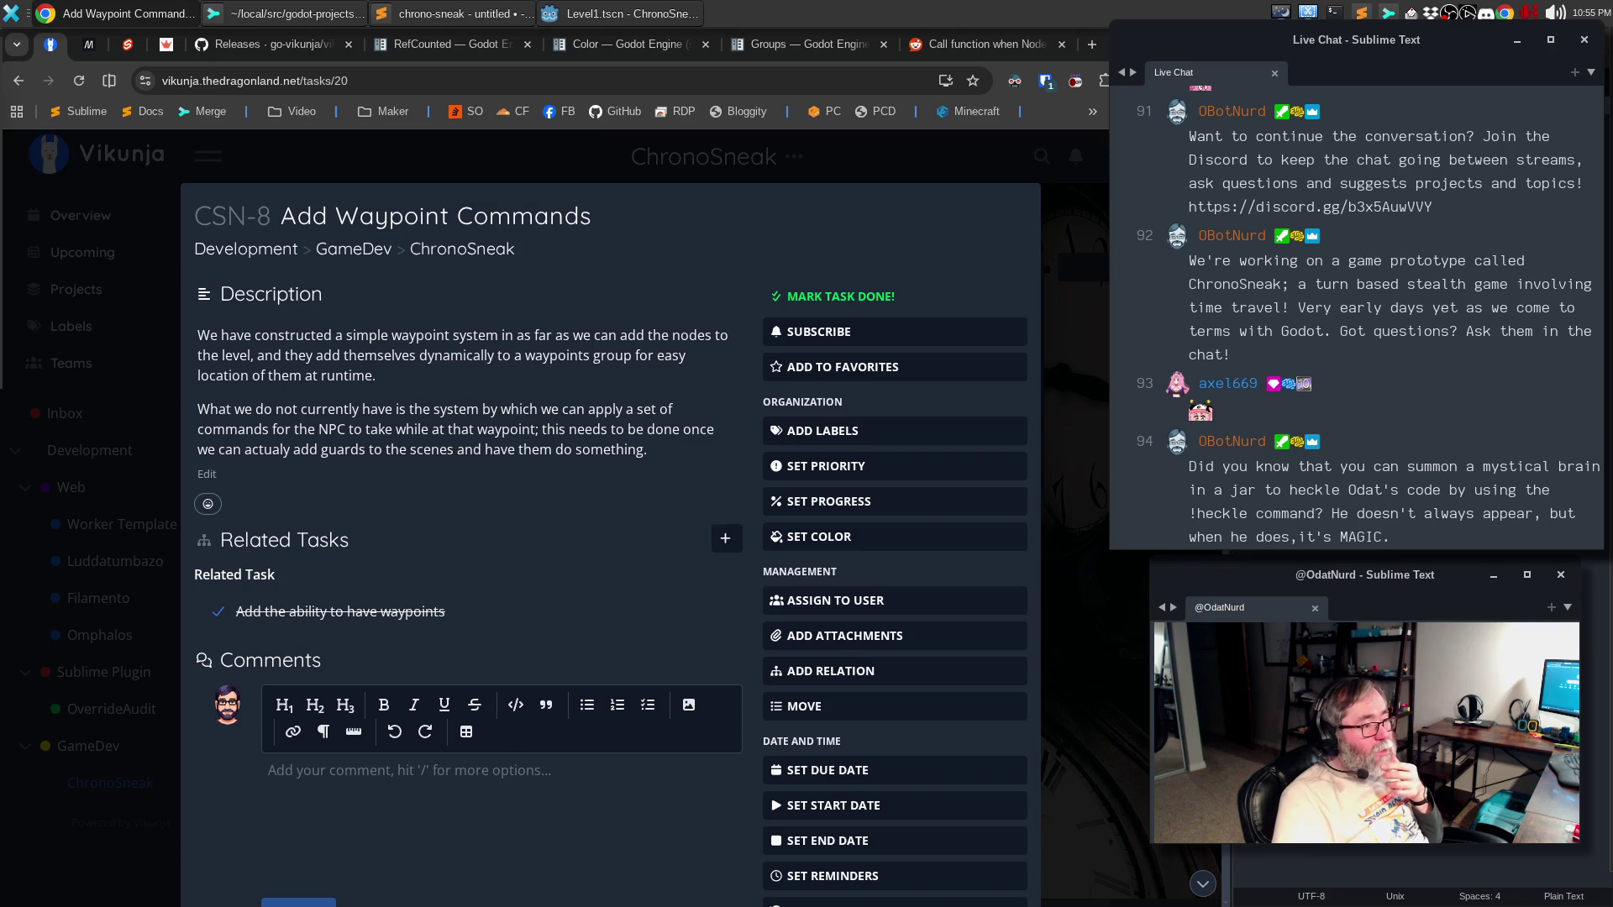
key("Escape")
left_click(924, 366)
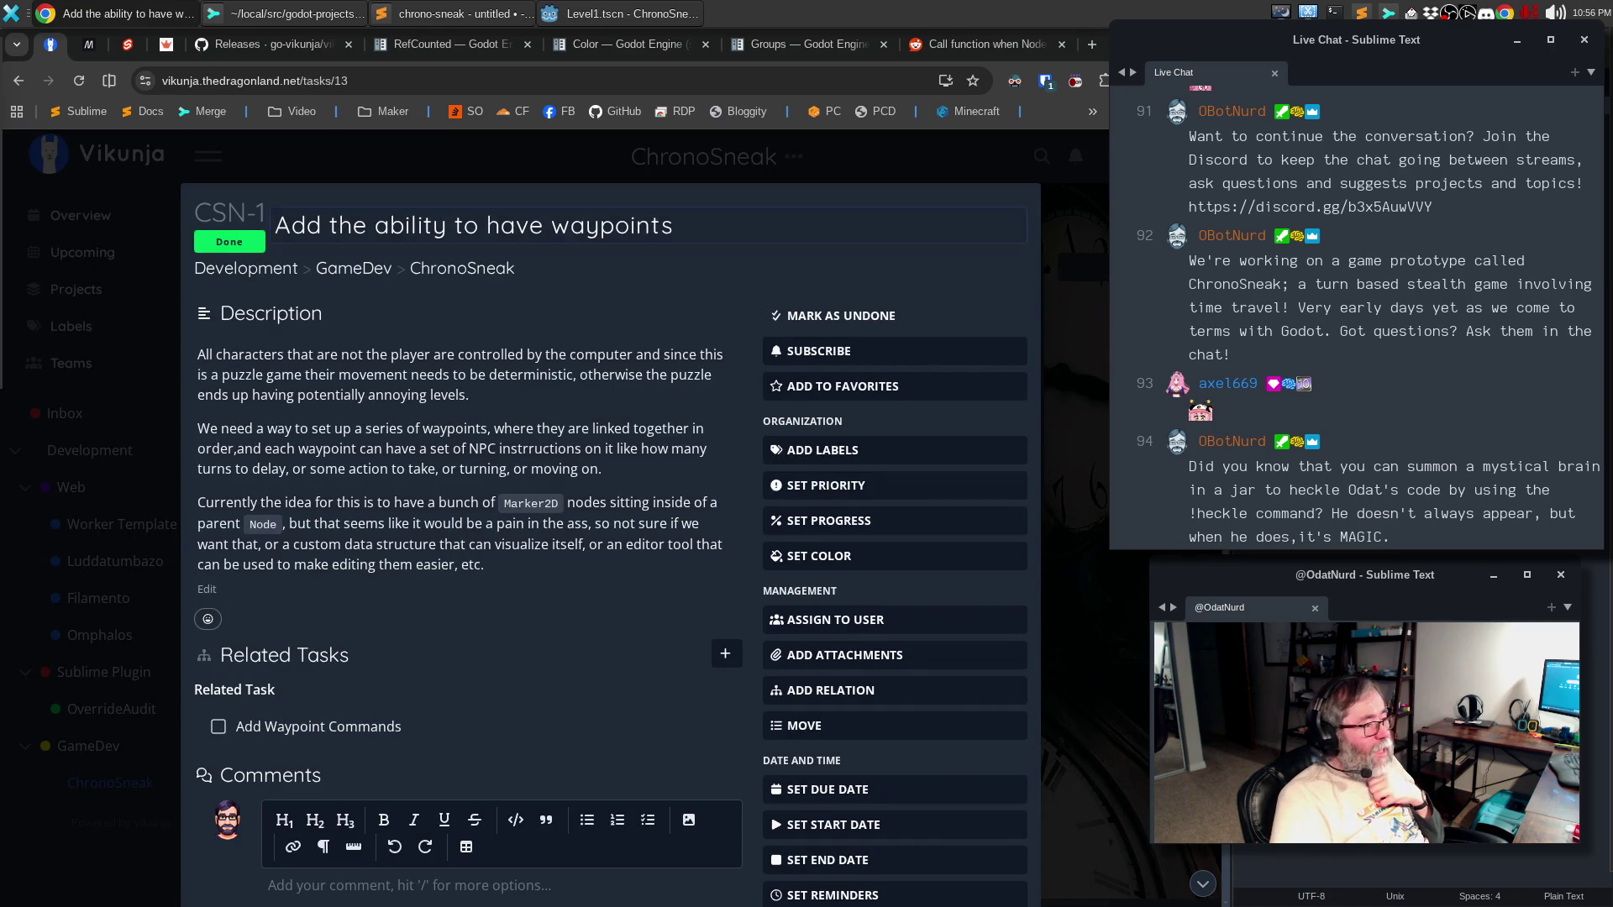
left_click(1066, 252)
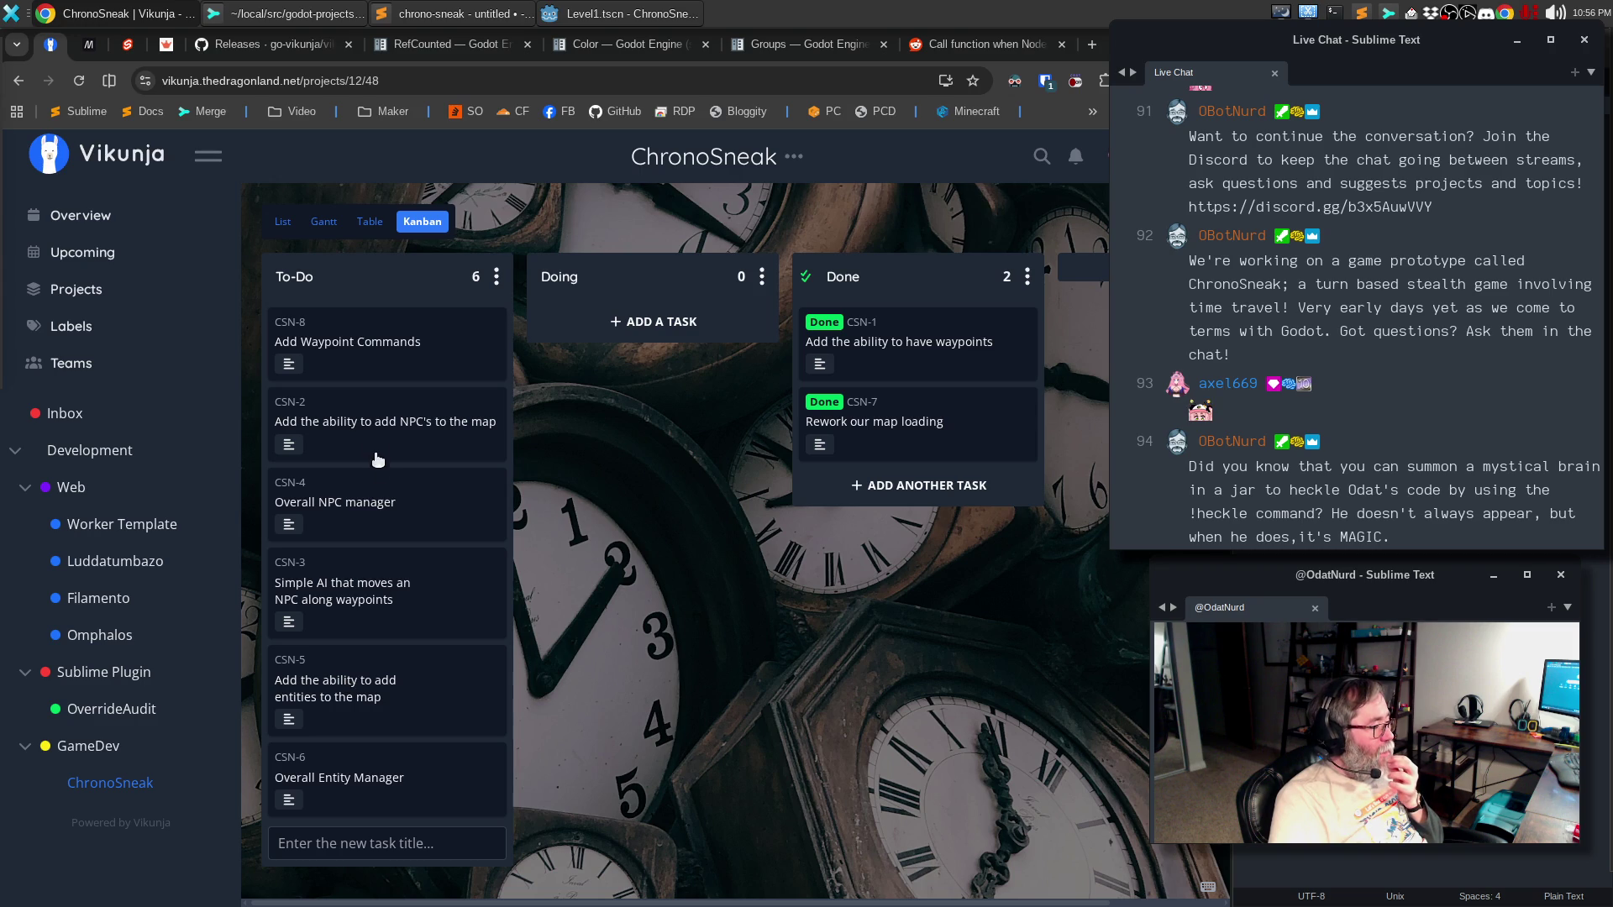
left_click_drag(378, 438, 642, 359)
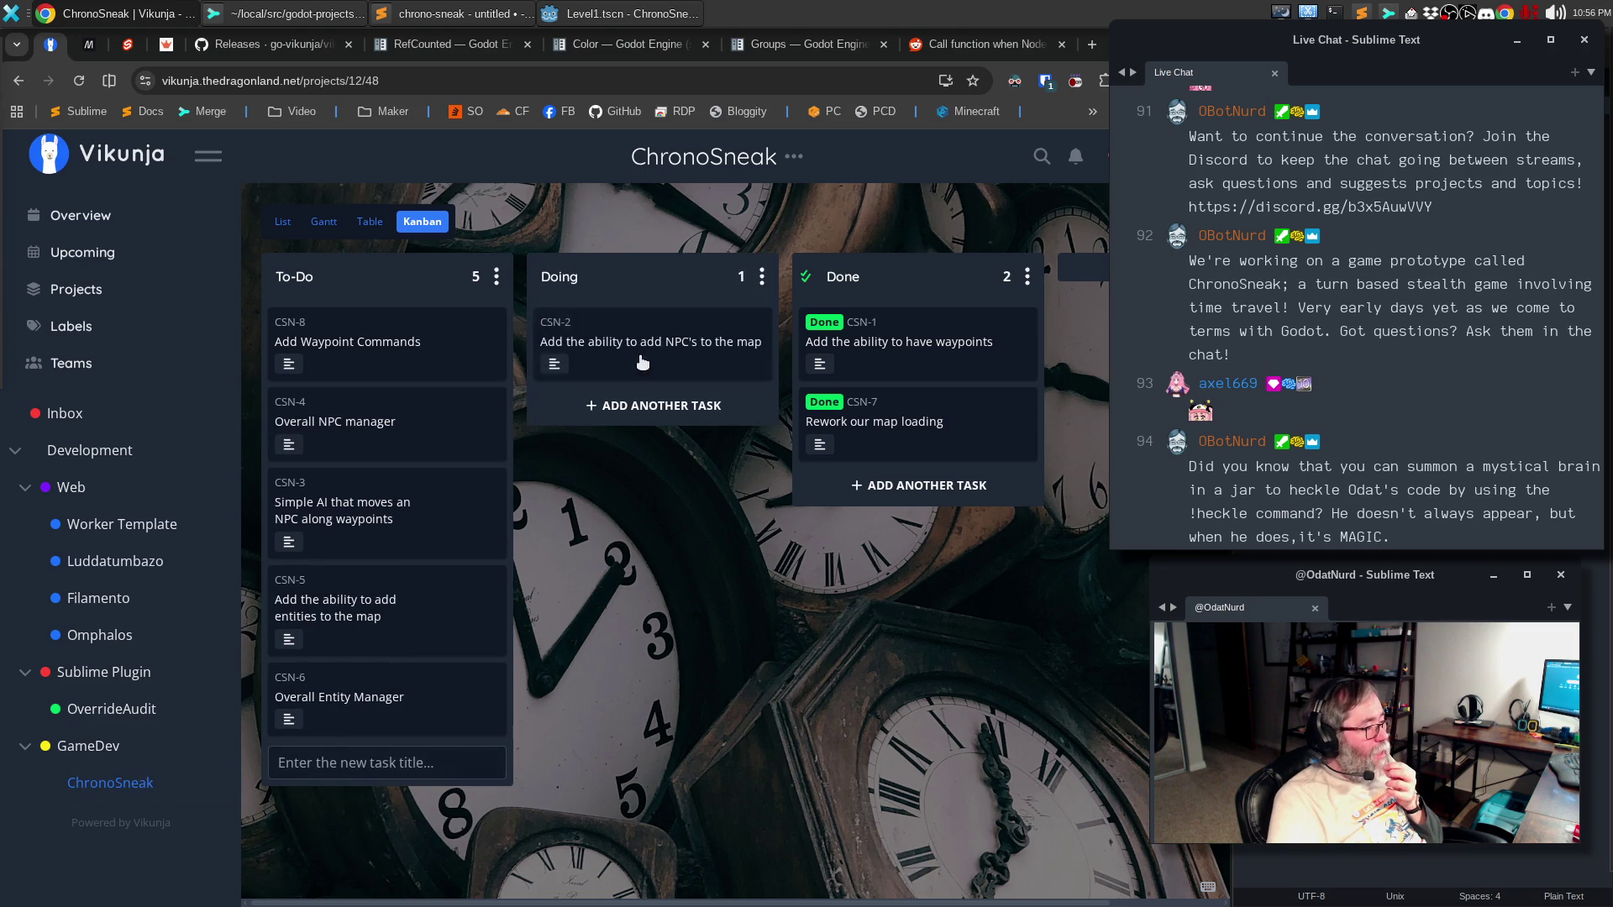
left_click(642, 359)
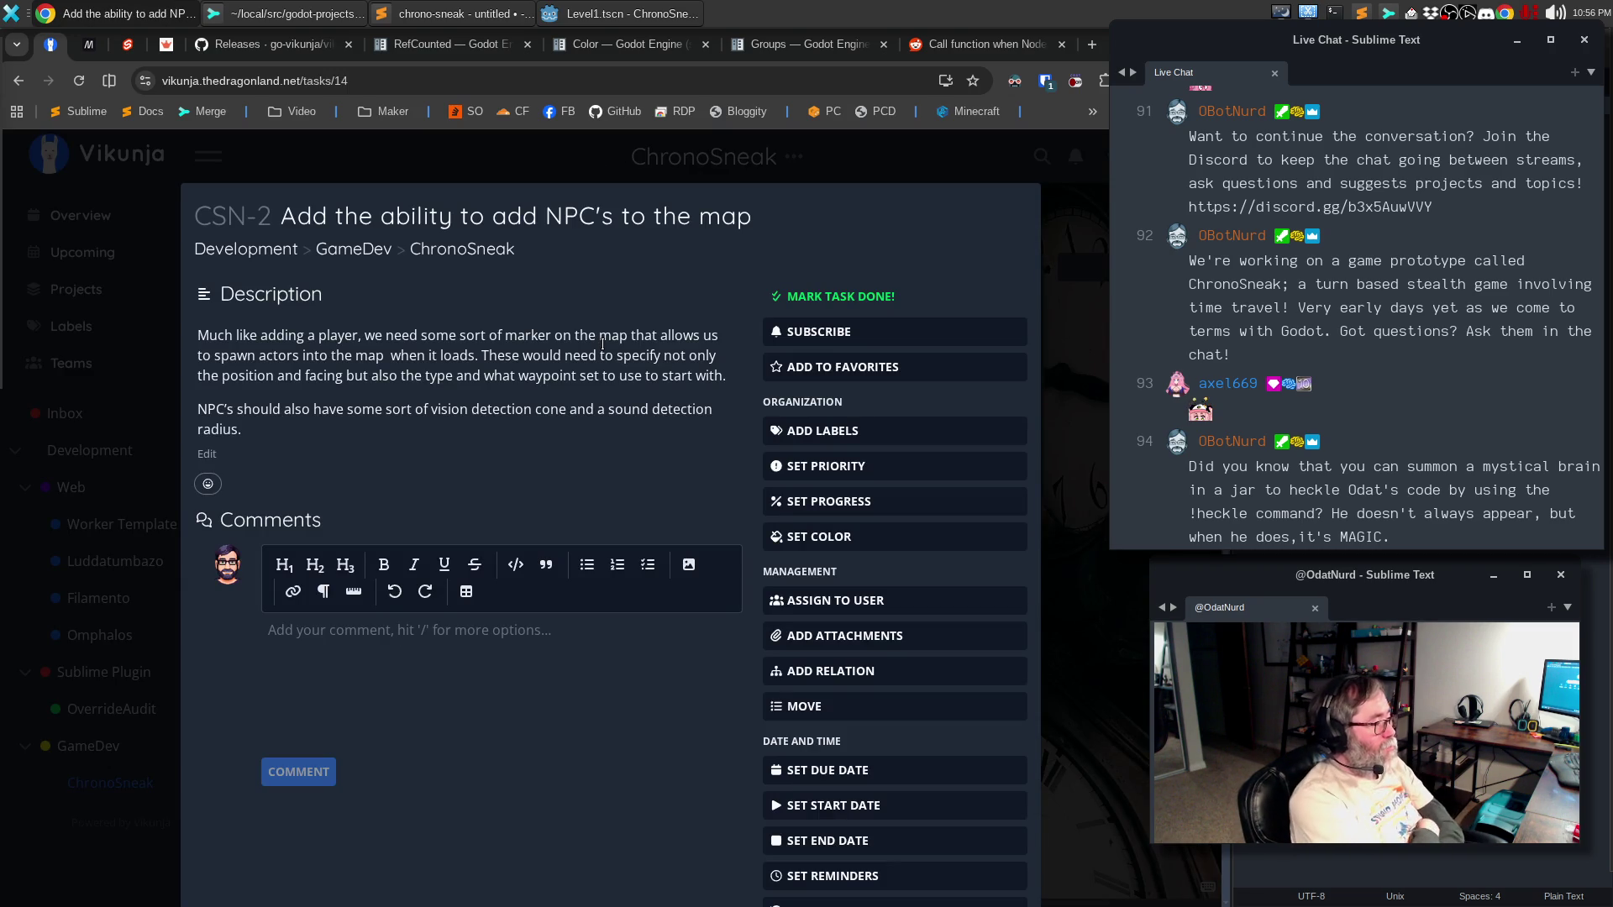